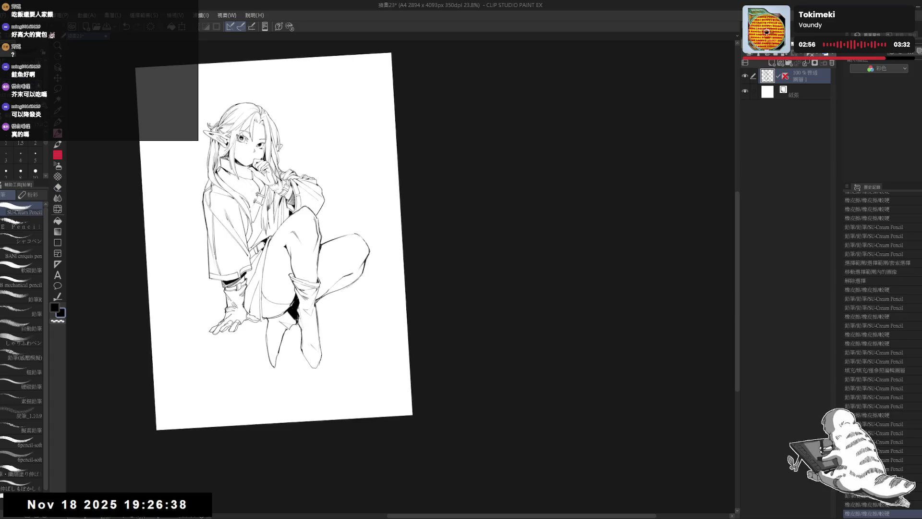
Step: Reset the canvas rotation and save the drawing
key(ctrl+0)
scroll(296, 296, down, 2)
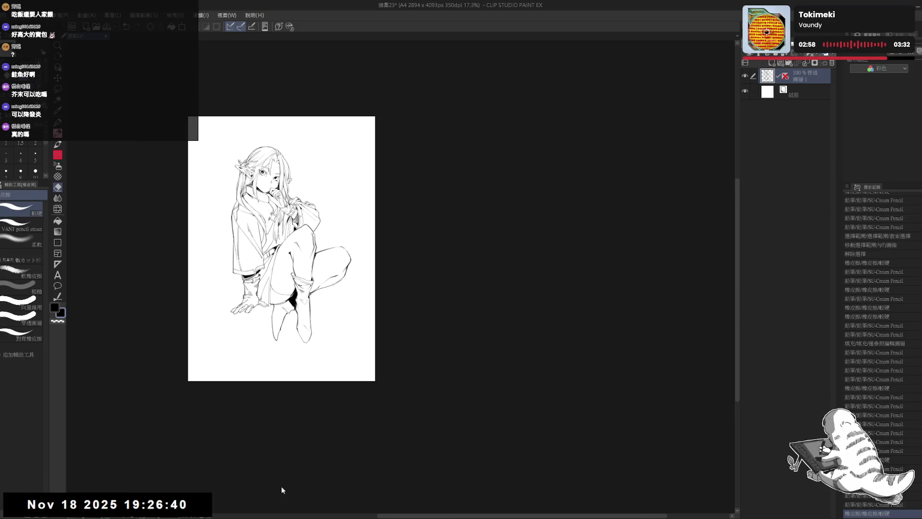
key(ctrl+s)
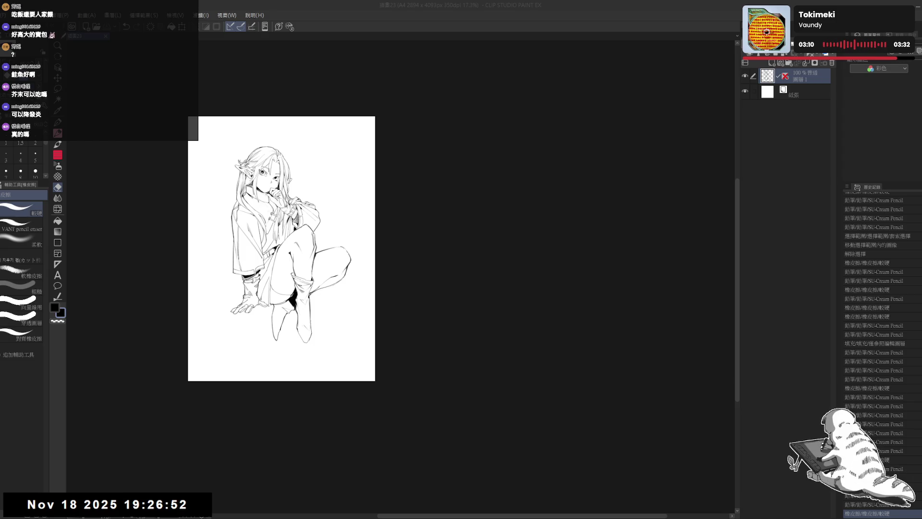
Step: Touch up the knee line with a short SU-Cream Pencil stroke, redrawing it once
scroll(288, 241, up, 3)
mouse_move(260, 326)
mouse_down()
mouse_move(282, 379)
mouse_move(271, 378)
mouse_up()
key(p)
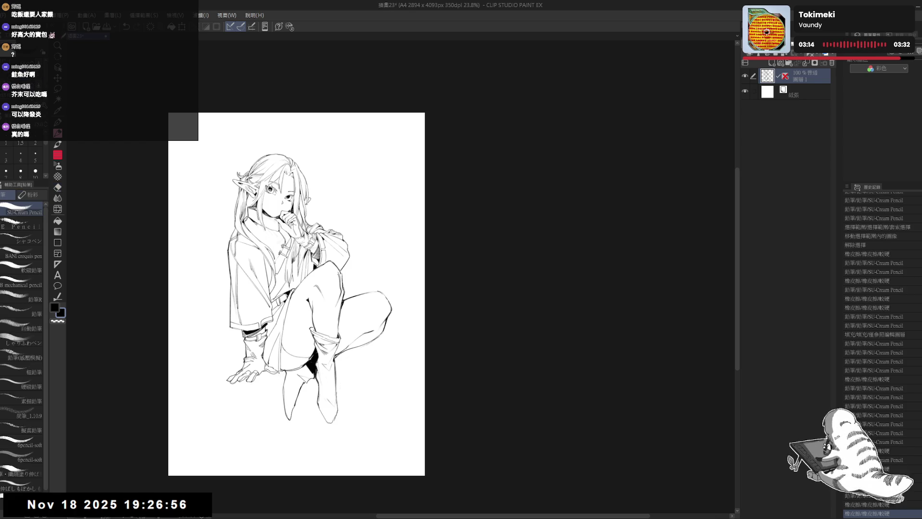
drag(365, 214, 371, 221)
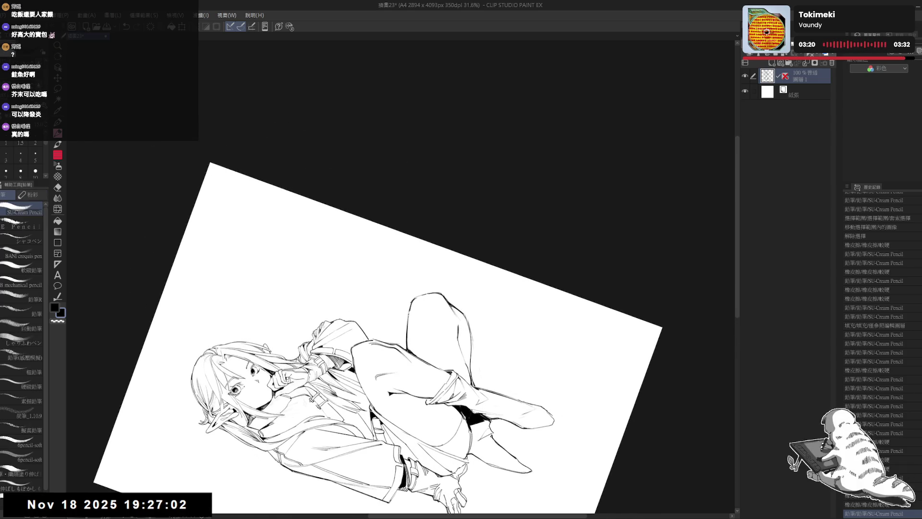
key(ctrl+z)
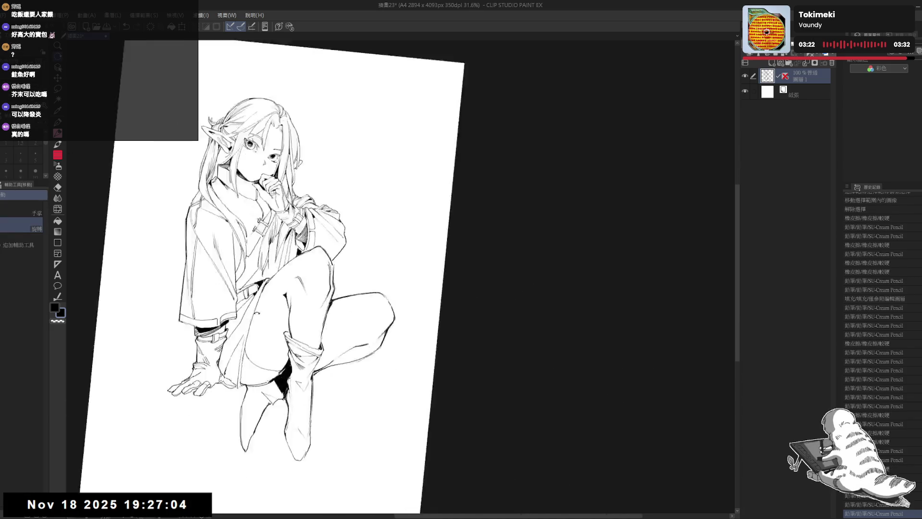
drag(376, 283, 378, 291)
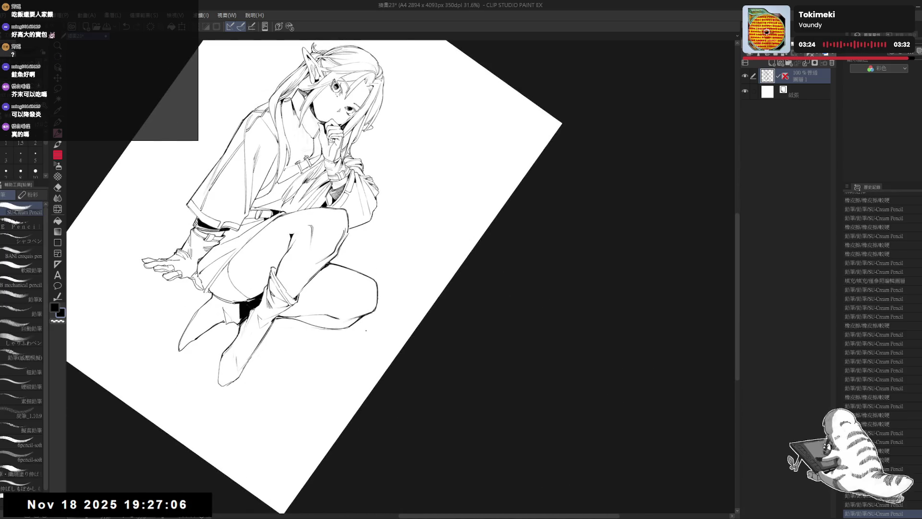
Step: Straighten and zoom out the view, then Auto Select the blank area around the elf
key(ctrl+at)
key(ctrl+minus)
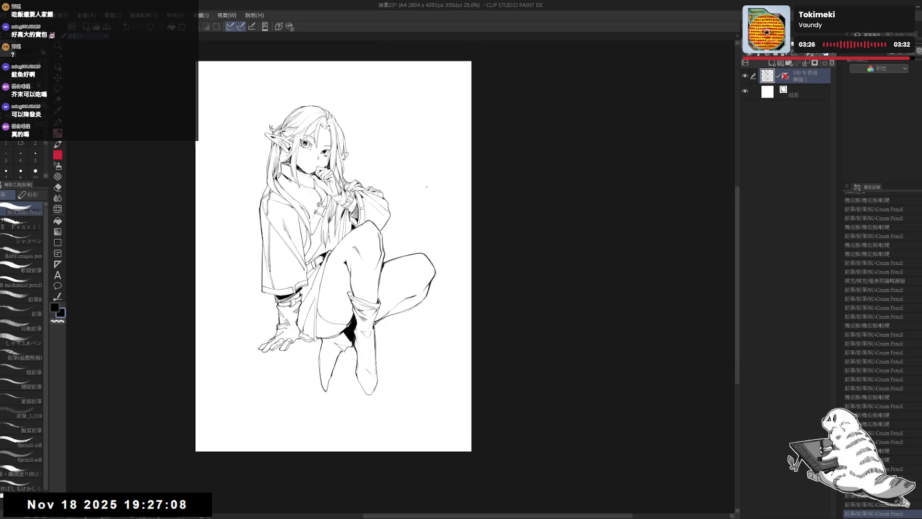
drag(421, 191, 393, 214)
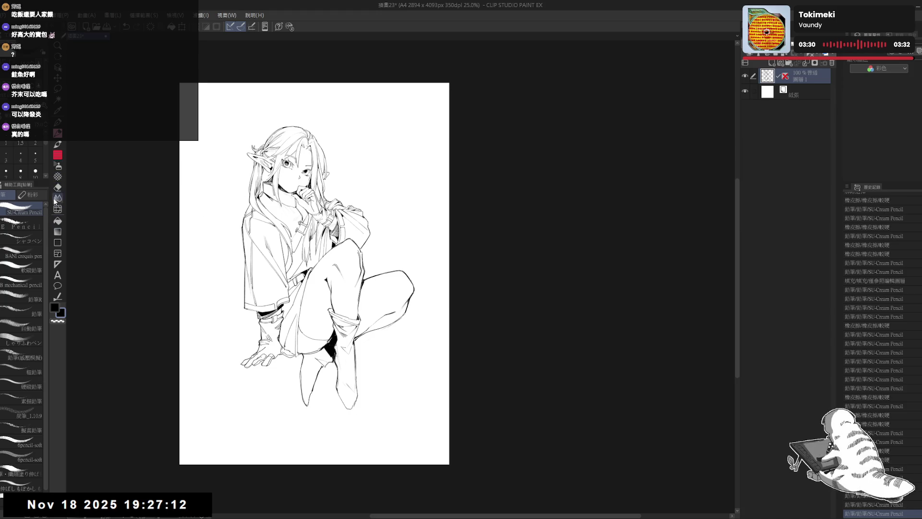
drag(374, 206, 370, 221)
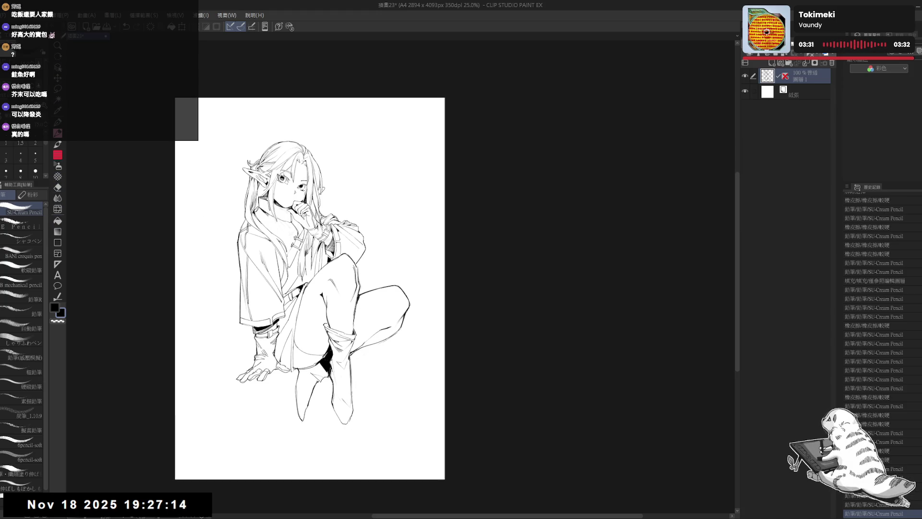
key(w)
click(207, 466)
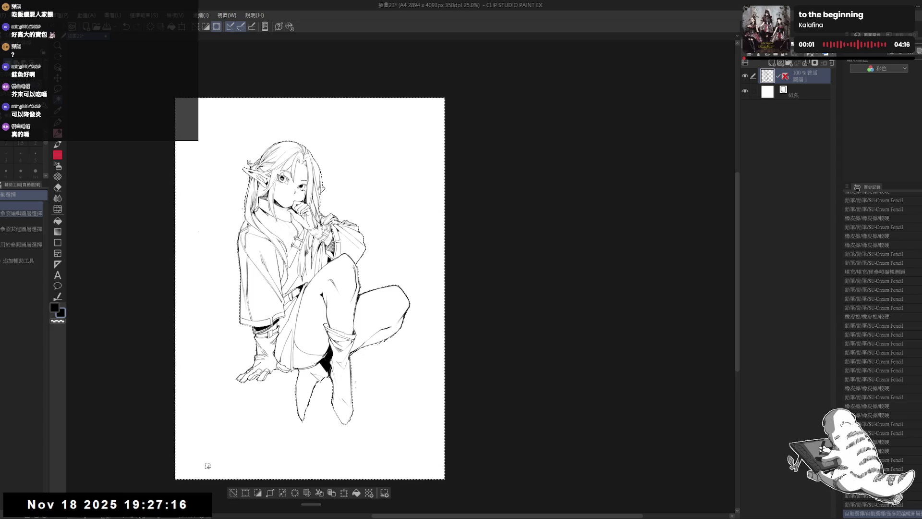
Step: Trim stray fragments and the outline of the selection with the Lasso
drag(400, 205, 396, 208)
key(m)
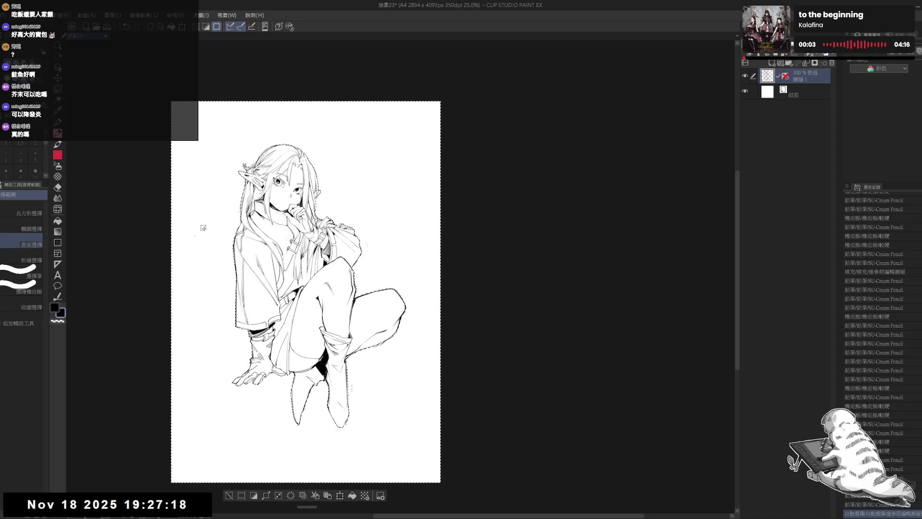
mouse_move(203, 228)
mouse_down()
mouse_move(222, 206)
mouse_move(207, 230)
mouse_up()
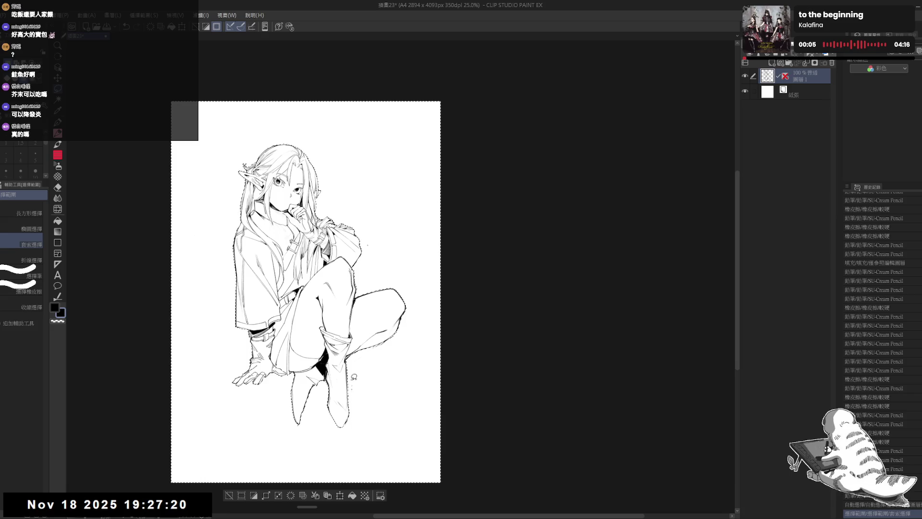
mouse_move(353, 380)
mouse_down()
mouse_move(441, 307)
mouse_move(439, 284)
mouse_up()
drag(405, 174, 402, 187)
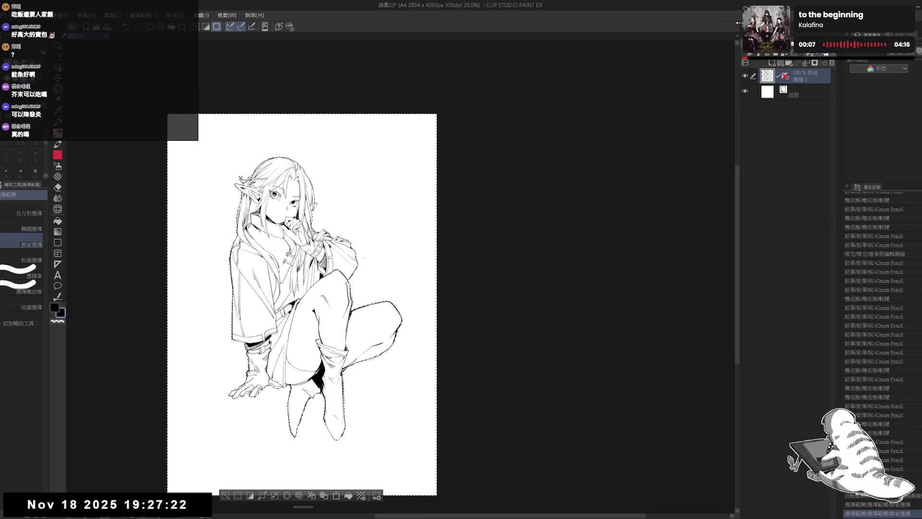
Step: Add Layer 2 beneath the line art and invert the selection onto the figure
click(771, 63)
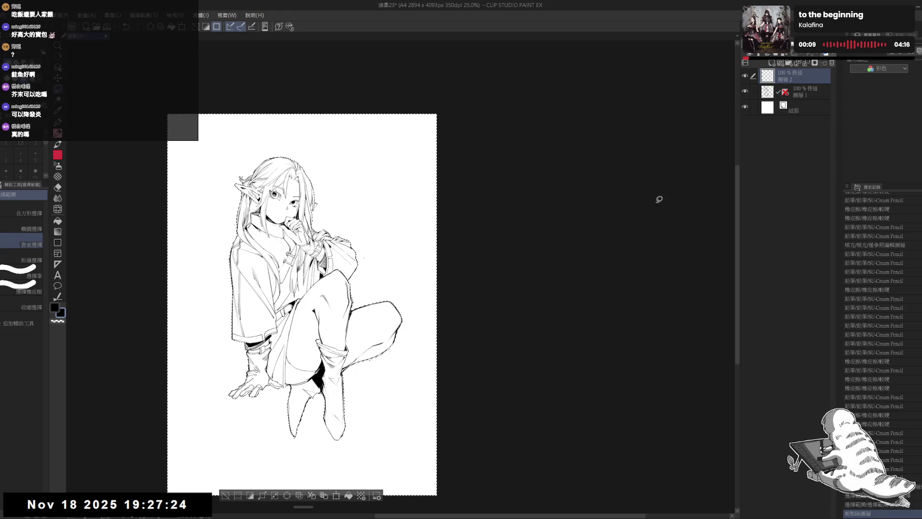
key(ctrl+bracketleft)
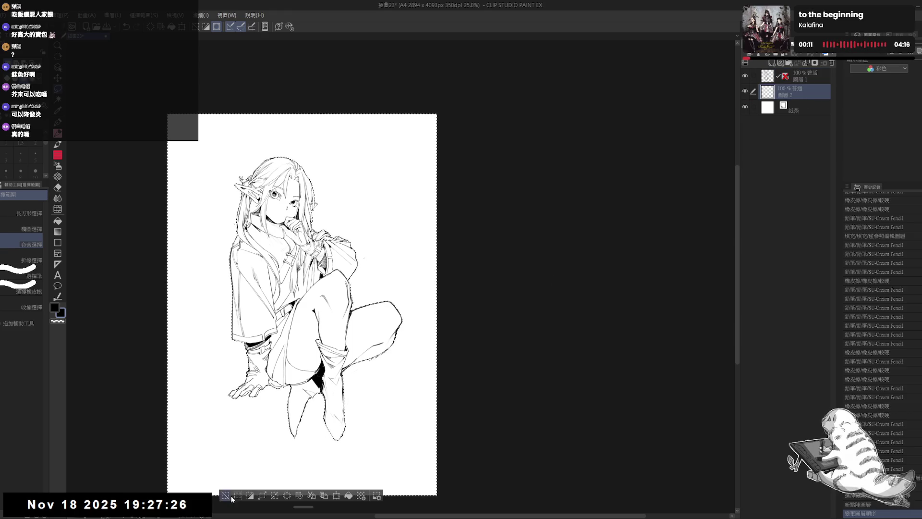
click(250, 495)
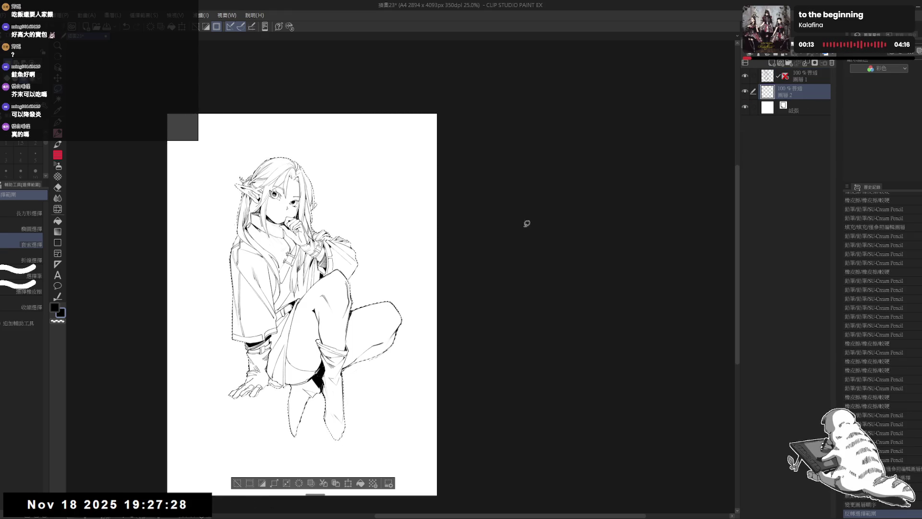
Step: Fill the figure silhouette with flat grey on Layer 2, then deselect
scroll(453, 188, up, 1)
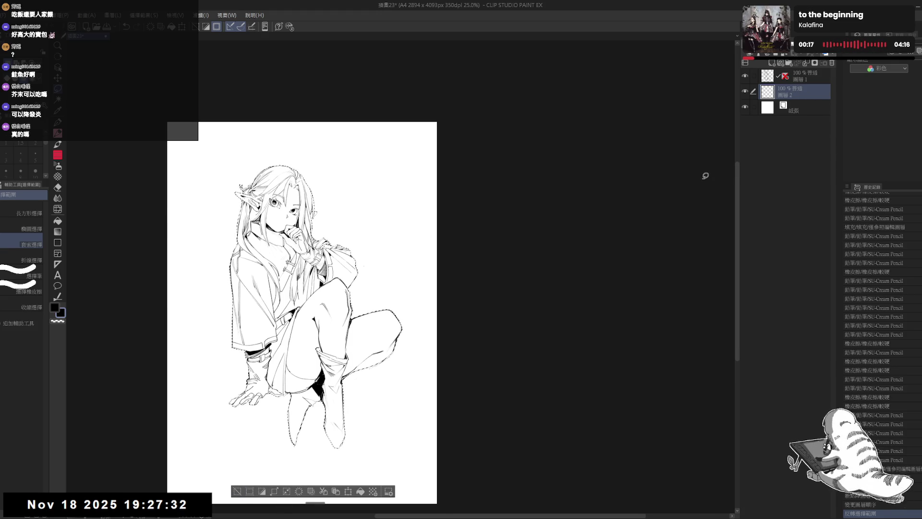
key(x)
key(alt+Delete)
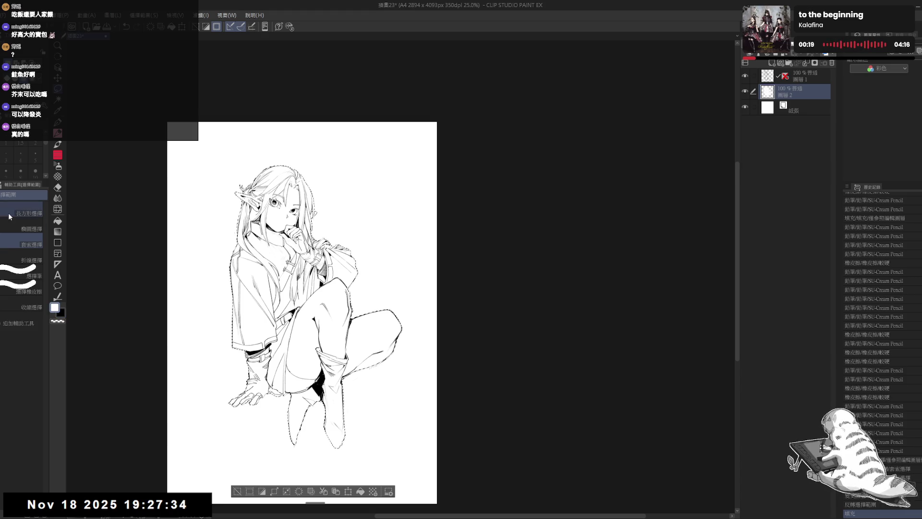
key(ctrl+d)
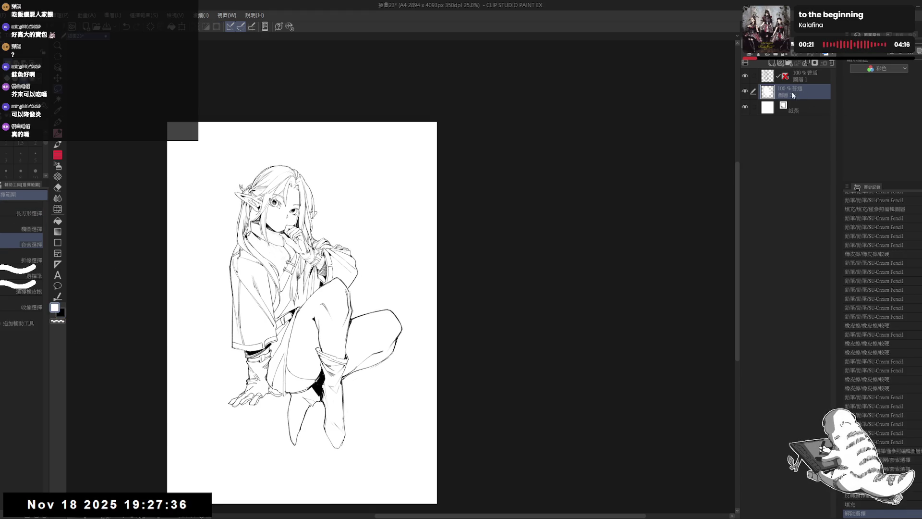
ctrl+click(791, 91)
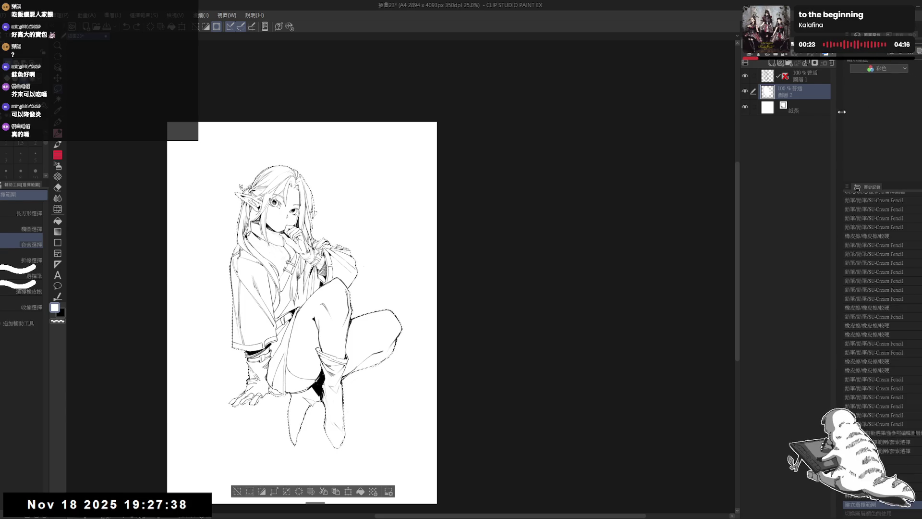
drag(354, 213, 360, 207)
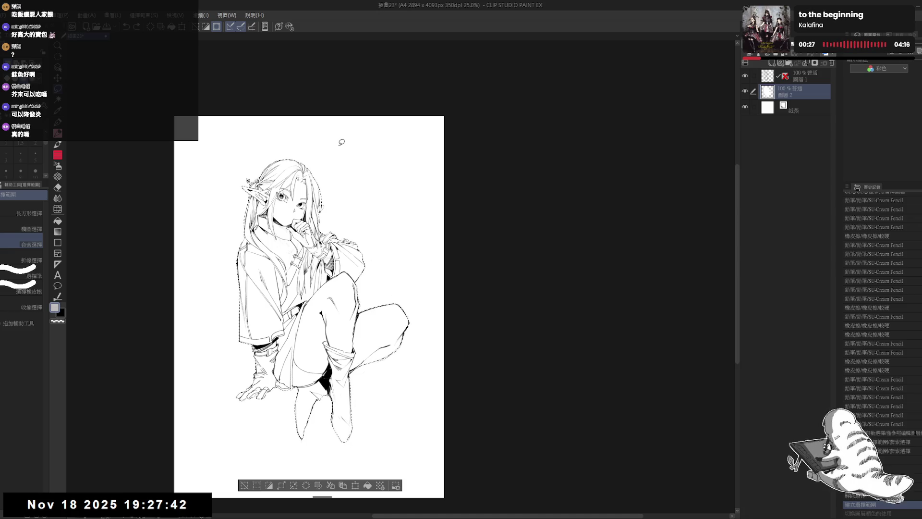
key(alt+BackSpace)
key(ctrl+d)
Step: Add pen strokes near the sleeve and straighten the view
key(p)
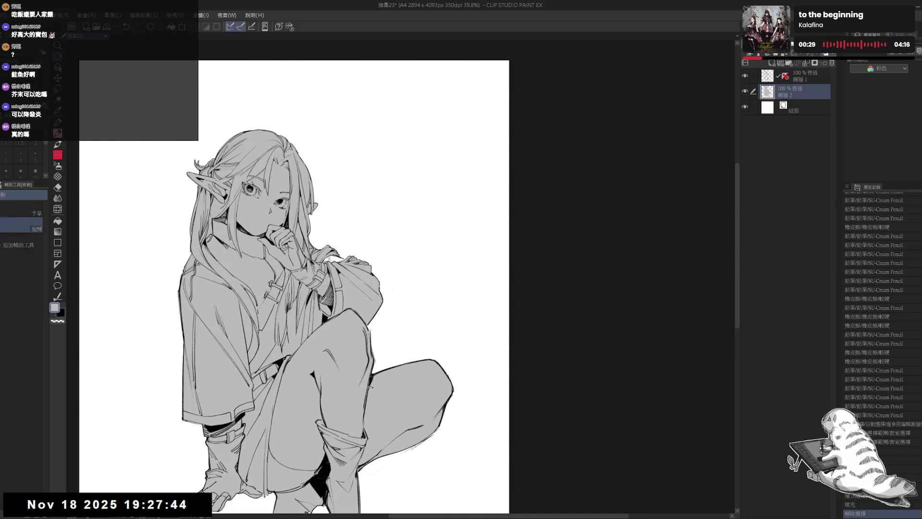
drag(352, 226, 358, 233)
key(ctrl+shift+r)
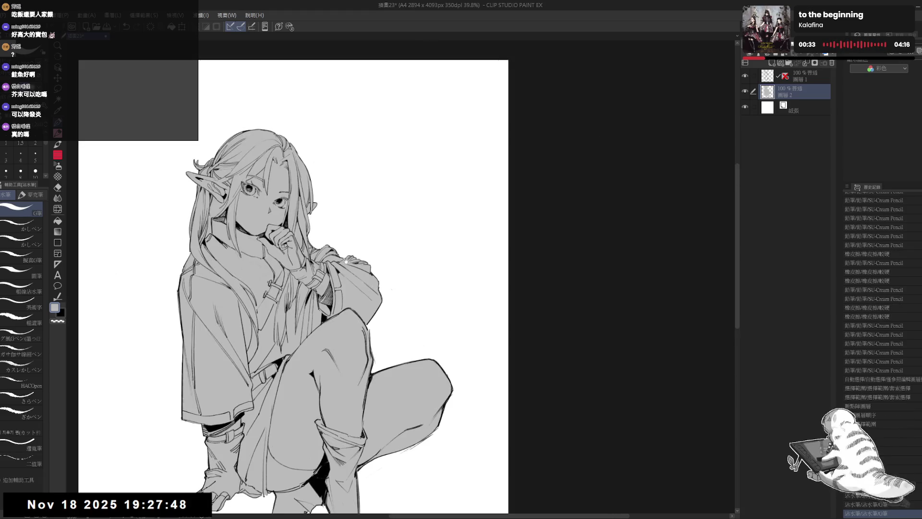
scroll(371, 194, down, 2)
drag(381, 219, 379, 226)
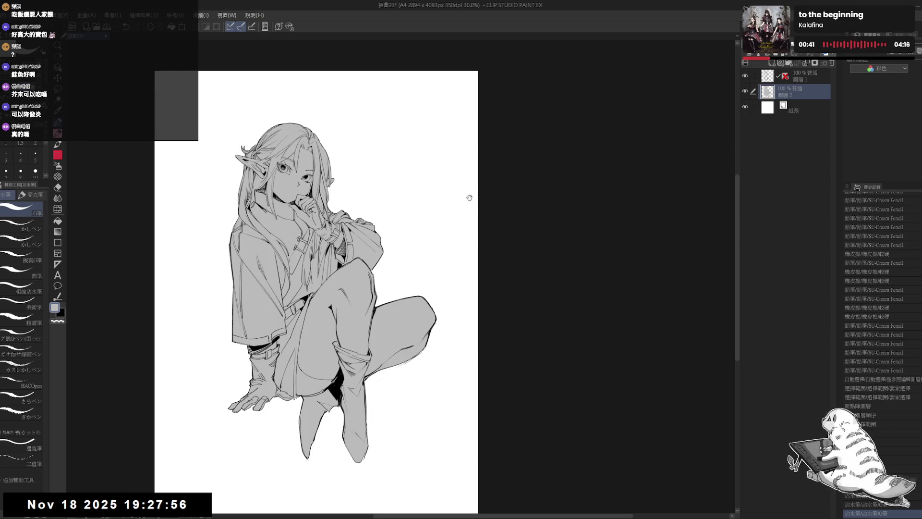
Step: Hide the grey fill layer and drag a rectangle selection around the whole elf
scroll(440, 207, down, 1)
click(745, 91)
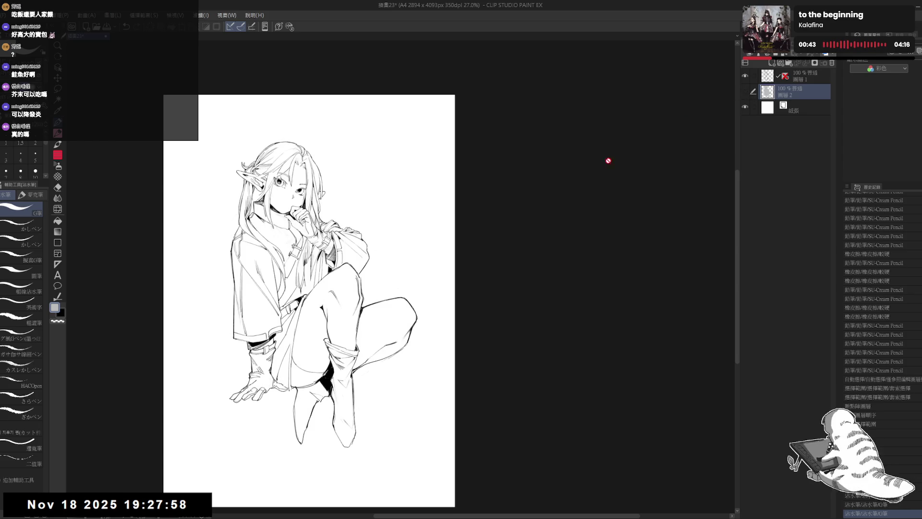
drag(437, 203, 447, 217)
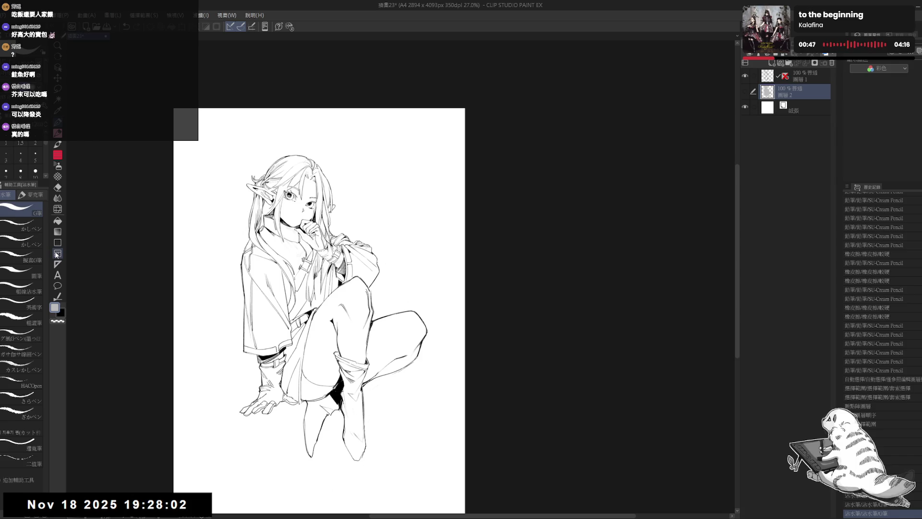
key(m)
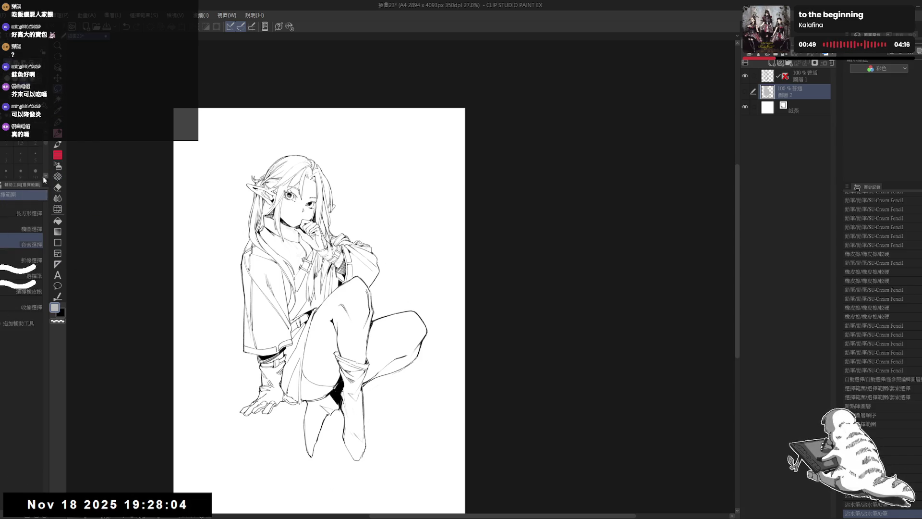
mouse_move(241, 166)
mouse_down()
mouse_move(209, 161)
mouse_move(355, 286)
mouse_up()
key(ctrl+d)
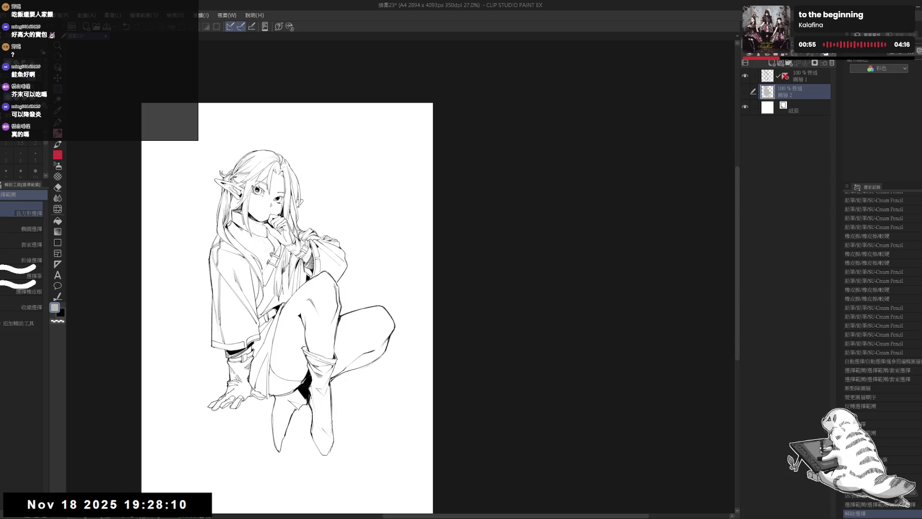
mouse_move(179, 136)
mouse_down()
mouse_move(397, 339)
mouse_move(405, 395)
mouse_move(394, 423)
mouse_up()
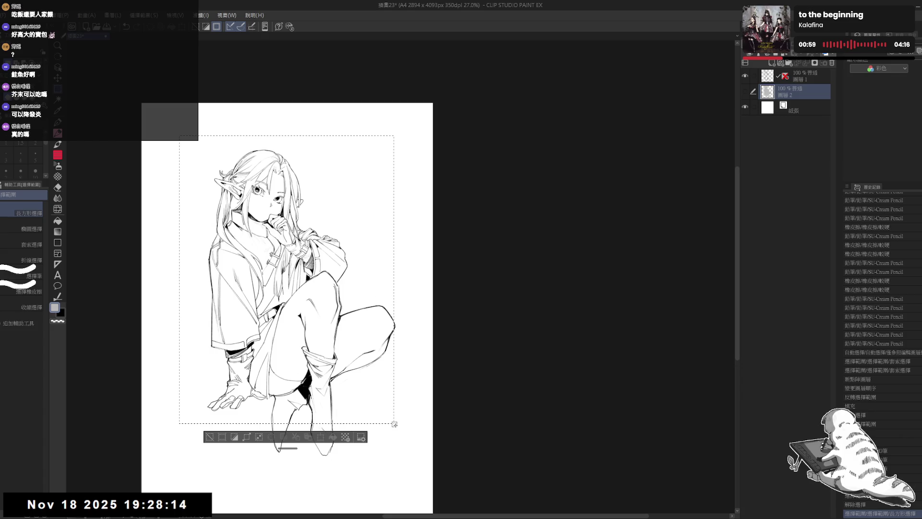
Step: Add Layer 3 and adjust the rectangle selection's edges around the figure
click(770, 64)
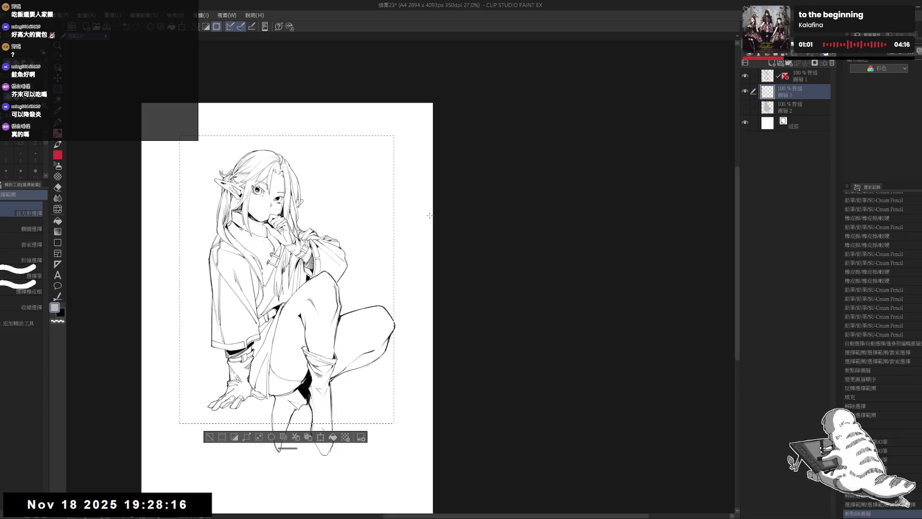
drag(393, 228, 422, 218)
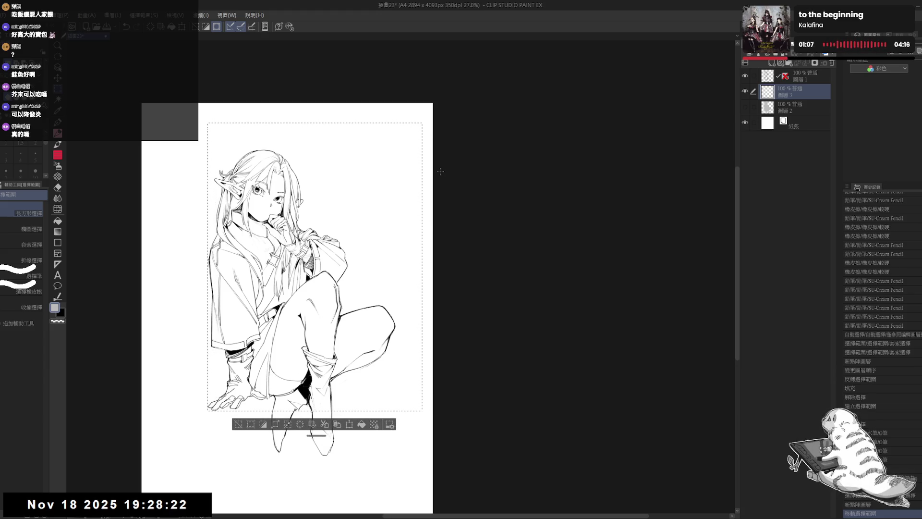
drag(412, 282, 449, 424)
drag(386, 176, 395, 188)
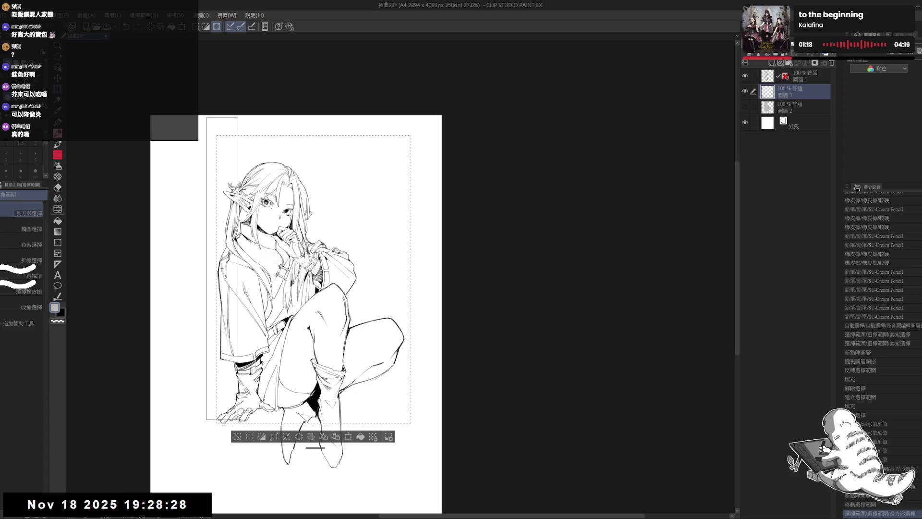
drag(238, 447, 238, 447)
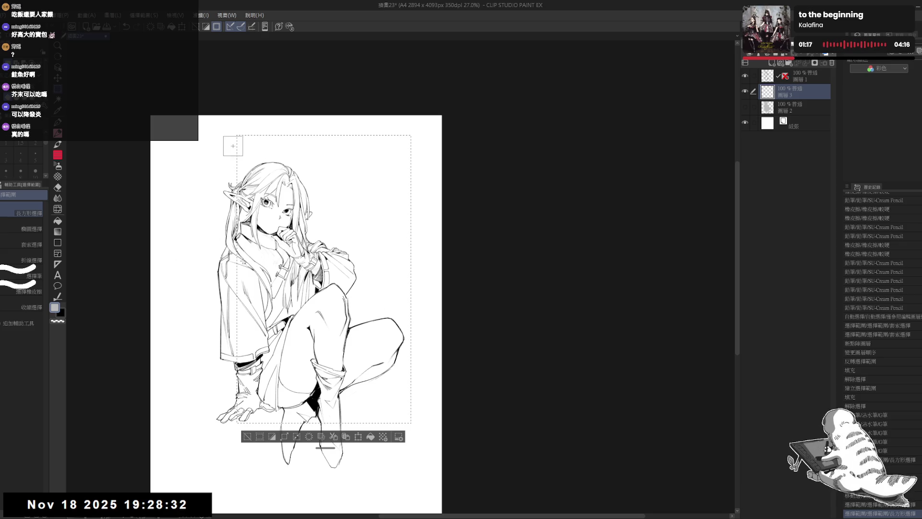
drag(232, 275, 233, 275)
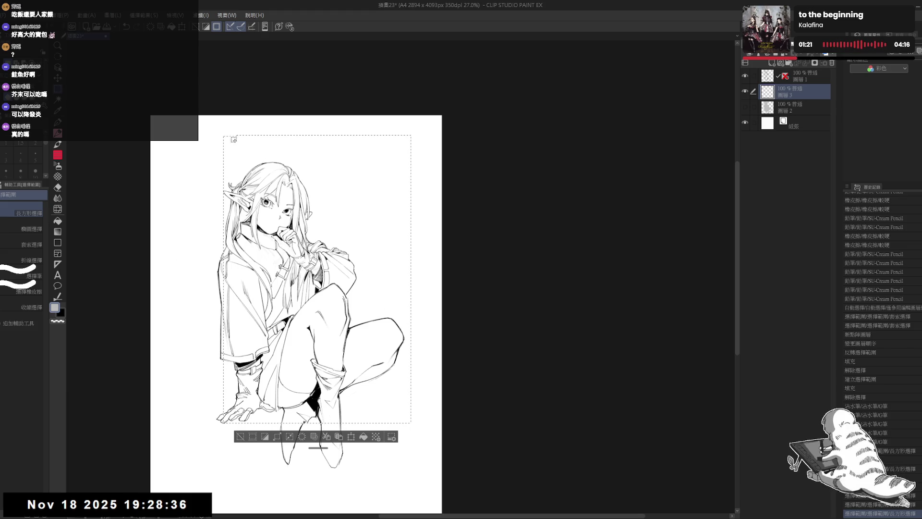
drag(240, 145, 240, 144)
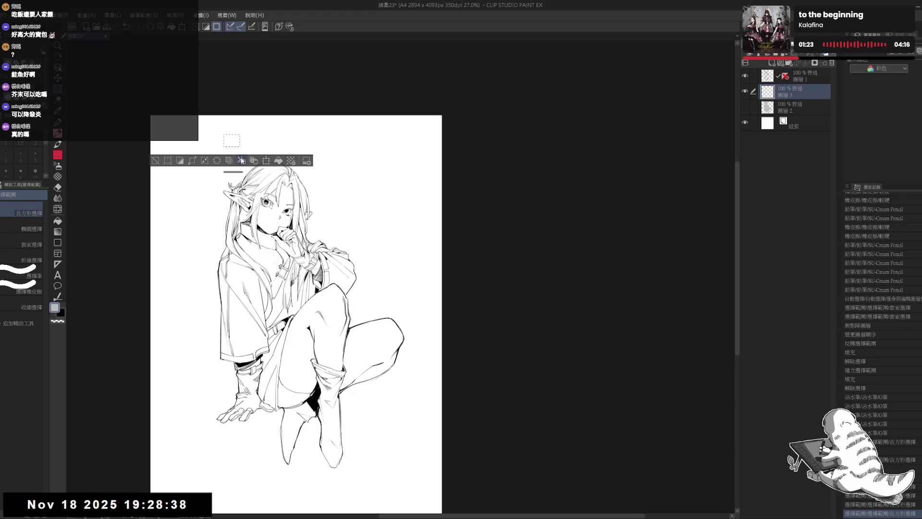
key(ctrl+z)
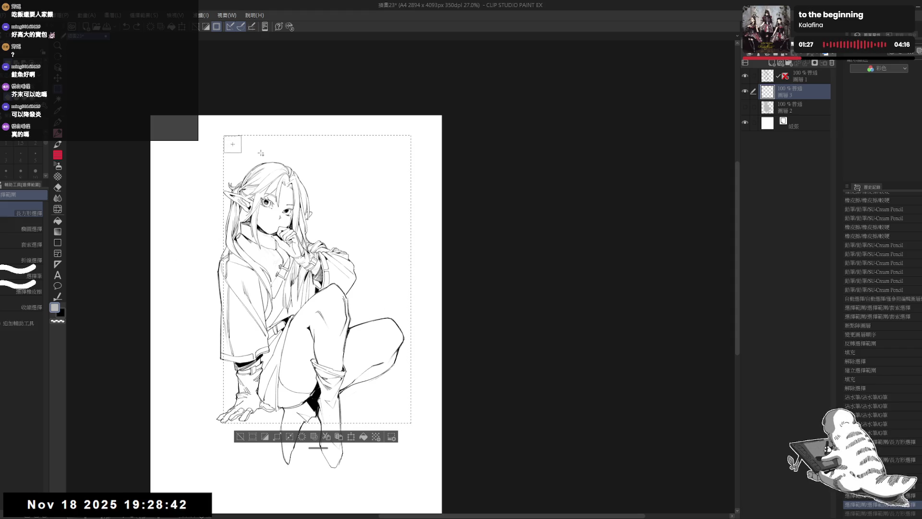
Step: Move Layer 3 below Layer 2 and make Layer 2 visible again
scroll(312, 142, down, 3)
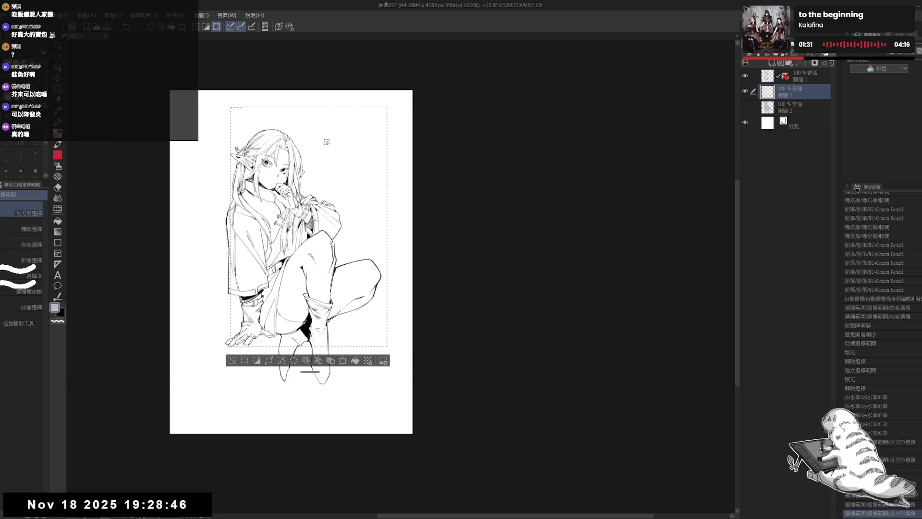
scroll(326, 142, up, 1)
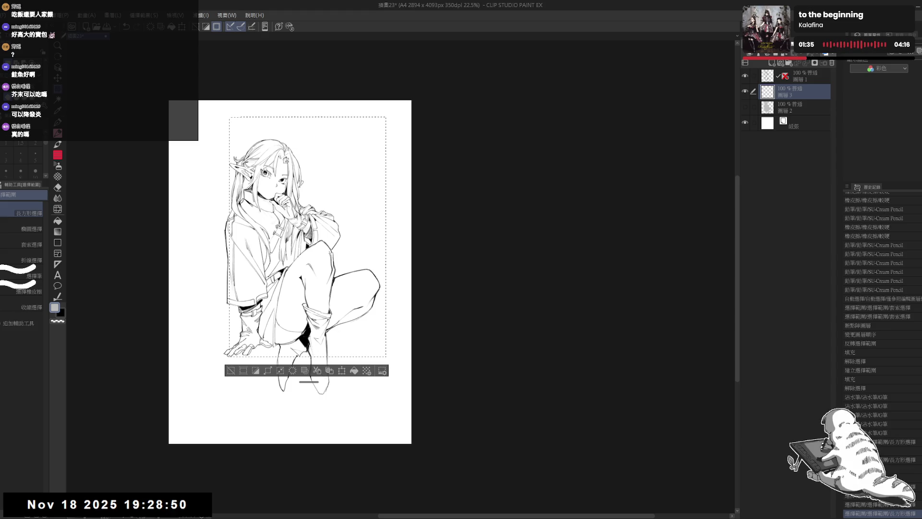
scroll(163, 88, up, 1)
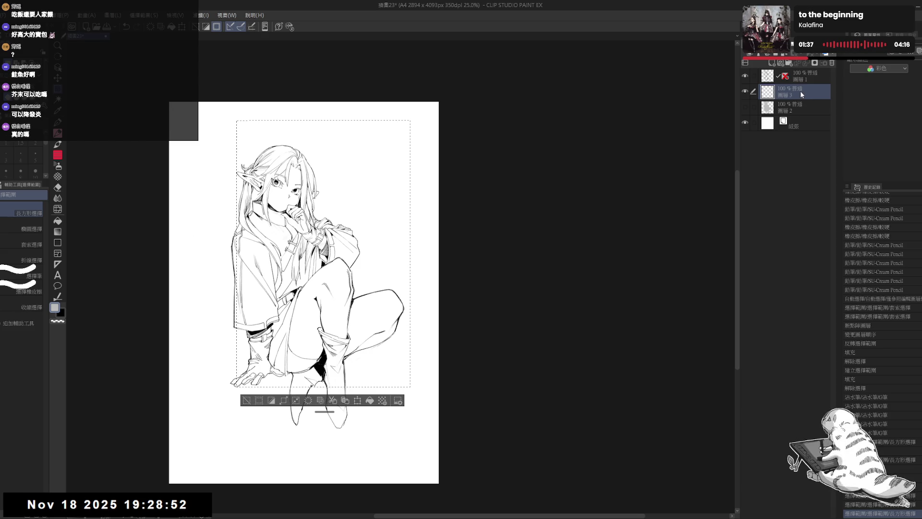
drag(801, 94, 799, 112)
click(744, 92)
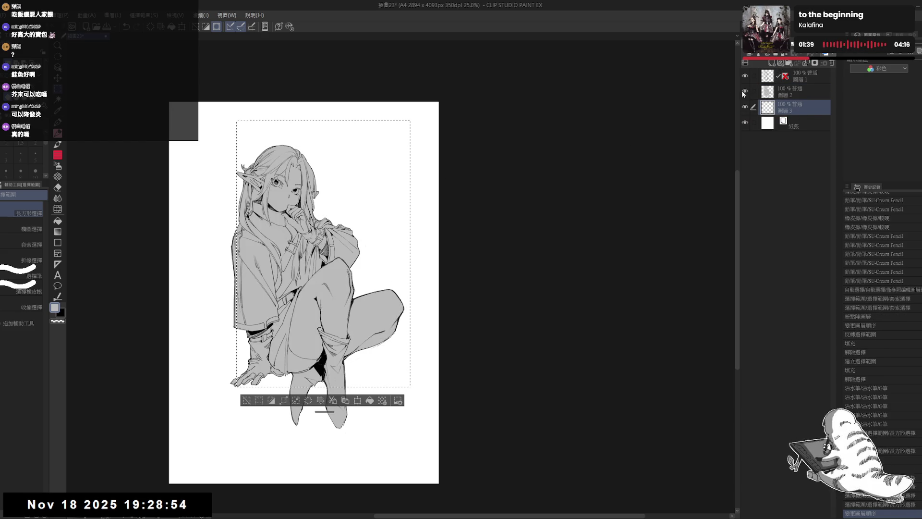
Step: Fill the rectangle selection on Layer 3 with black and deselect
key(c)
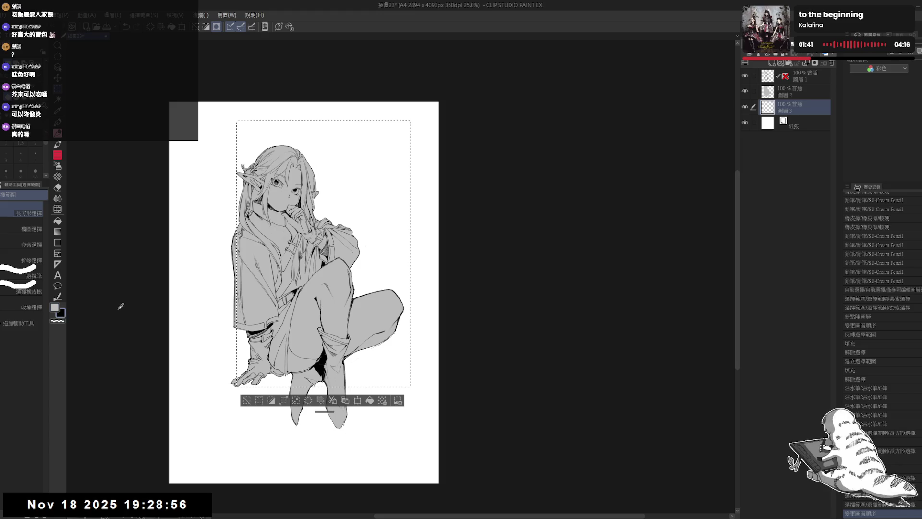
key(alt+BackSpace)
key(ctrl+d)
mouse_move(336, 283)
mouse_down()
mouse_move(346, 289)
mouse_move(260, 199)
mouse_move(259, 211)
mouse_up()
scroll(346, 289, up, 1)
Step: Select the figure on Layer 2, fill it white and deselect
key(e)
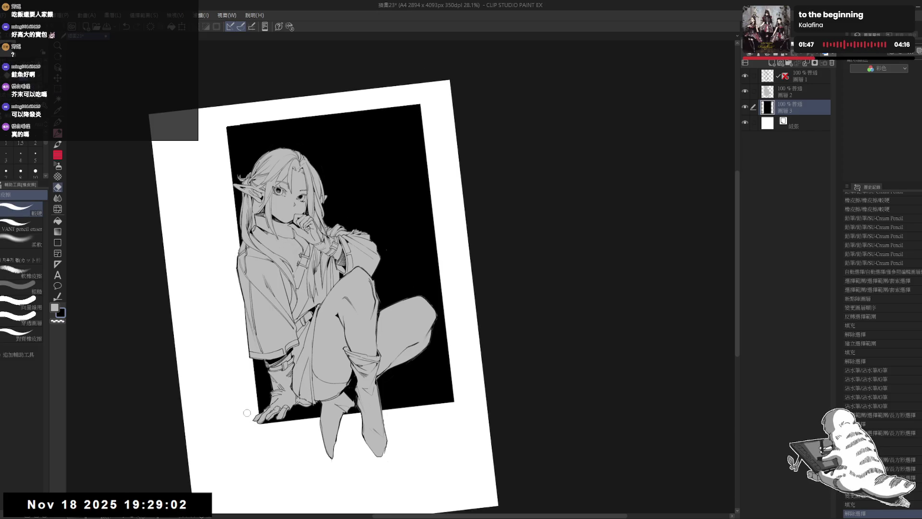
key(m)
key(ctrl+at)
mouse_move(304, 82)
mouse_down()
mouse_move(235, 140)
mouse_move(253, 142)
mouse_up()
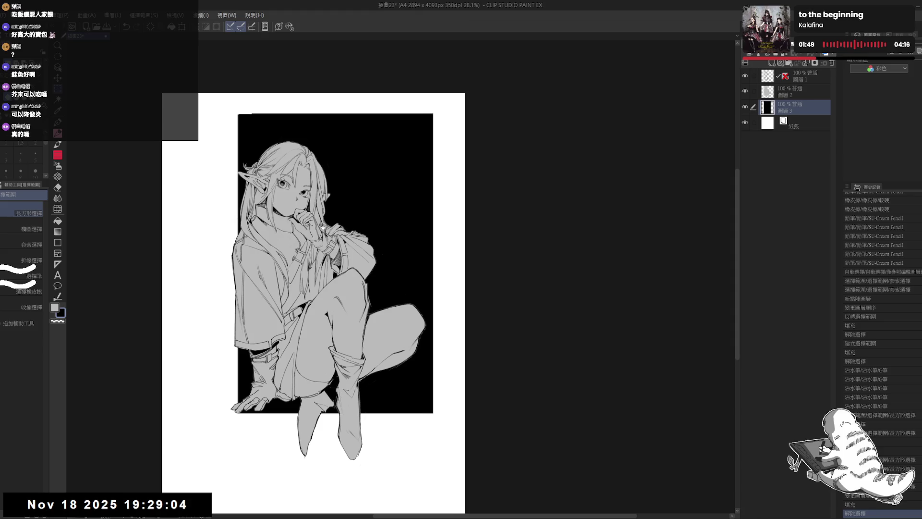
drag(322, 225, 316, 221)
click(797, 91)
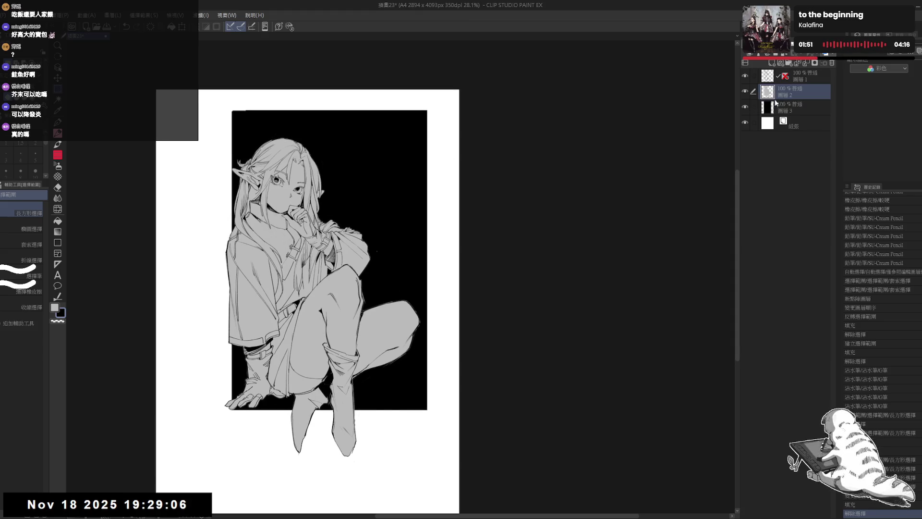
ctrl+click(767, 91)
key(x)
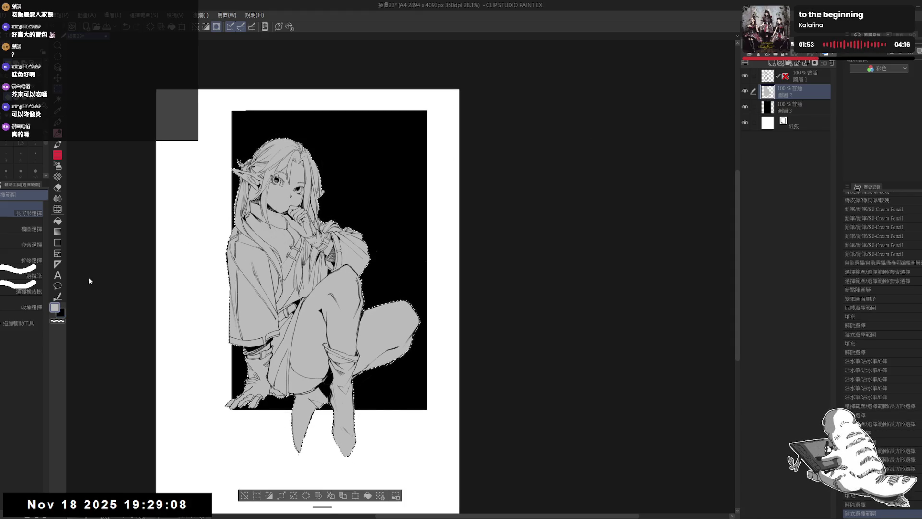
key(alt+BackSpace)
key(ctrl+d)
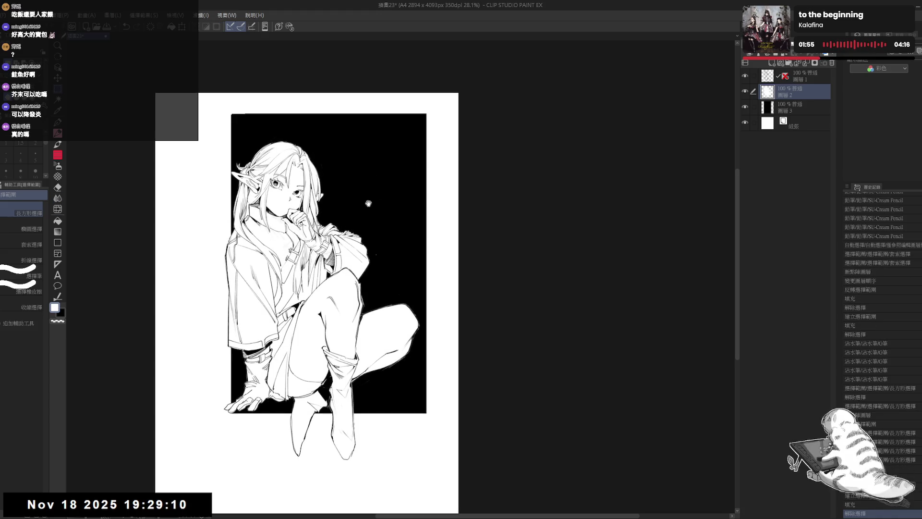
key(p)
click(813, 108)
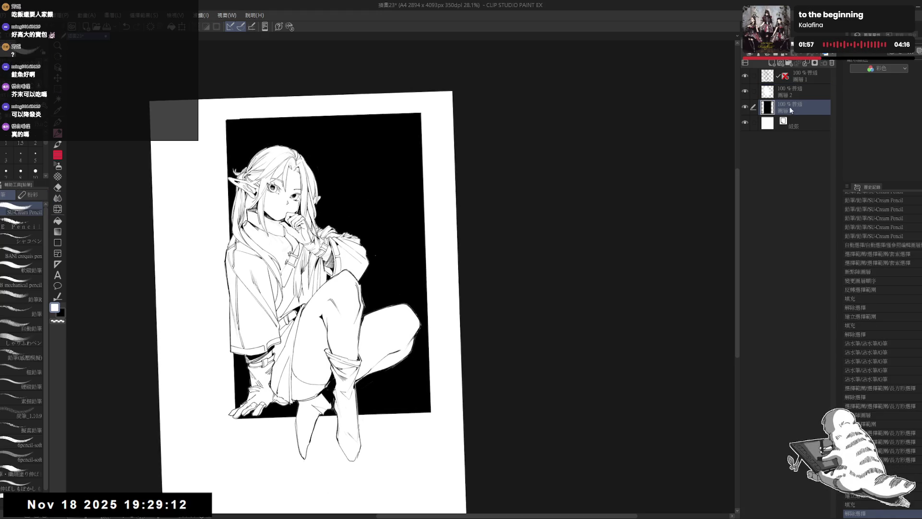
Step: Touch up the backdrop near the knee outline with the pencil
mouse_move(396, 306)
mouse_down()
mouse_move(386, 289)
mouse_move(395, 301)
mouse_up()
key(x)
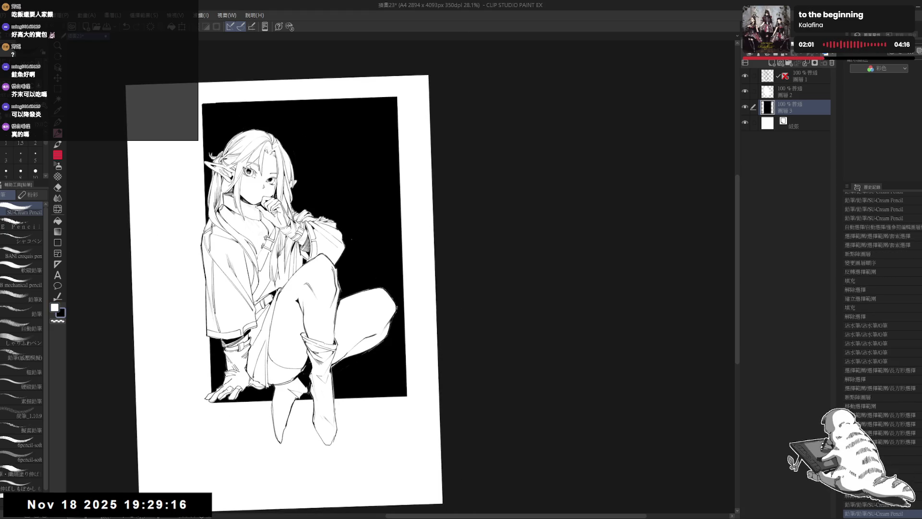
drag(377, 184, 384, 241)
scroll(262, 269, down, 2)
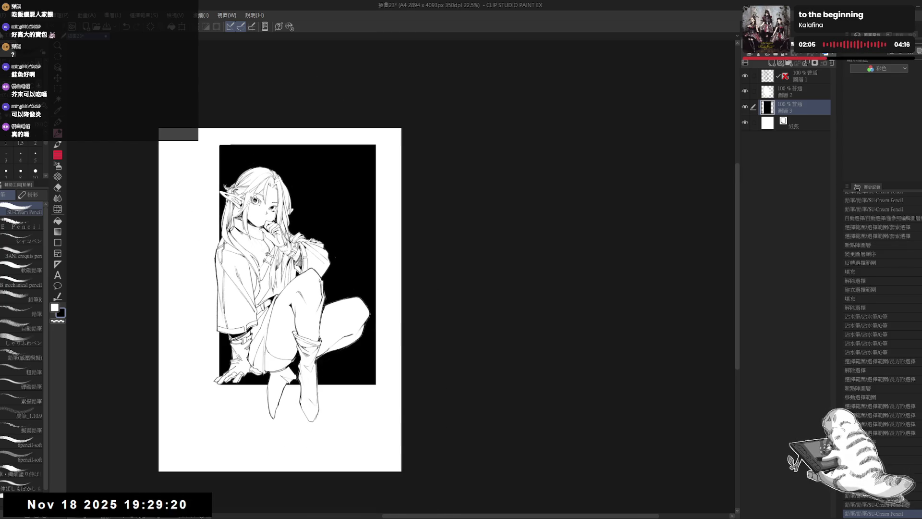
Step: Group Layers 1–3 into a new layer folder
ctrl+click(797, 96)
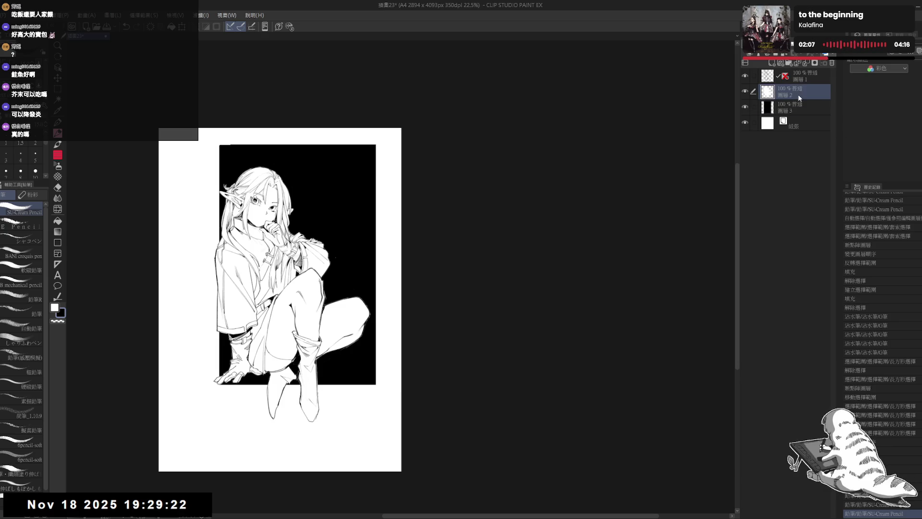
ctrl+click(803, 74)
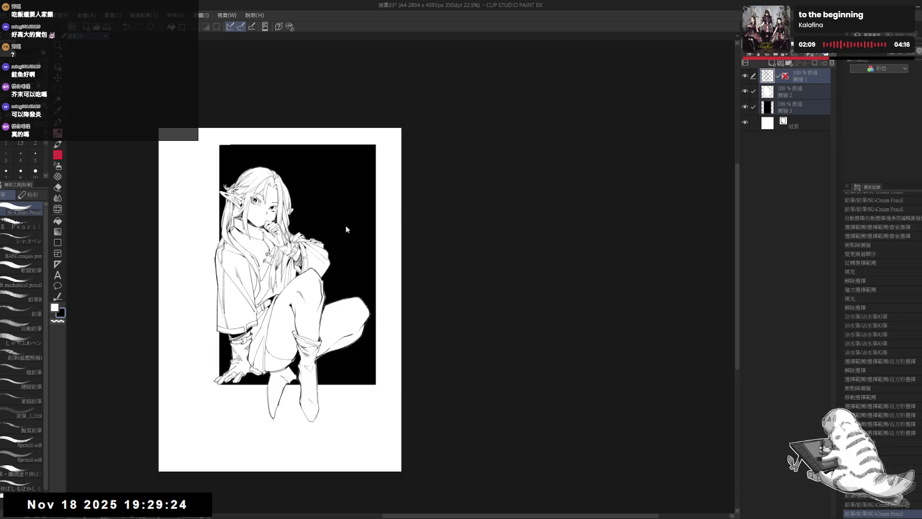
click(789, 63)
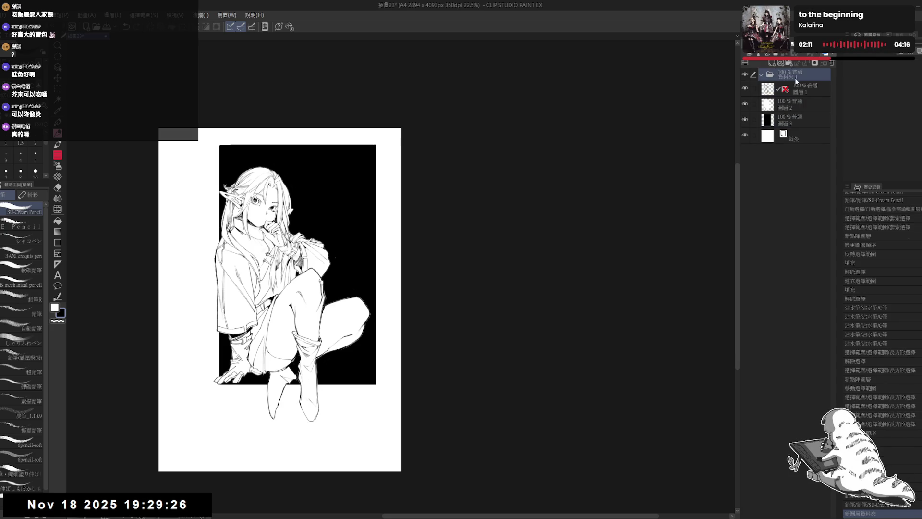
drag(805, 99, 802, 74)
Step: Move the folder's artwork slightly left and down with Ctrl+T and confirm
key(ctrl+t)
mouse_move(354, 218)
mouse_down()
mouse_move(323, 231)
mouse_move(333, 220)
mouse_up()
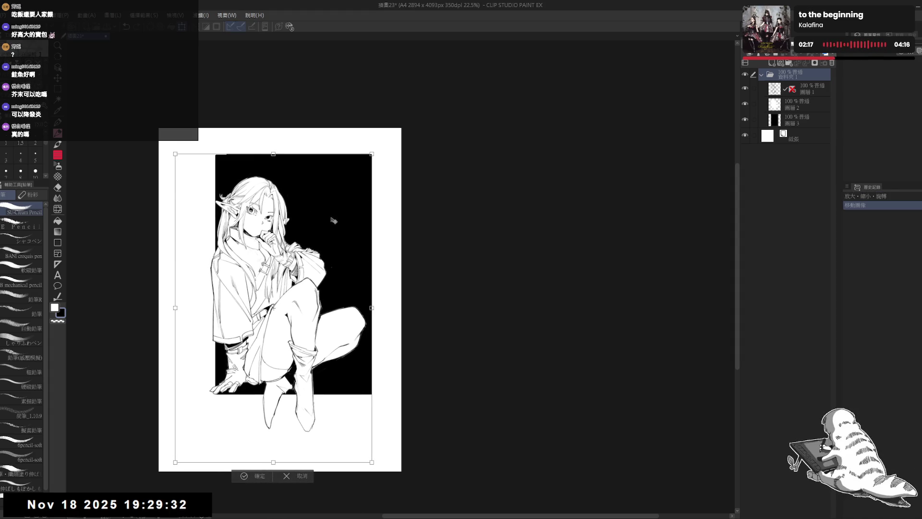
click(257, 477)
scroll(205, 429, up, 2)
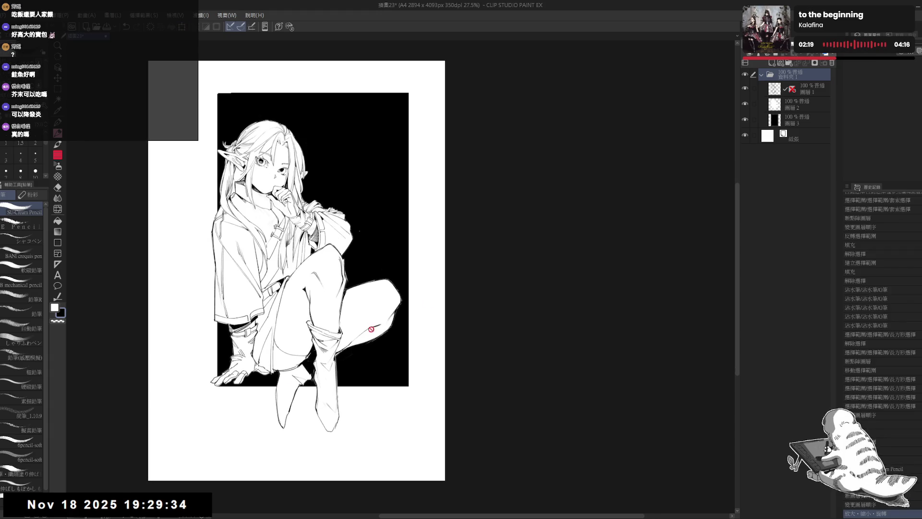
click(805, 120)
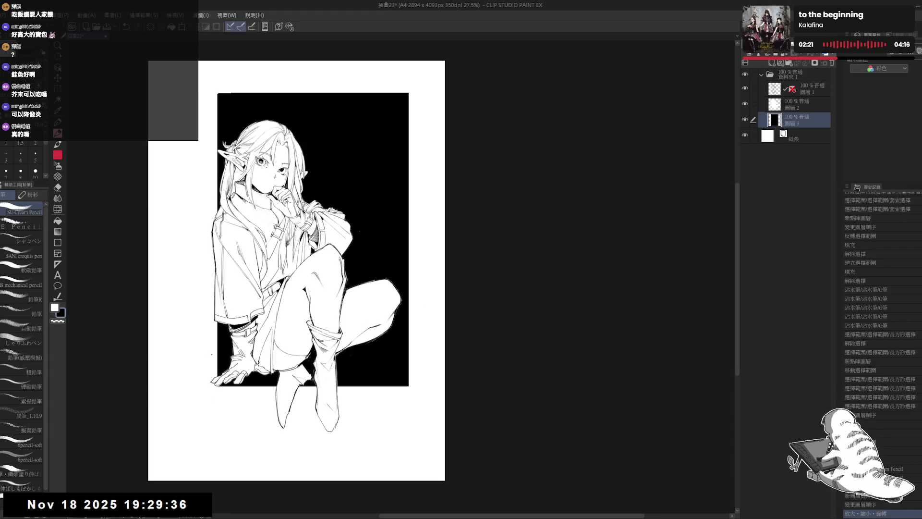
Step: Delete the bottom band of the black panel so it stops above the hands
key(m)
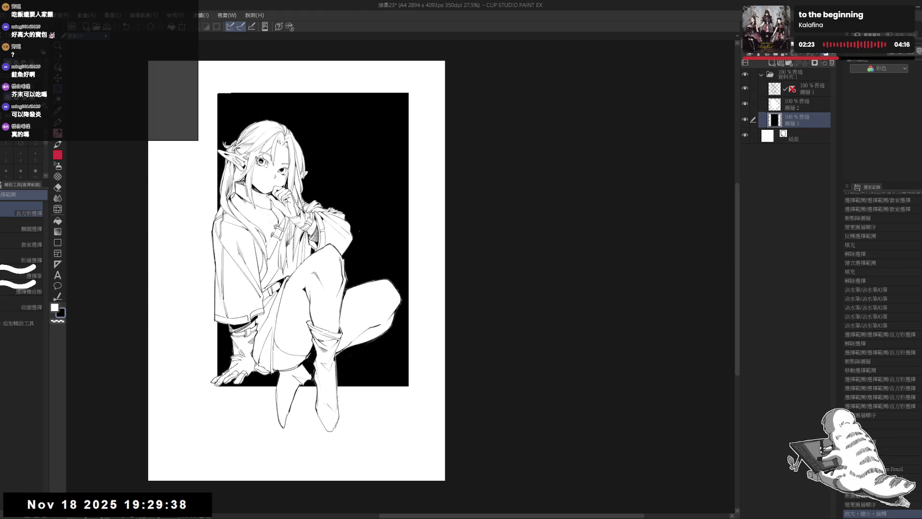
mouse_move(212, 378)
mouse_down()
mouse_move(295, 414)
mouse_move(431, 417)
mouse_up()
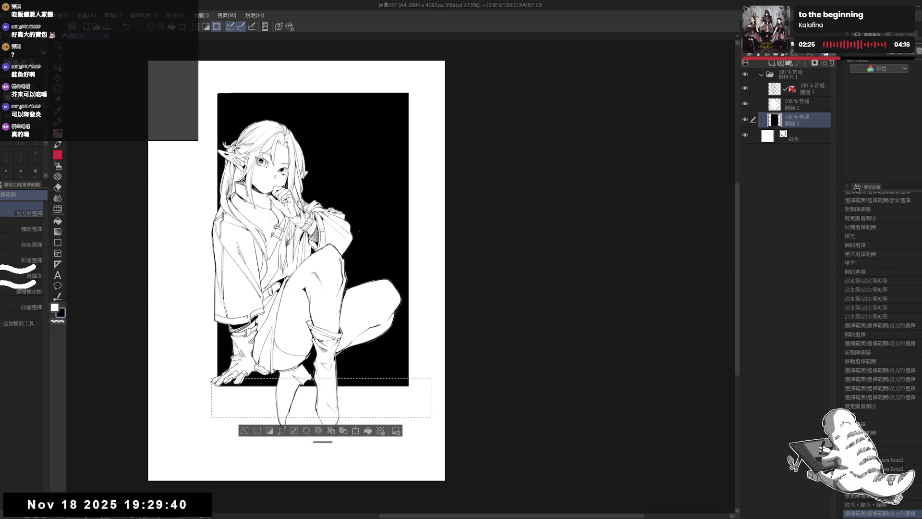
click(214, 368)
mouse_move(209, 367)
mouse_down()
mouse_move(283, 399)
mouse_move(424, 432)
mouse_up()
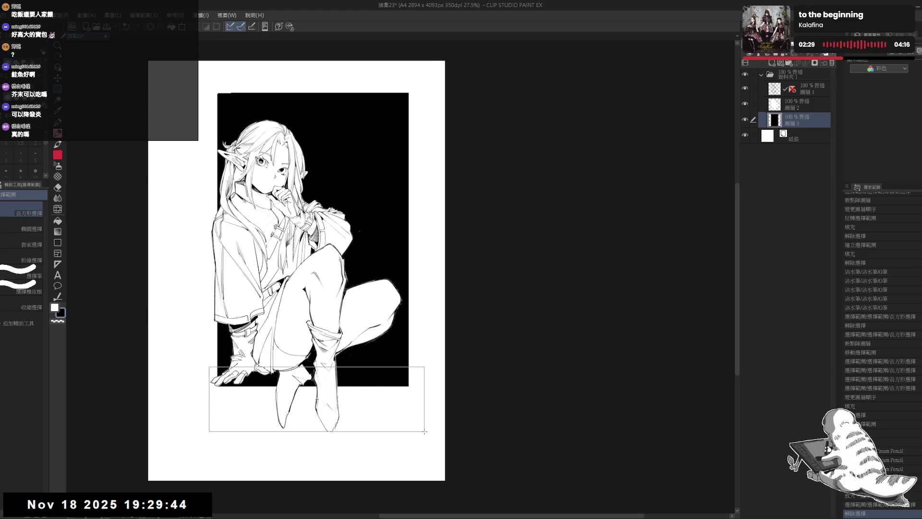
click(211, 364)
mouse_move(210, 364)
mouse_down()
mouse_move(314, 412)
mouse_move(417, 426)
mouse_up()
key(Delete)
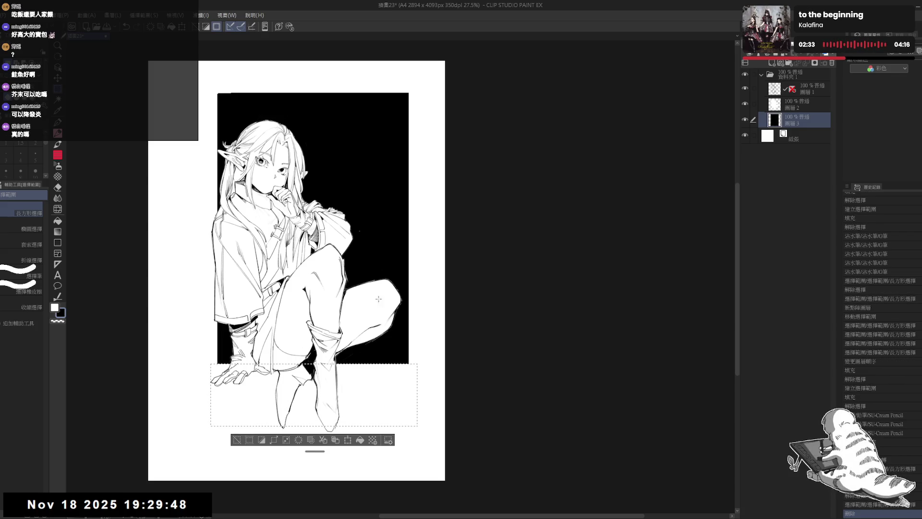
key(ctrl+d)
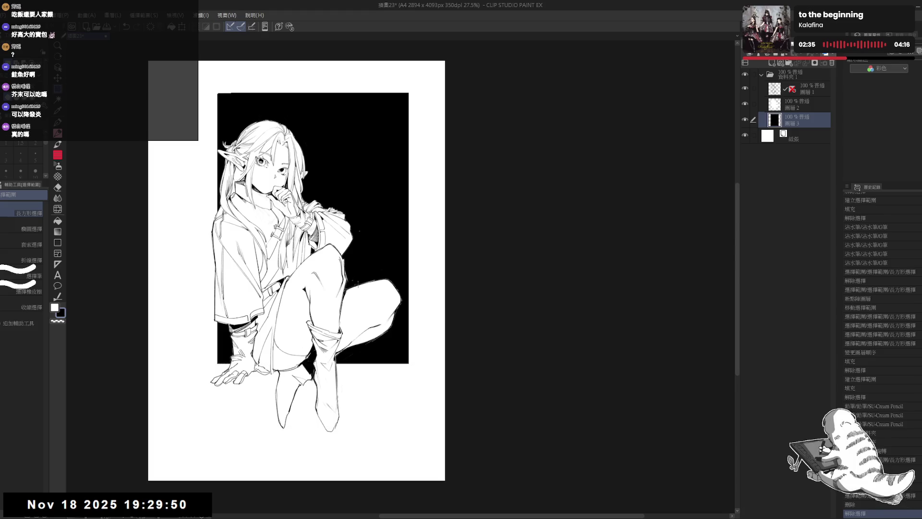
Step: Cut a thin strip beside the boot to leave a white stripe, then deselect
drag(367, 270, 377, 252)
key(p)
drag(460, 244, 458, 258)
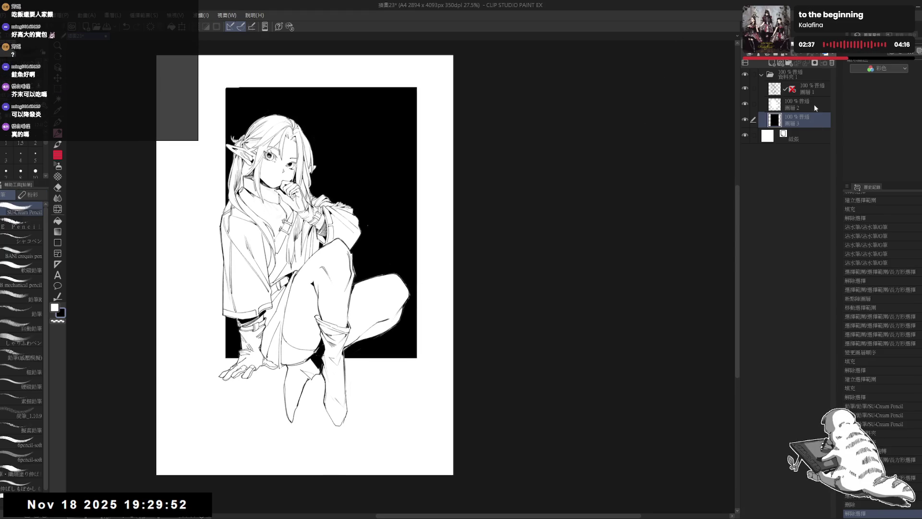
key(m)
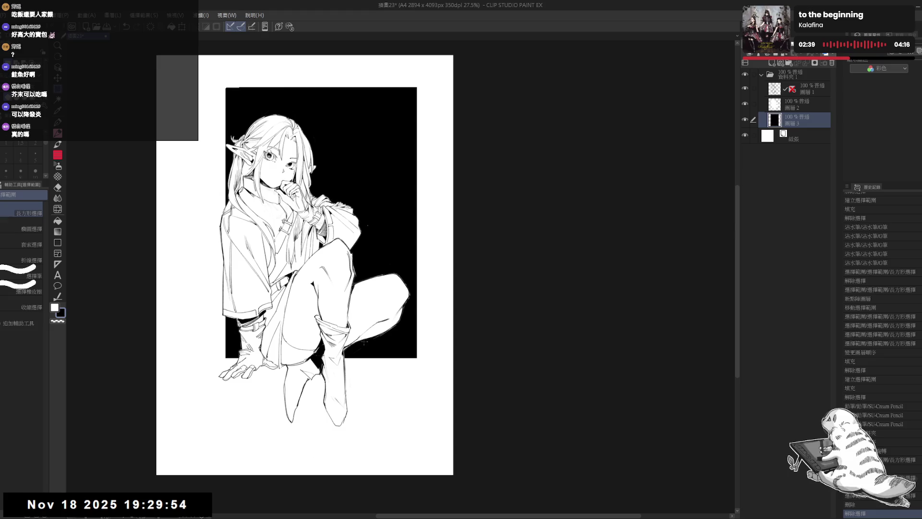
drag(349, 339, 421, 345)
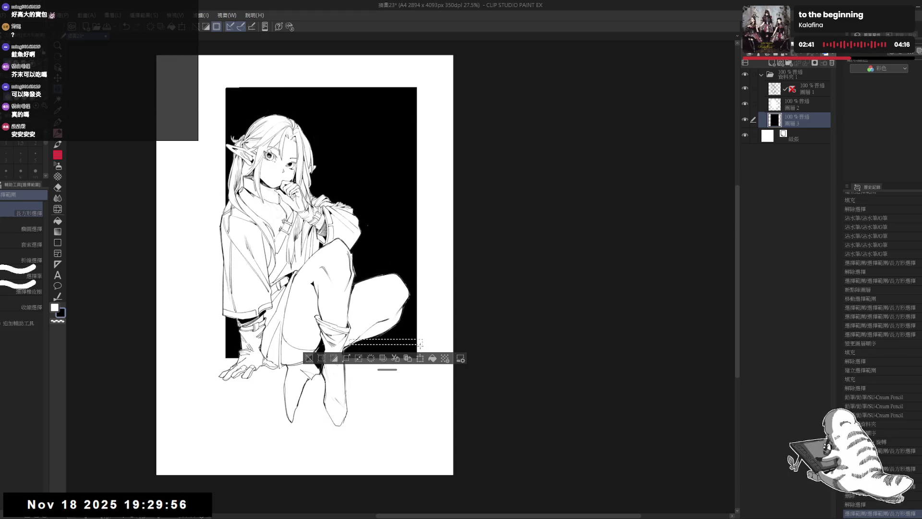
key(ctrl+d)
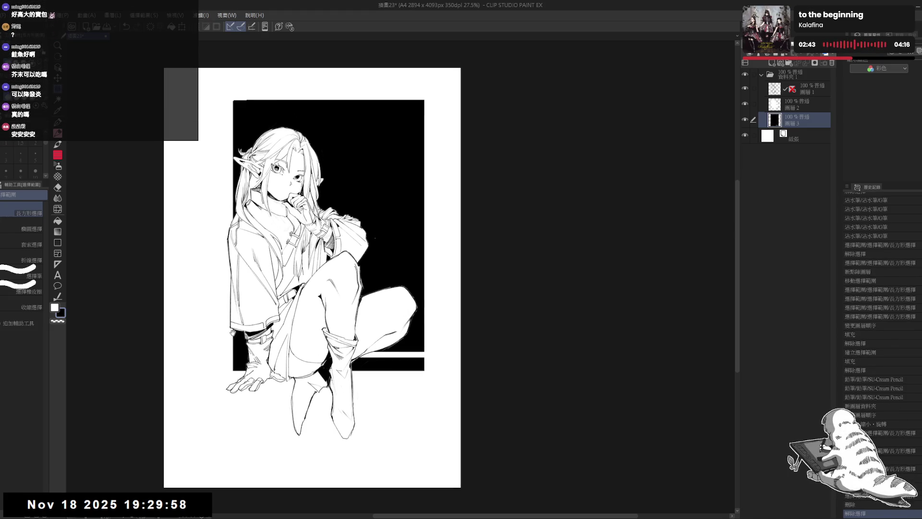
Step: Add a short pencil mark at the ledge, erasing a stray mark first
mouse_move(399, 372)
mouse_down()
mouse_move(350, 332)
mouse_move(368, 286)
mouse_move(384, 331)
mouse_move(341, 241)
mouse_move(328, 266)
mouse_up()
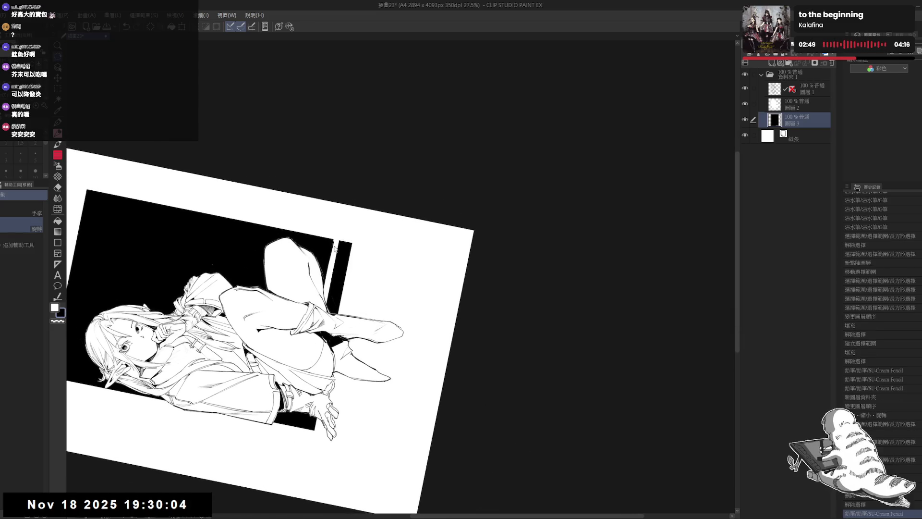
click(338, 249)
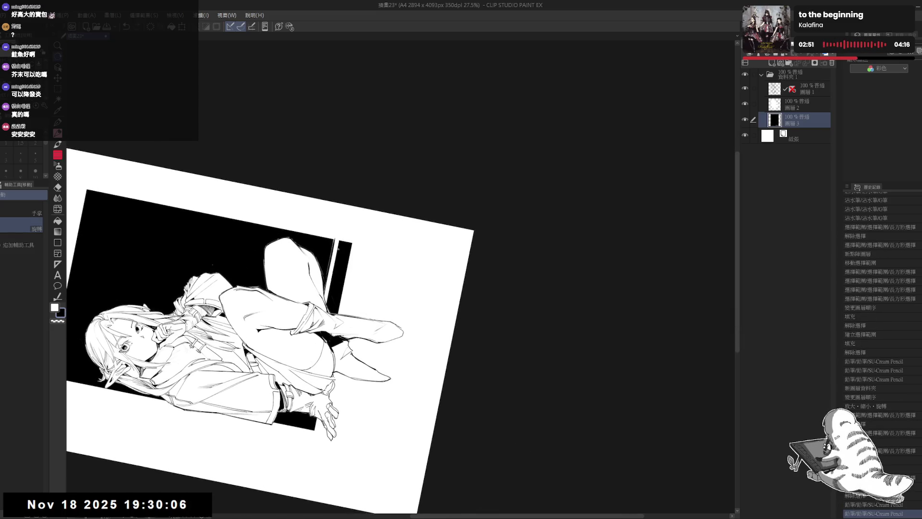
drag(338, 248, 388, 302)
key(e)
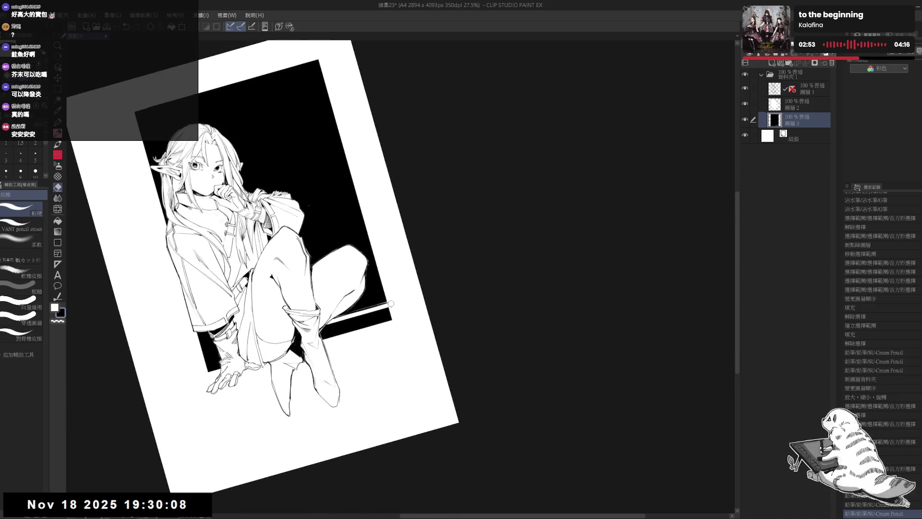
click(388, 302)
key(ctrl+@)
key(p)
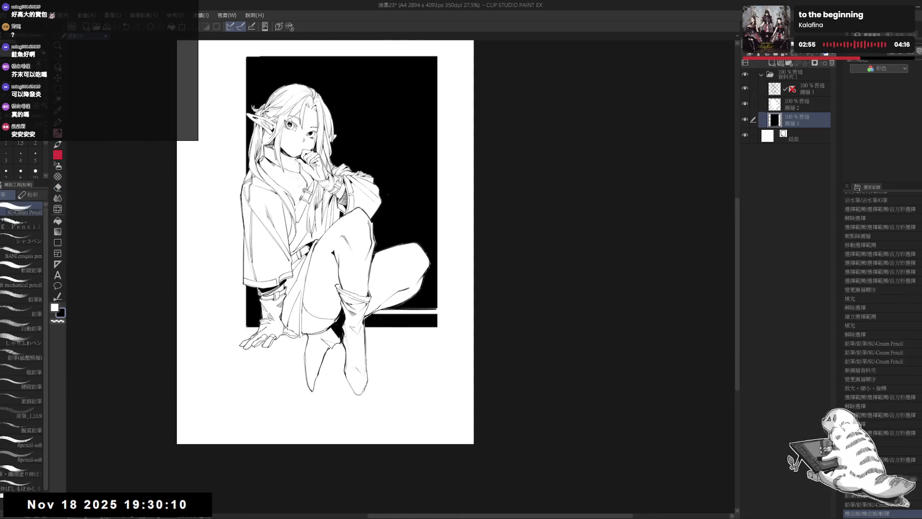
click(388, 302)
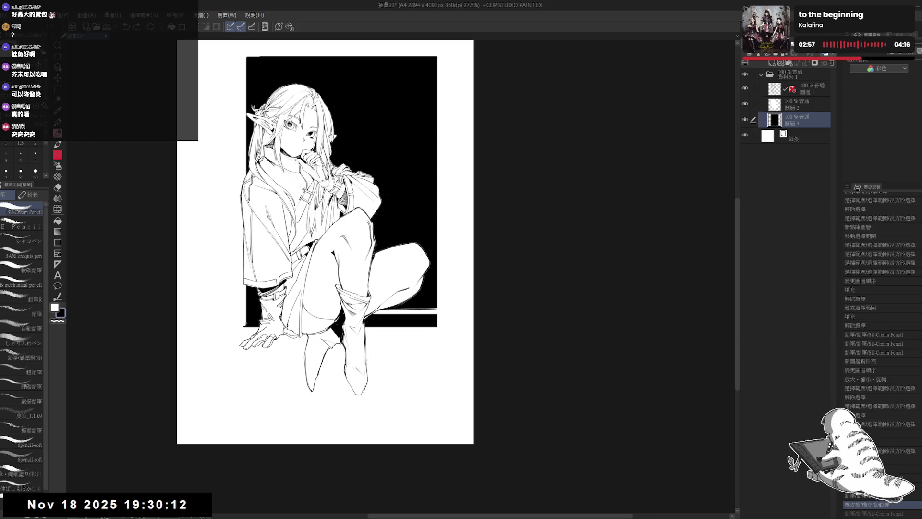
Step: Draw the ledge line beneath the hand along the panel's bottom, undoing a stray stroke
mouse_move(241, 339)
mouse_down()
mouse_move(269, 293)
mouse_move(336, 250)
mouse_move(365, 269)
mouse_up()
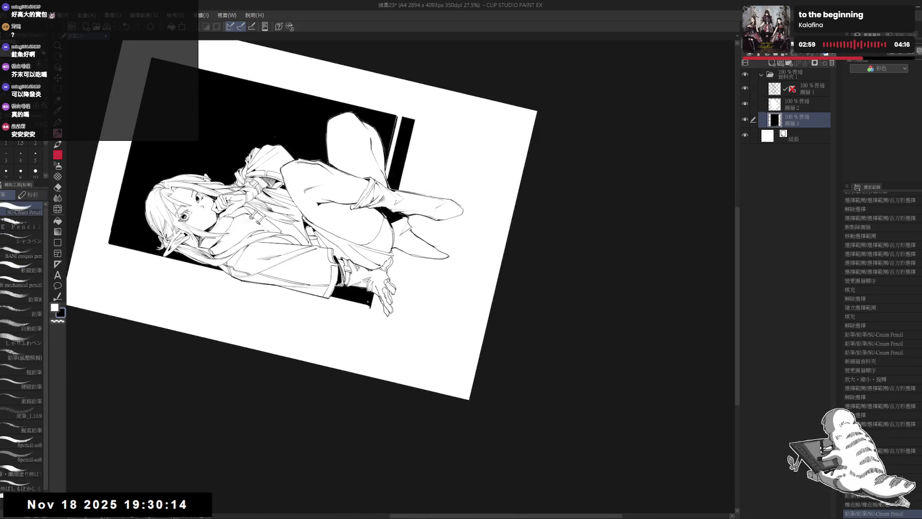
mouse_move(371, 300)
mouse_down()
mouse_move(364, 327)
mouse_move(369, 308)
mouse_up()
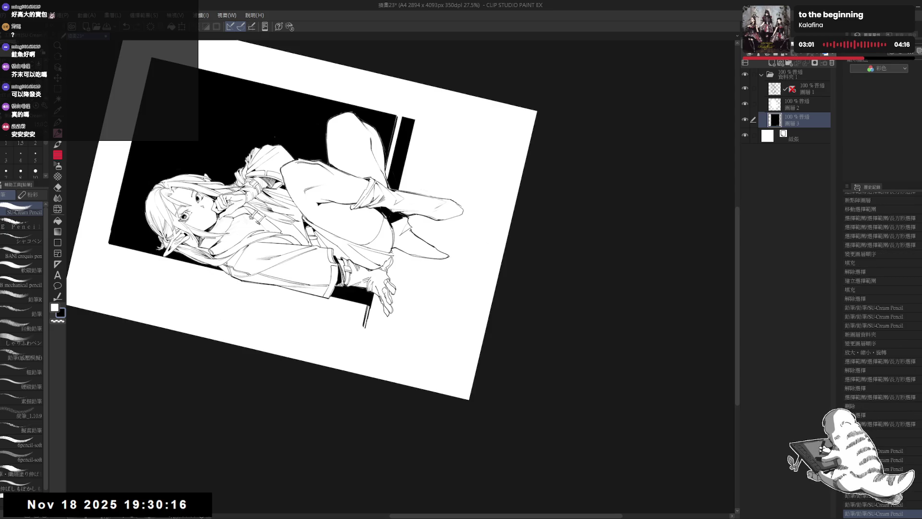
drag(365, 426, 294, 272)
key(p)
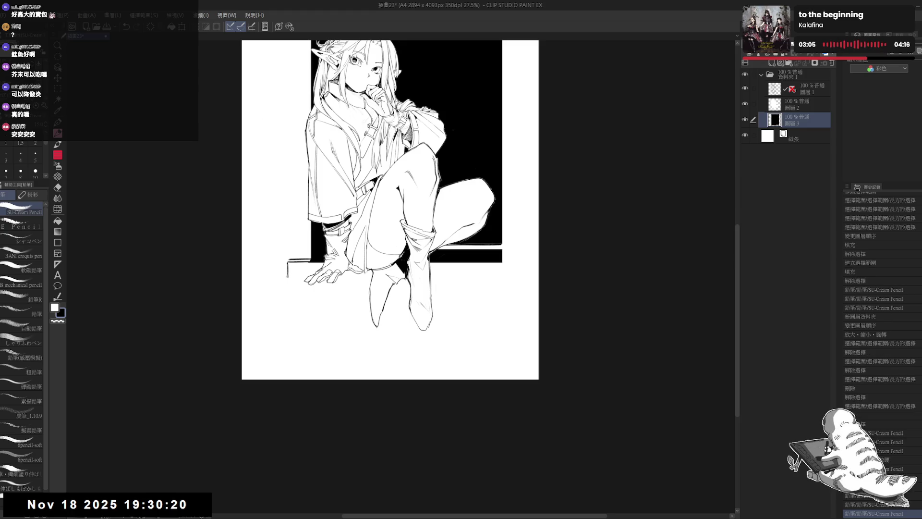
mouse_move(311, 354)
mouse_down()
mouse_move(436, 404)
mouse_move(444, 454)
mouse_up()
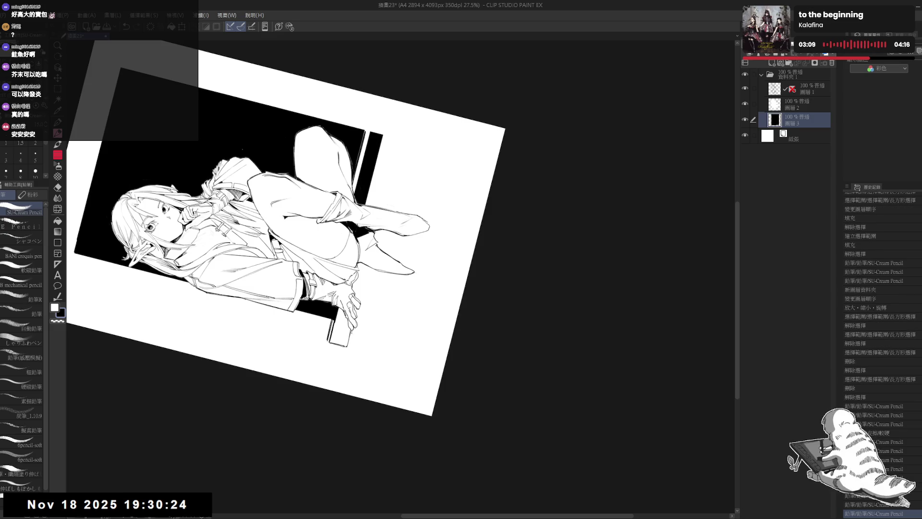
key(ctrl+@)
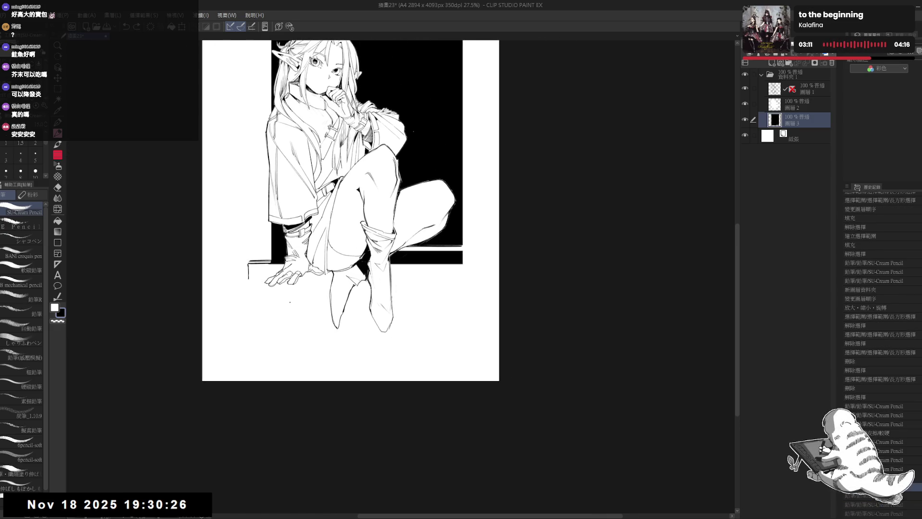
drag(295, 304, 312, 316)
mouse_move(306, 254)
mouse_down()
mouse_move(309, 235)
mouse_move(352, 323)
mouse_up()
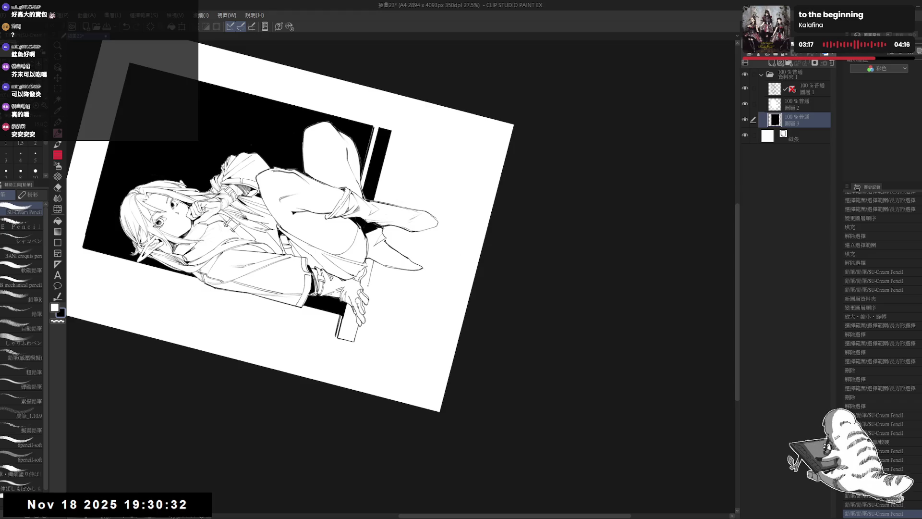
mouse_move(398, 346)
mouse_down()
mouse_move(417, 336)
mouse_move(434, 370)
mouse_up()
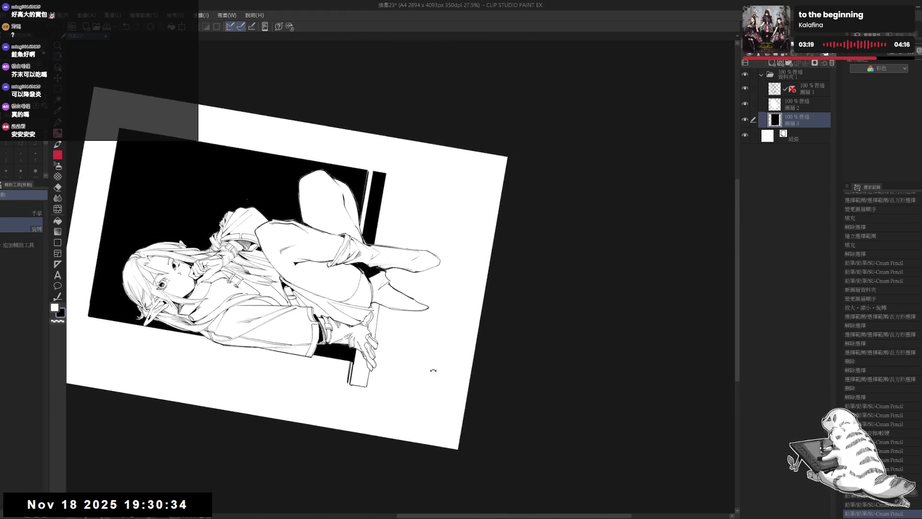
key(ctrl+z)
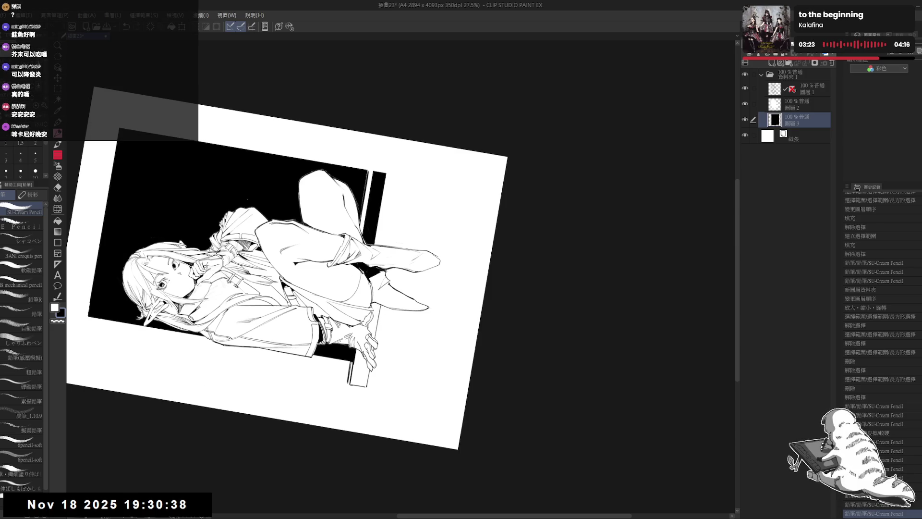
key(ctrl+@)
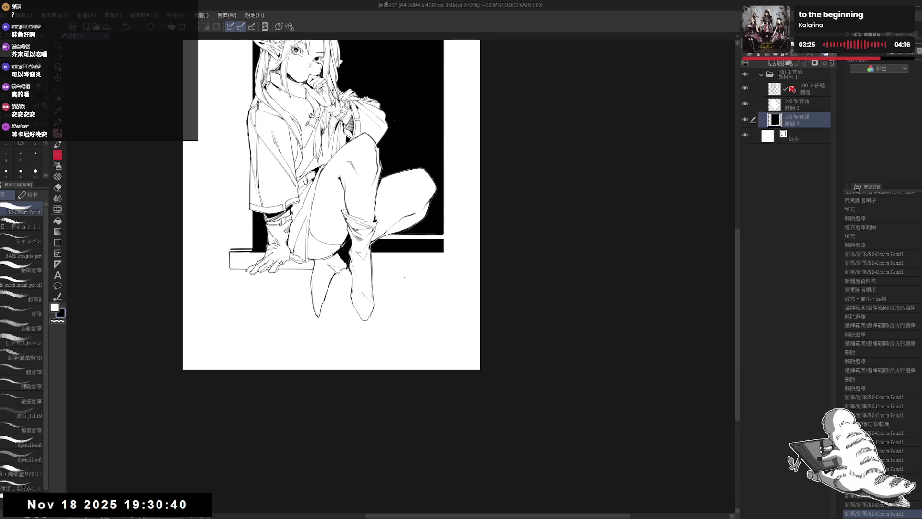
key(ctrl+0)
Step: Extend the pillar's left edge line downward below the ledge
mouse_move(480, 120)
mouse_down()
mouse_move(552, 158)
mouse_move(586, 192)
mouse_up()
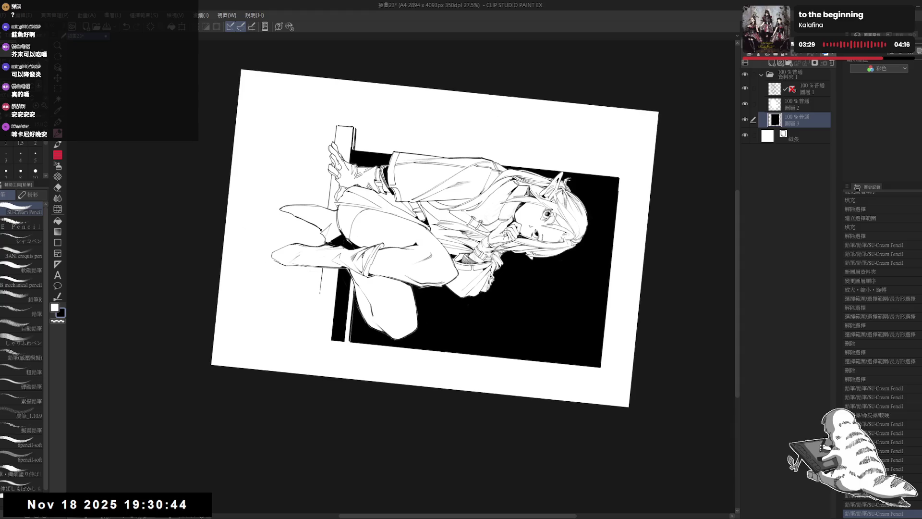
drag(320, 291, 318, 312)
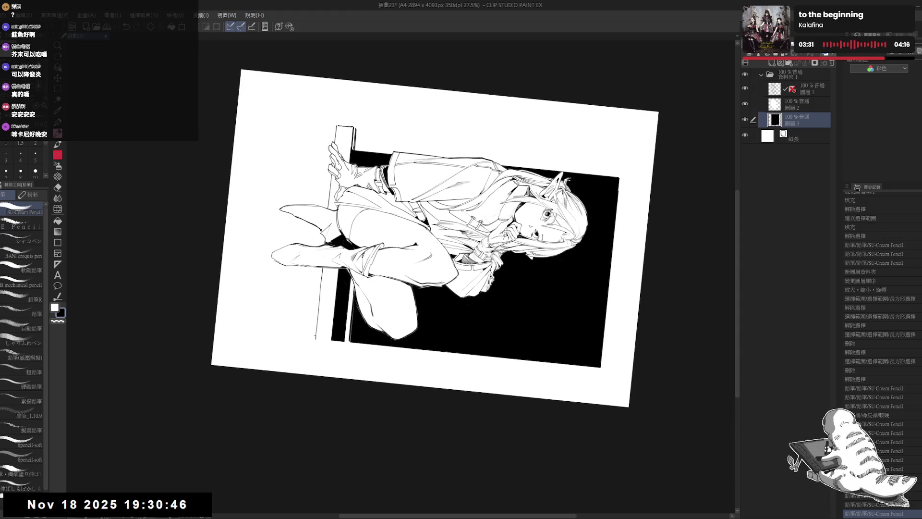
drag(432, 240, 336, 201)
scroll(336, 230, down, 2)
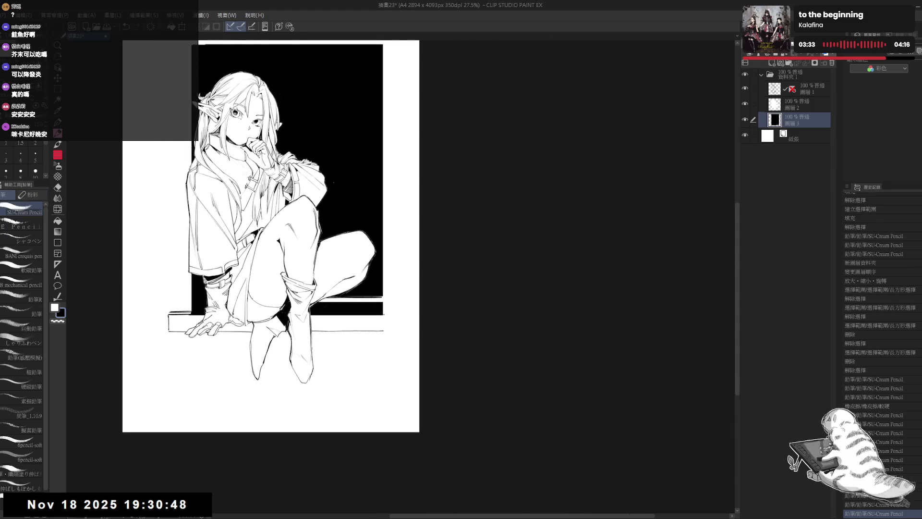
Step: Pencil the sill's right end edge, a vertical joint, and short strokes near the hand
key(ctrl+z)
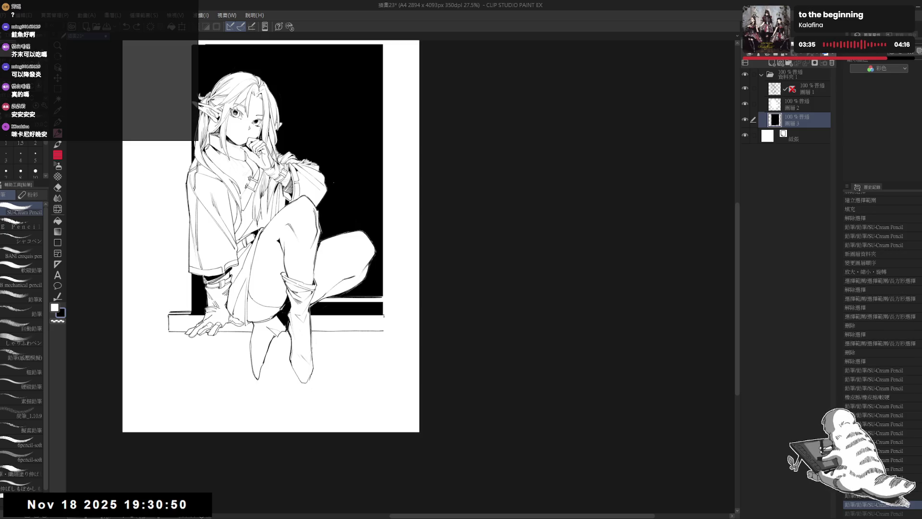
drag(384, 316, 384, 331)
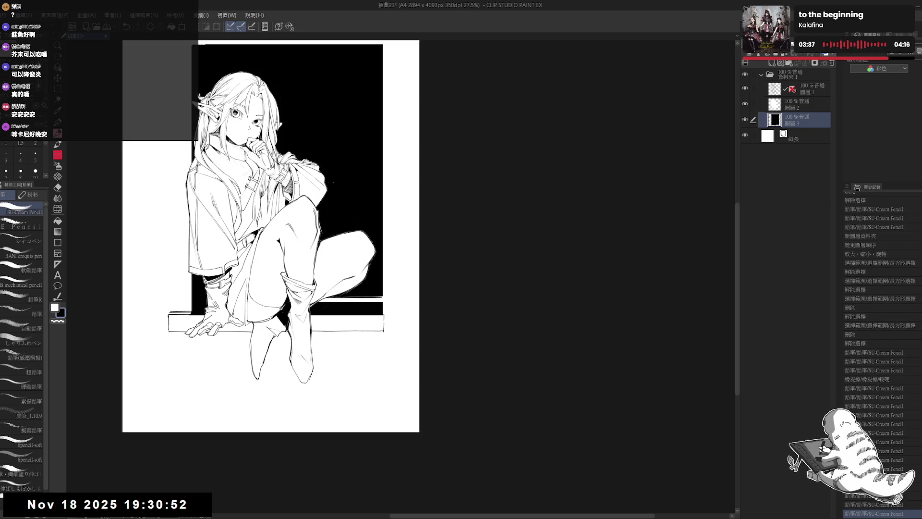
scroll(188, 383, up, 1)
scroll(188, 383, up, 1)
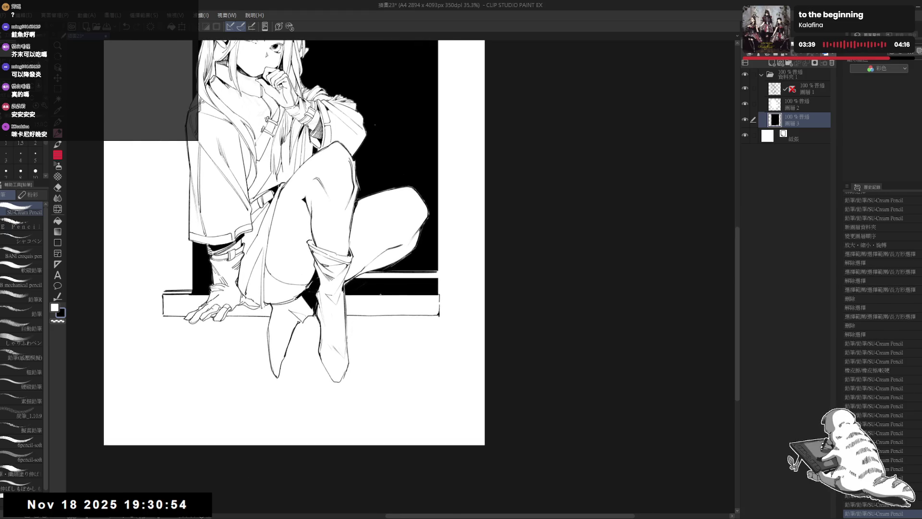
drag(381, 294, 381, 312)
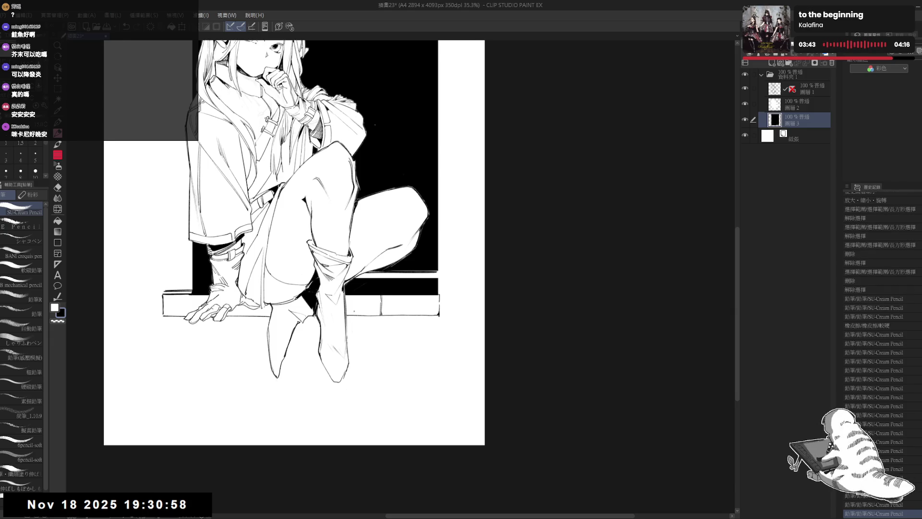
drag(336, 240, 400, 239)
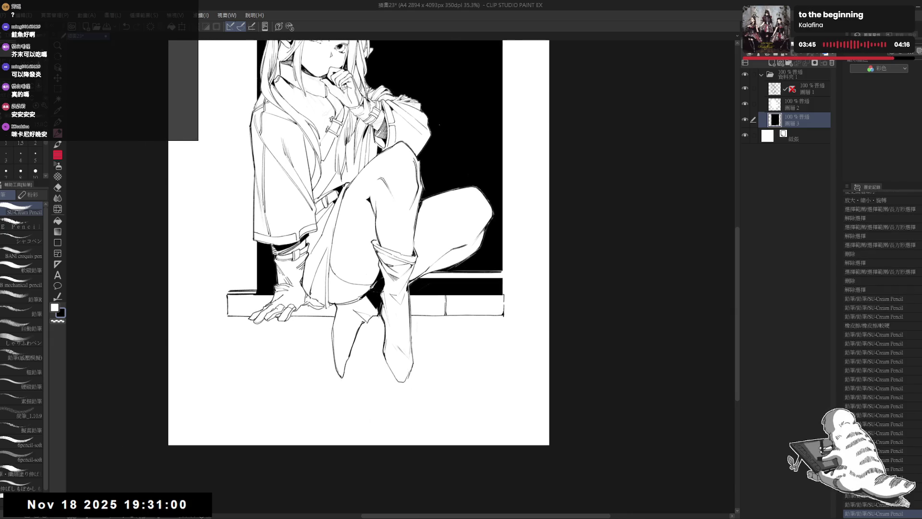
drag(309, 304, 309, 316)
drag(257, 277, 278, 285)
Step: Erase an overshoot, then draw the block's vertical line down below the ledge
key(e)
mouse_move(303, 323)
mouse_down()
mouse_move(303, 313)
mouse_move(330, 312)
mouse_move(328, 331)
mouse_up()
key(p)
drag(329, 327, 328, 423)
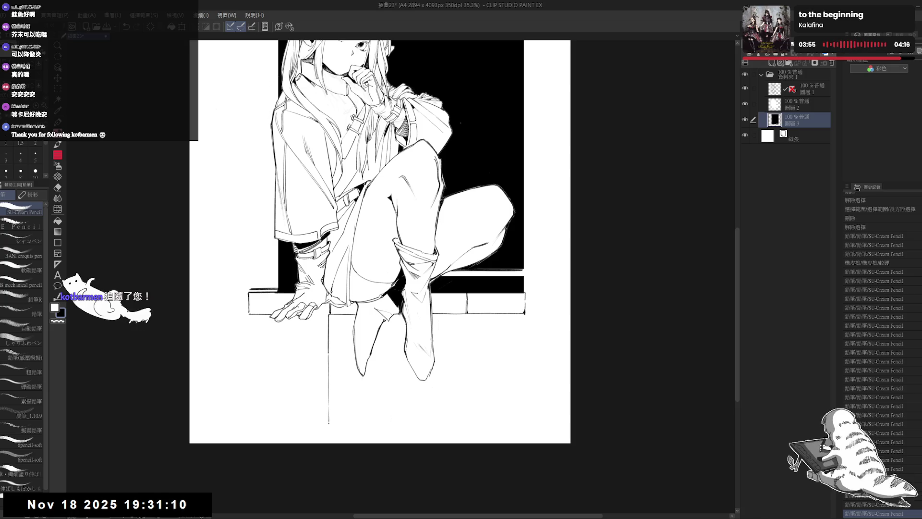
drag(328, 418, 328, 424)
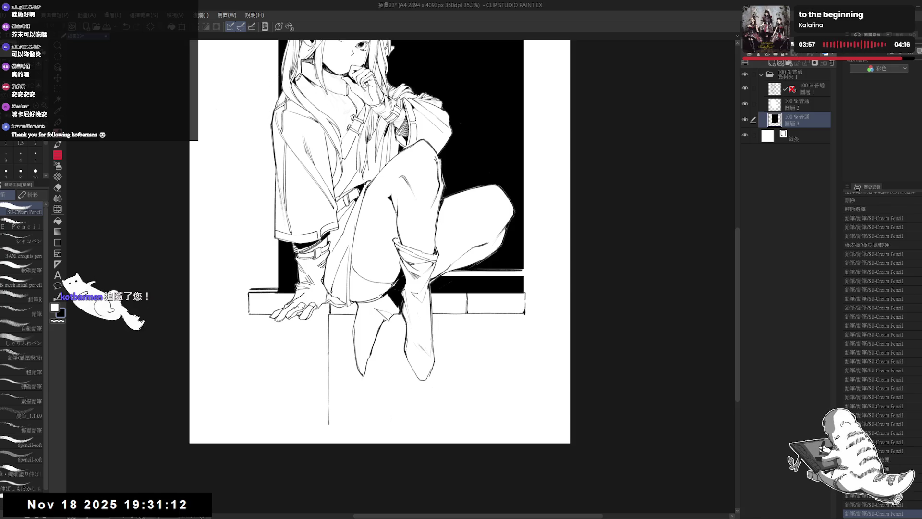
drag(266, 318, 268, 318)
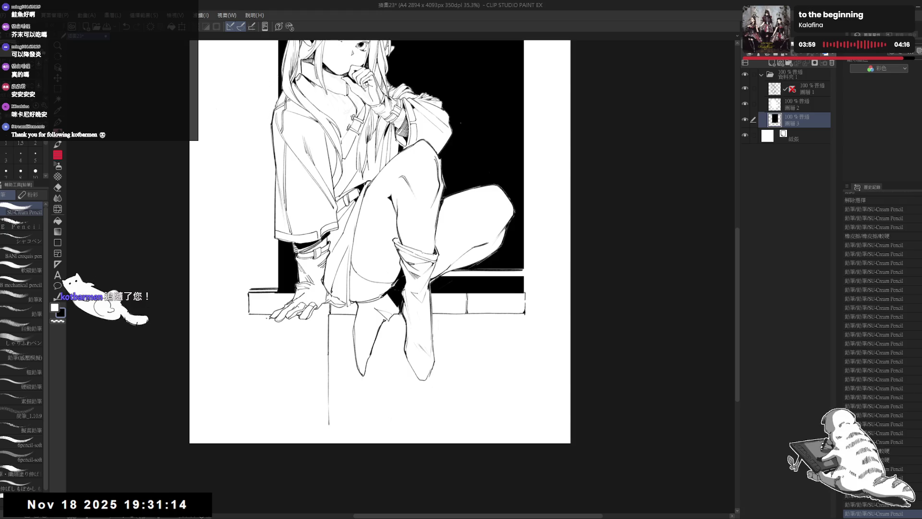
mouse_move(365, 288)
mouse_down()
mouse_move(413, 243)
mouse_move(385, 317)
mouse_move(321, 331)
mouse_move(342, 320)
mouse_up()
Step: Reset the view upright and erase the overshooting right end of the line under the hand
key(e)
key(p)
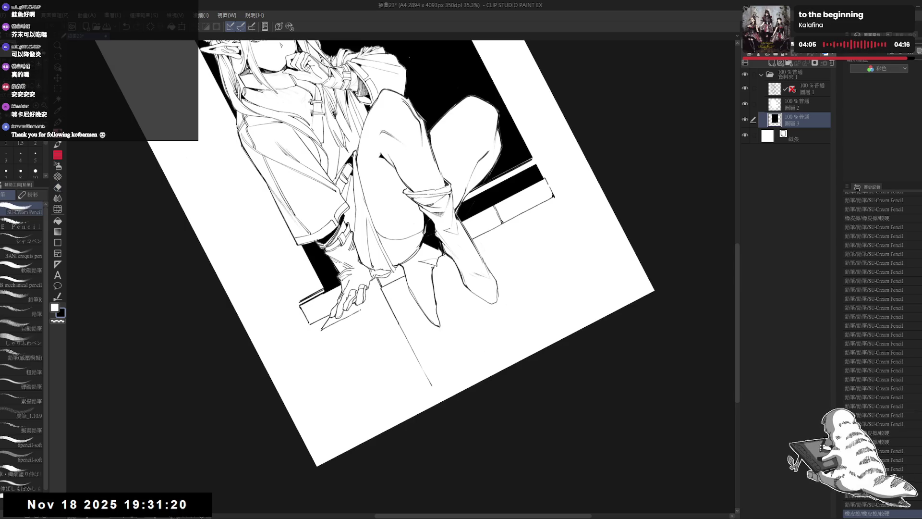
key(ctrl+@)
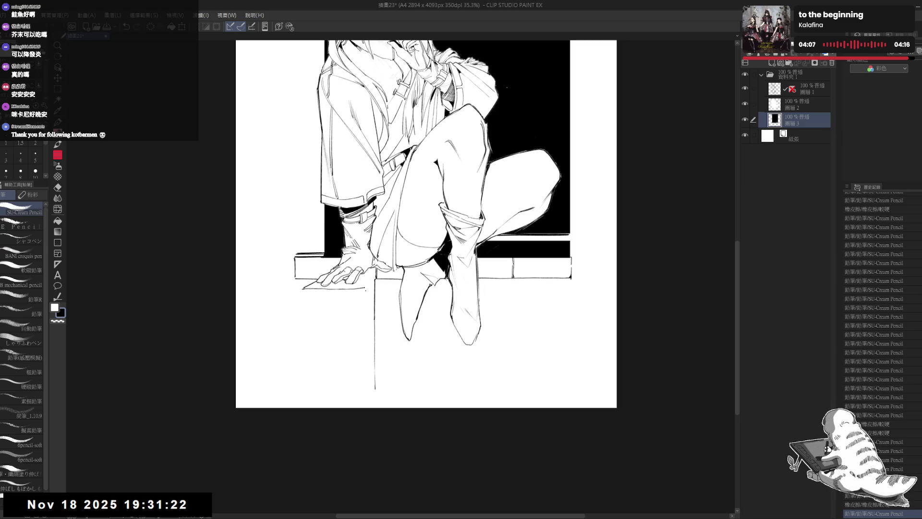
key(e)
drag(369, 286, 331, 290)
key(p)
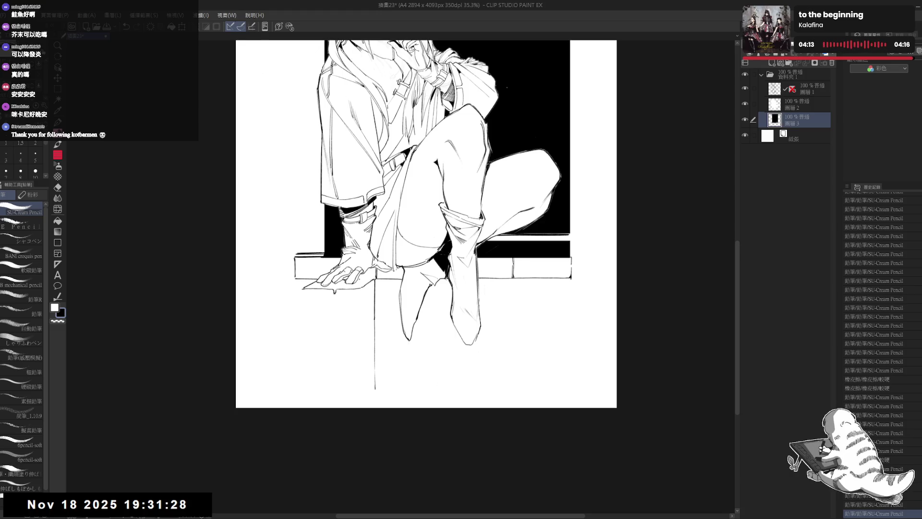
Step: Extend the block's left edge and close it with its right edge, undoing a stray stroke
drag(304, 306, 304, 327)
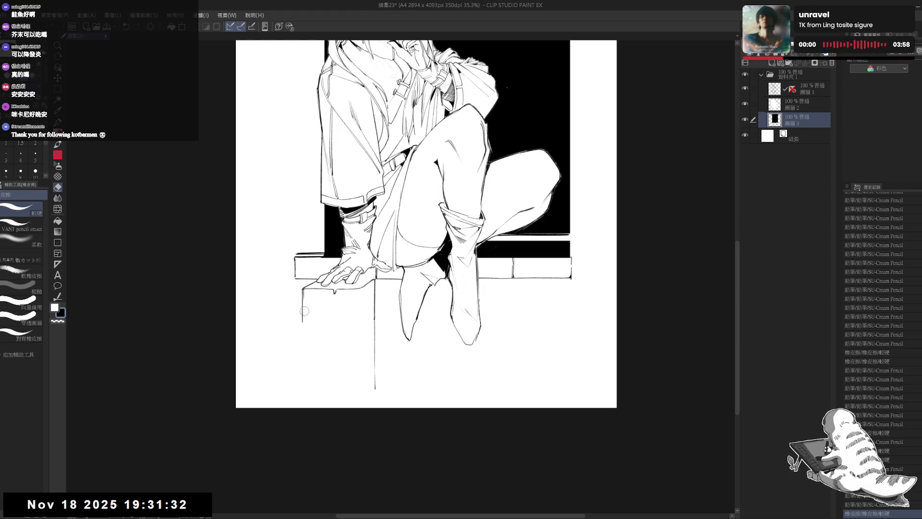
click(338, 291)
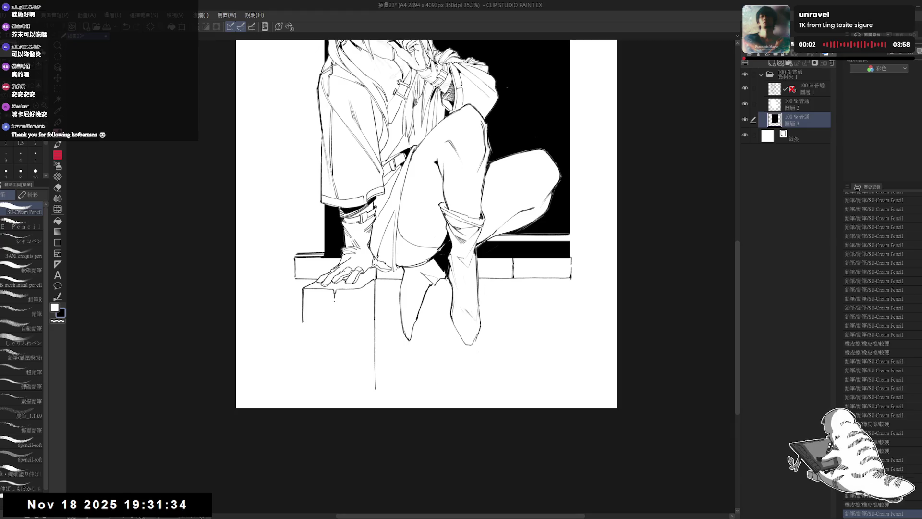
mouse_move(334, 296)
mouse_down()
mouse_move(334, 312)
mouse_move(311, 321)
mouse_move(336, 320)
mouse_up()
key(ctrl+z)
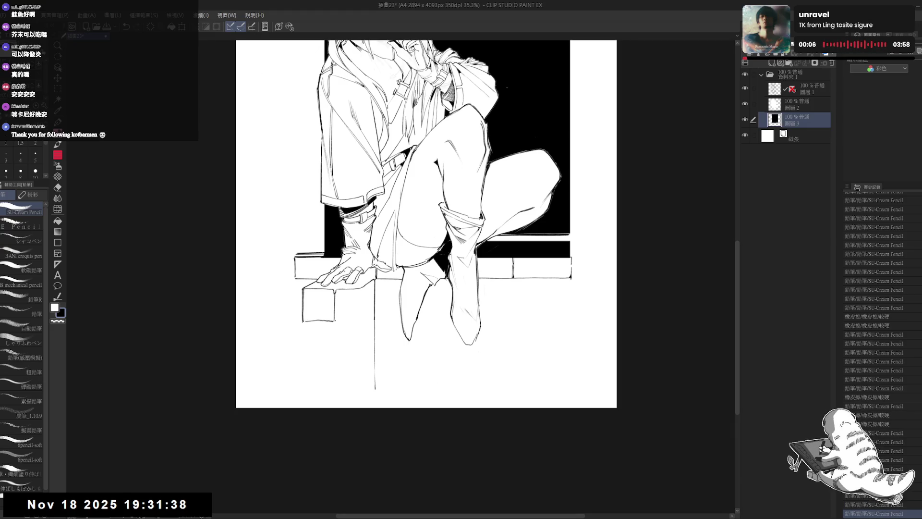
mouse_move(361, 288)
mouse_down()
mouse_move(361, 320)
mouse_move(331, 399)
mouse_up()
scroll(374, 315, down, 2)
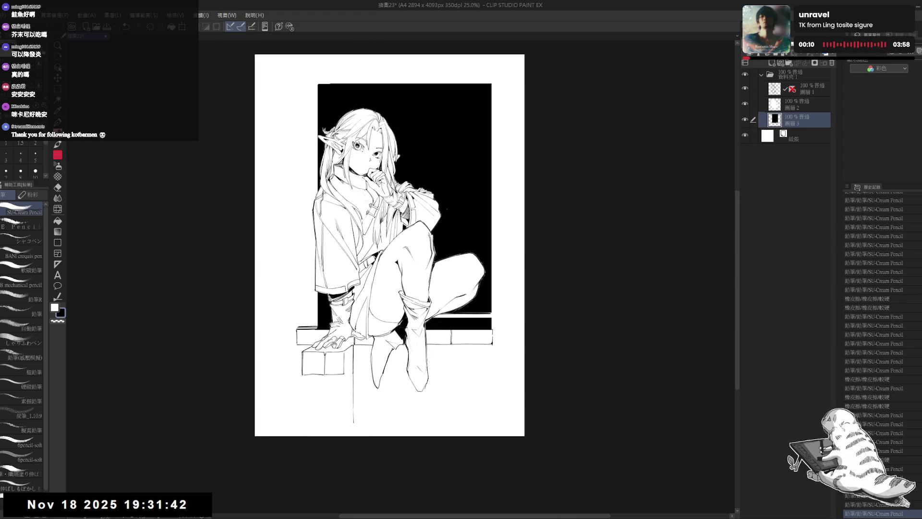
Step: Erase stray lines on the block near the hand and extend its lower-left edge
key(e)
mouse_move(334, 344)
mouse_down()
mouse_move(332, 311)
mouse_move(321, 337)
mouse_move(333, 331)
mouse_move(345, 344)
mouse_move(307, 344)
mouse_up()
key(p)
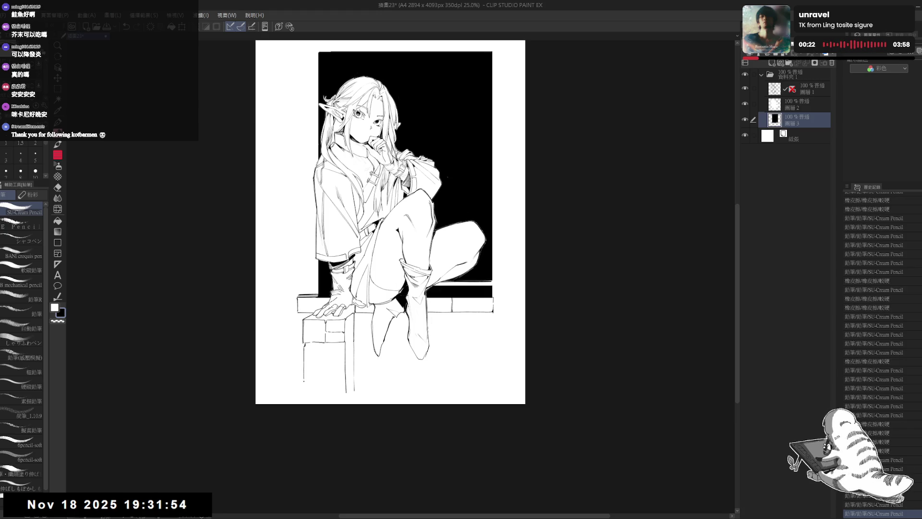
drag(304, 378, 304, 390)
mouse_move(413, 222)
mouse_down()
mouse_move(406, 236)
mouse_move(371, 237)
mouse_up()
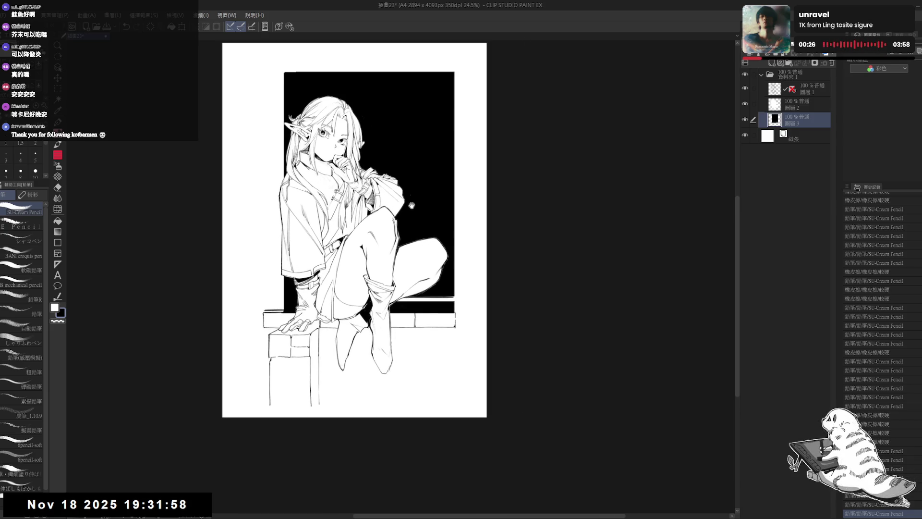
mouse_move(411, 205)
mouse_down()
mouse_move(417, 383)
mouse_move(411, 391)
mouse_move(369, 388)
mouse_move(394, 365)
mouse_up()
scroll(370, 388, up, 2)
key(ctrl+at)
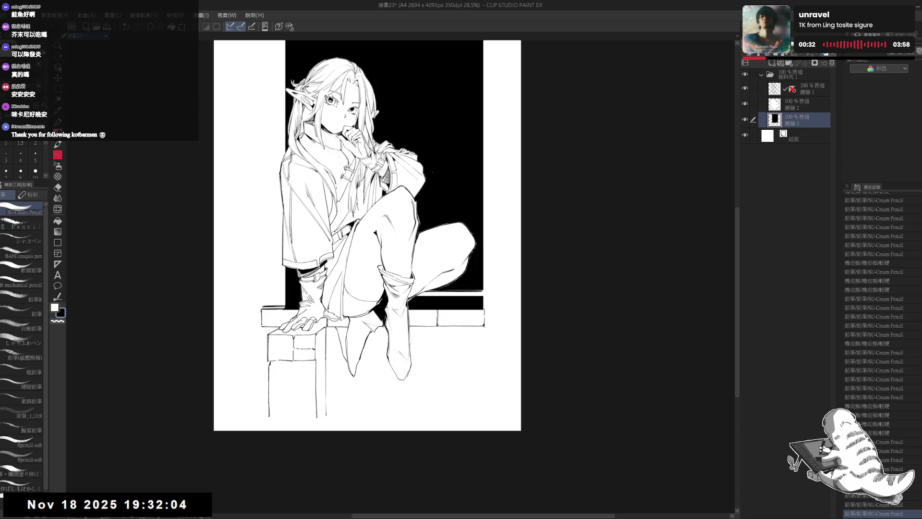
Step: Fill the gap between the elf's legs black, with the Fill tool referencing other layers
key(g)
click(26, 229)
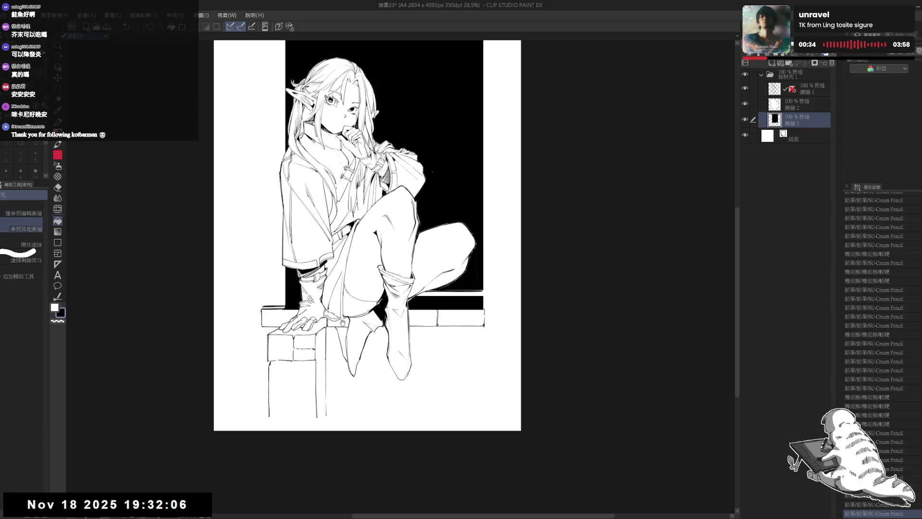
drag(358, 319, 321, 300)
click(309, 312)
key(p)
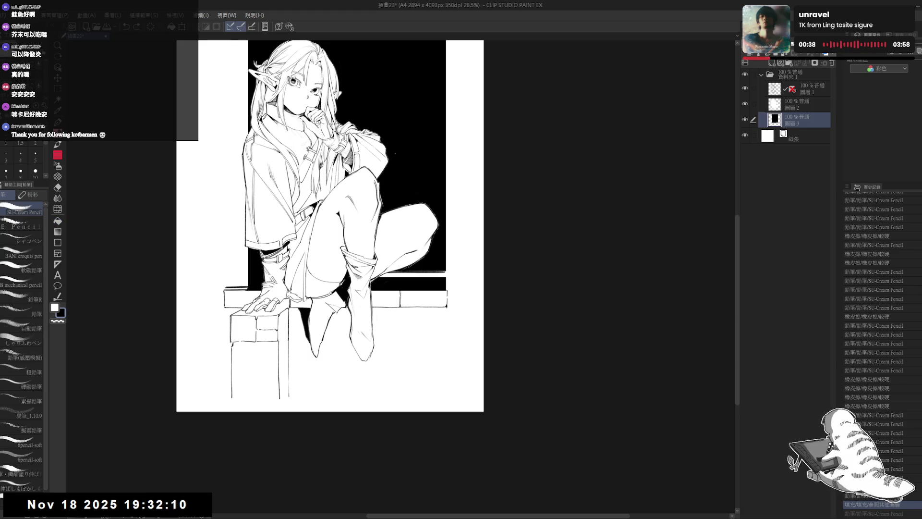
Step: Pencil extra brick strokes between the legs and on the pillar
drag(334, 320, 335, 339)
key(r)
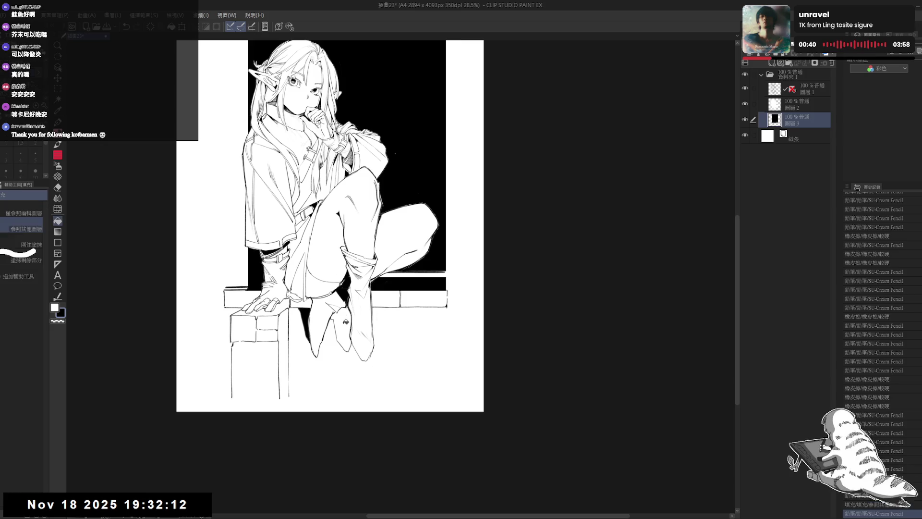
drag(372, 238, 413, 269)
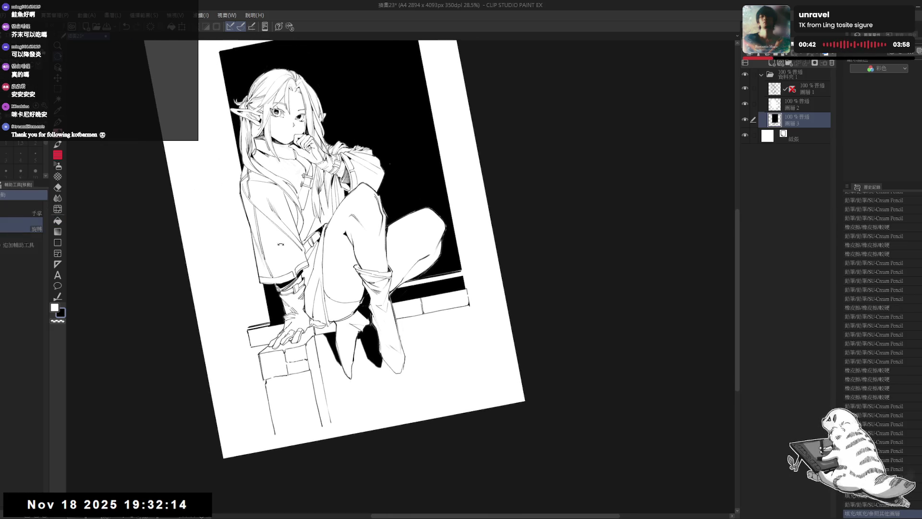
double_click(340, 295)
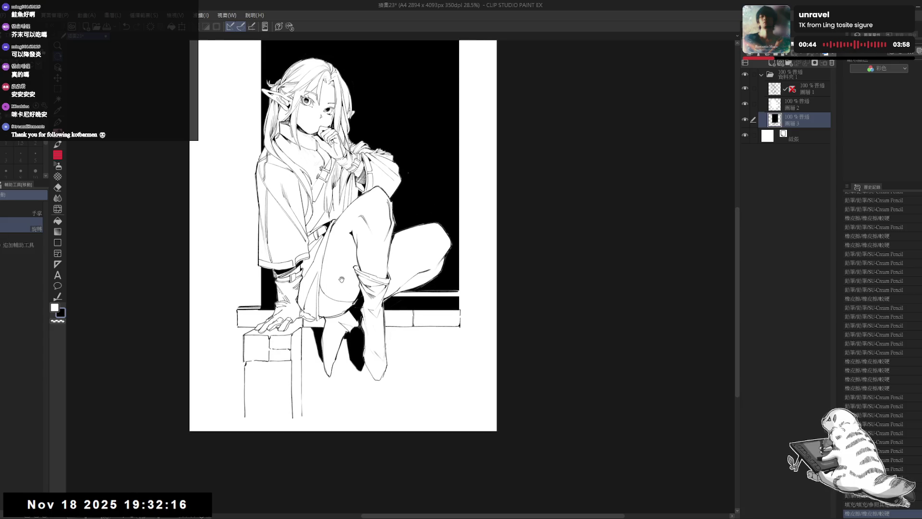
scroll(333, 248, down, 1)
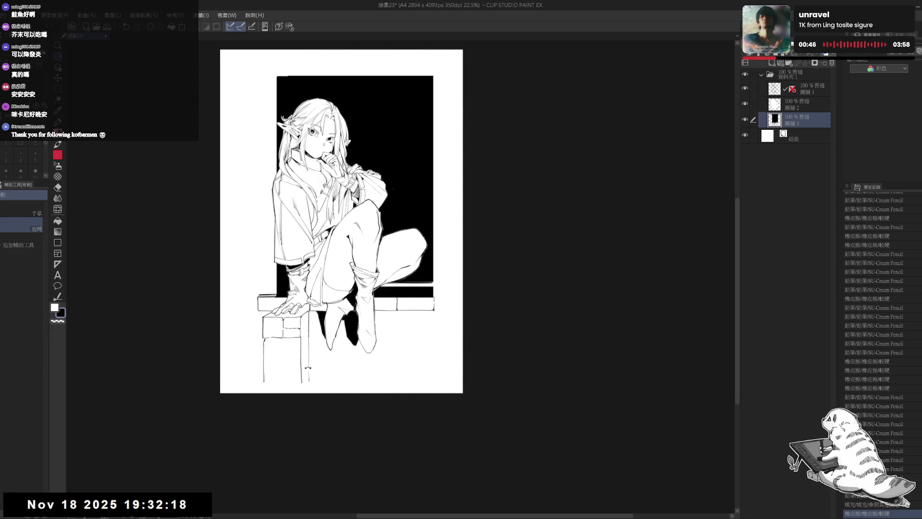
drag(336, 311, 322, 351)
key(p)
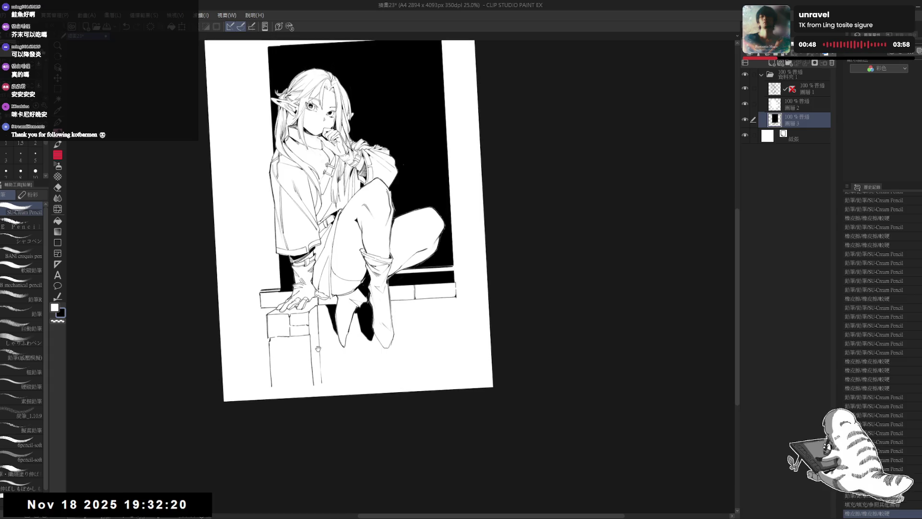
scroll(333, 310, up, 1)
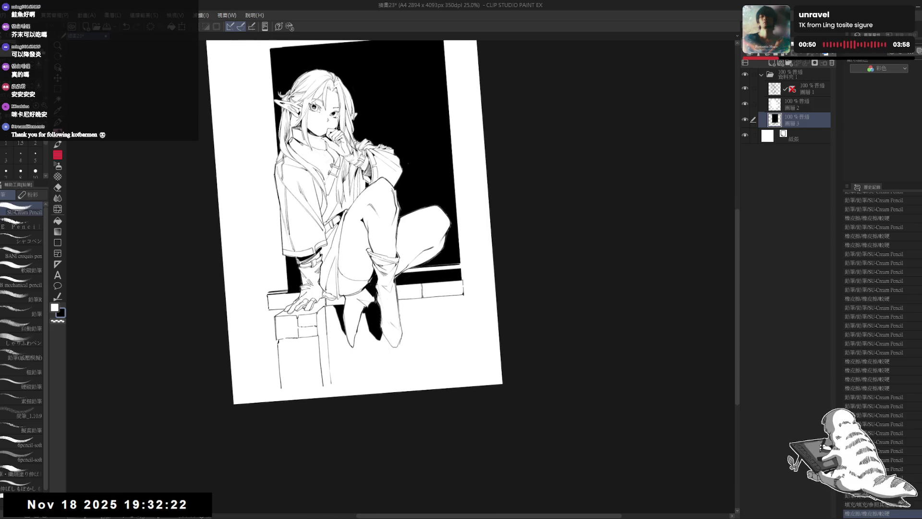
drag(317, 327, 301, 346)
drag(300, 342, 301, 347)
key(ctrl+@)
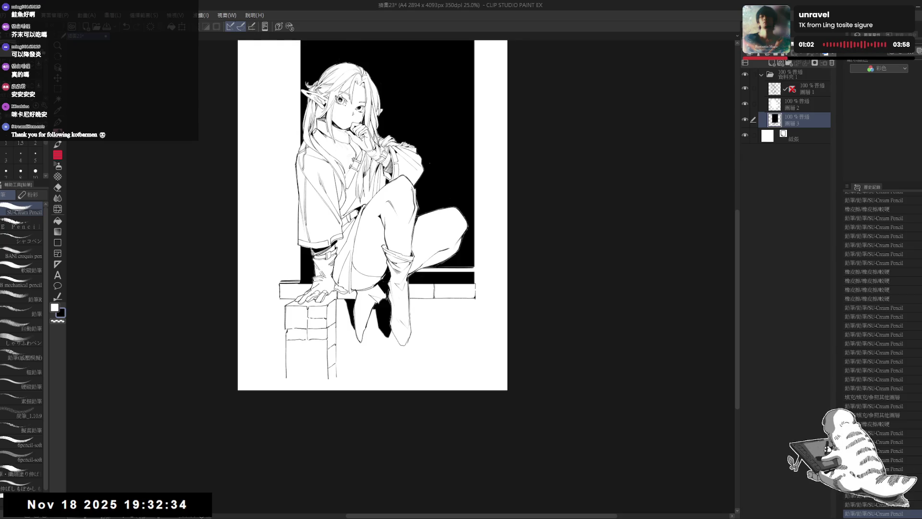
Step: Undo unwanted pencil marks and erase stray marks on the brick lines
key(ctrl+z)
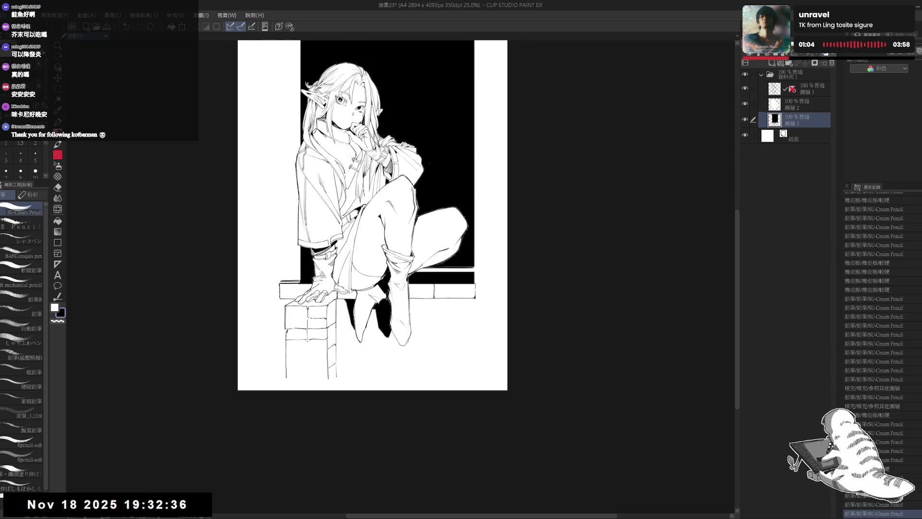
drag(299, 342, 324, 358)
key(ctrl+z)
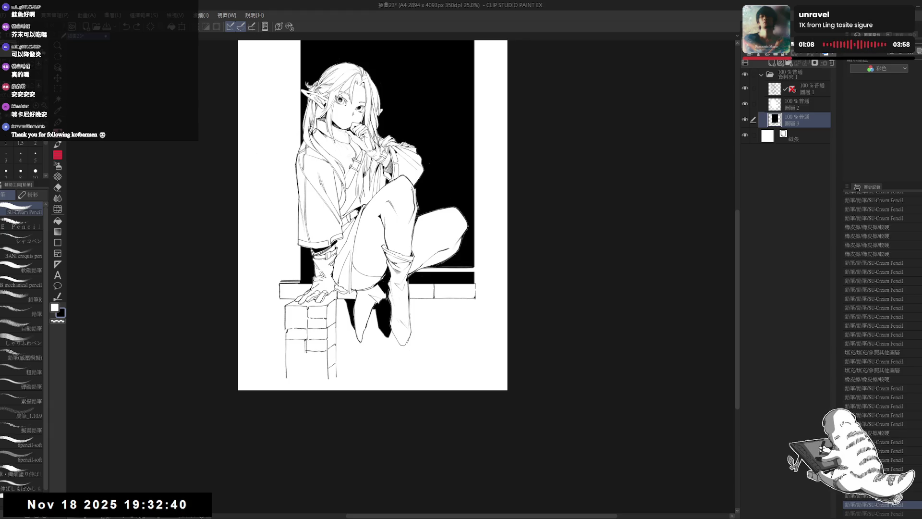
key(e)
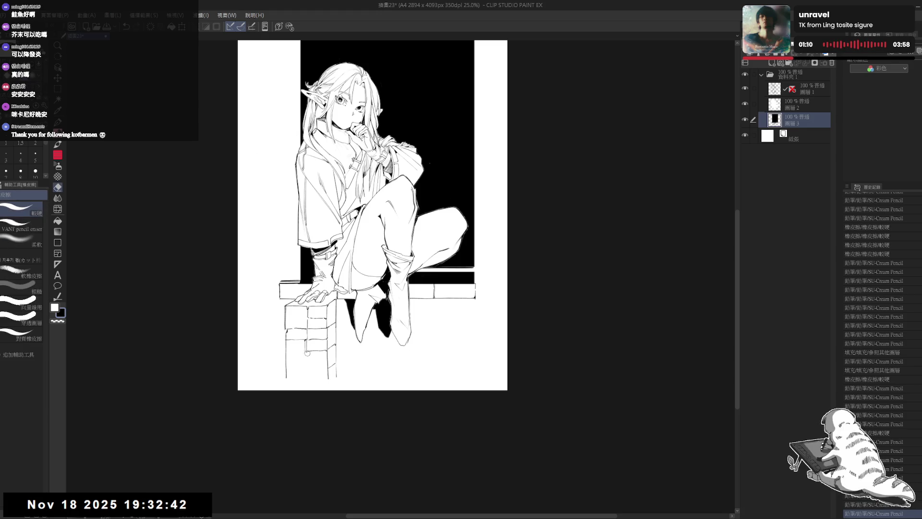
mouse_move(306, 352)
mouse_down()
mouse_move(331, 353)
mouse_move(321, 351)
mouse_up()
key(p)
Step: Add dark shading strokes to the pillar's lower left
mouse_move(357, 263)
mouse_down()
mouse_move(348, 286)
mouse_move(326, 267)
mouse_move(334, 254)
mouse_up()
scroll(329, 275, down, 2)
scroll(320, 393, up, 2)
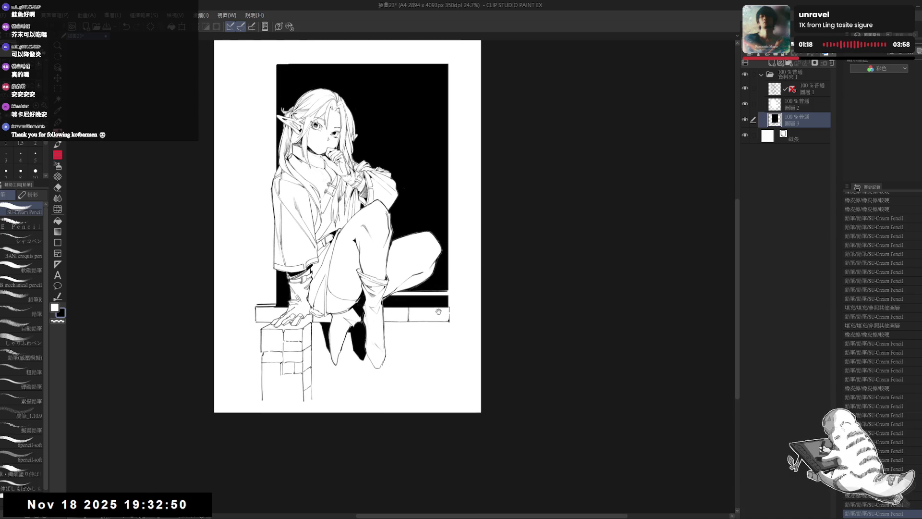
drag(320, 394, 337, 392)
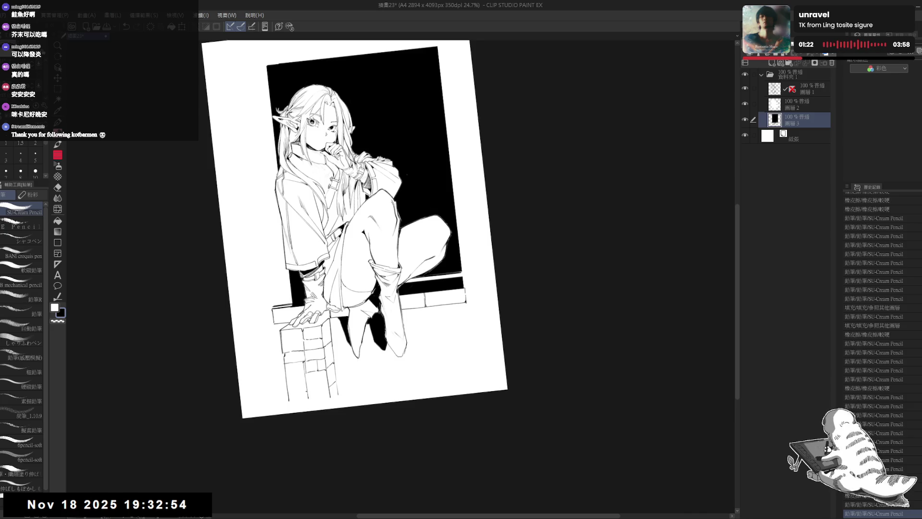
drag(309, 388, 308, 400)
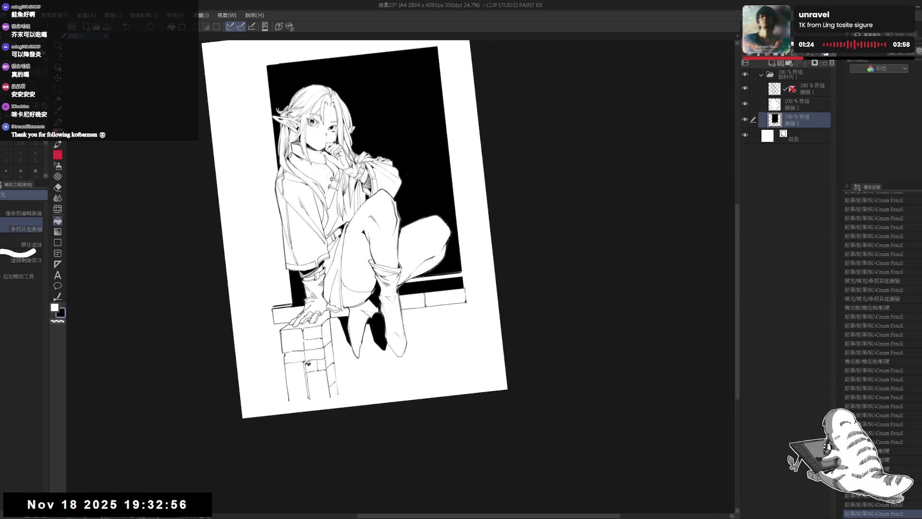
mouse_move(310, 361)
mouse_down()
mouse_move(310, 401)
mouse_move(287, 378)
mouse_up()
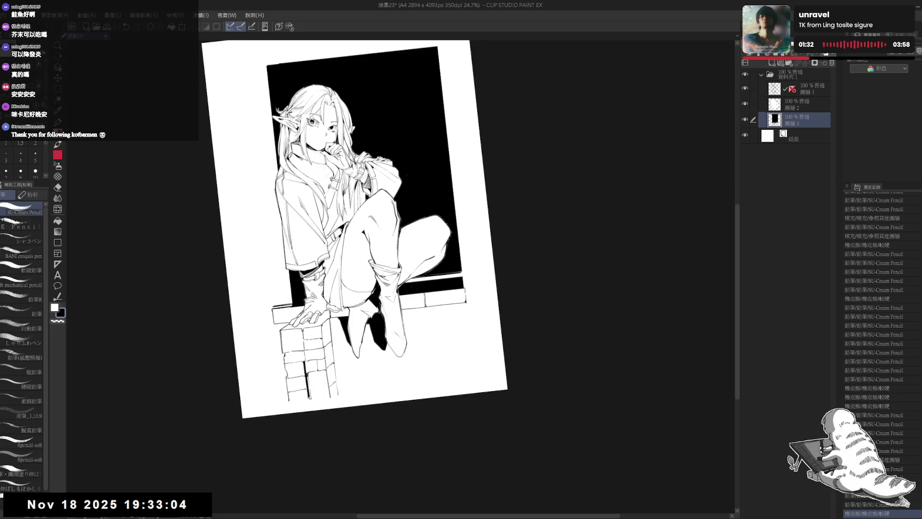
scroll(355, 250, down, 3)
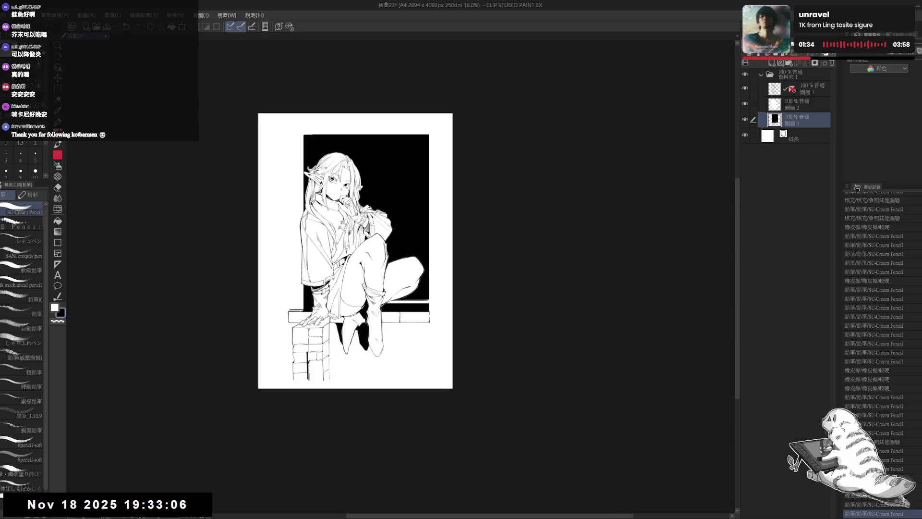
scroll(416, 221, up, 3)
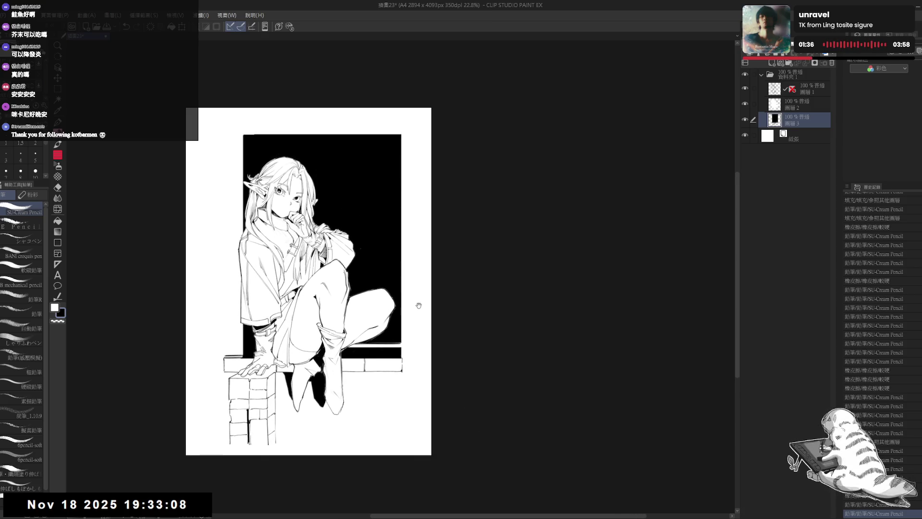
drag(419, 305, 403, 317)
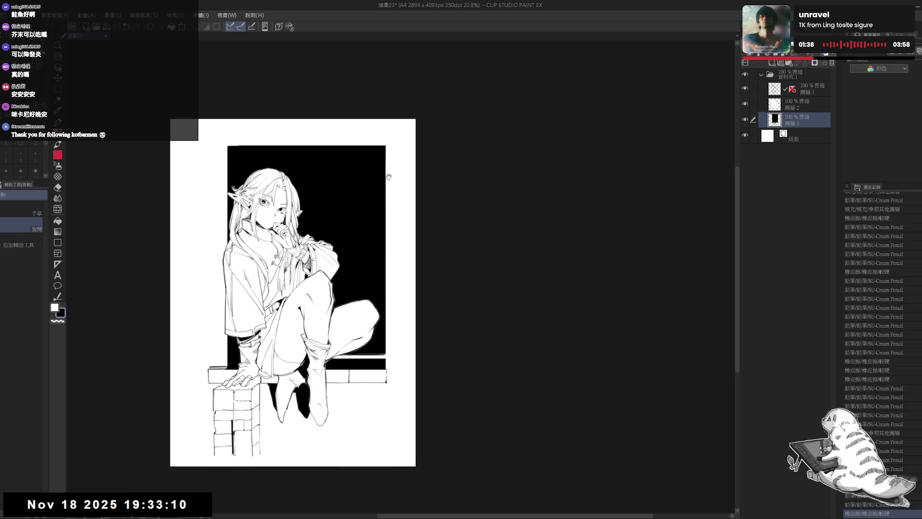
scroll(388, 177, up, 2)
Step: Erase along the black panel's top-right edge and dab out spots on its right edge
key(e)
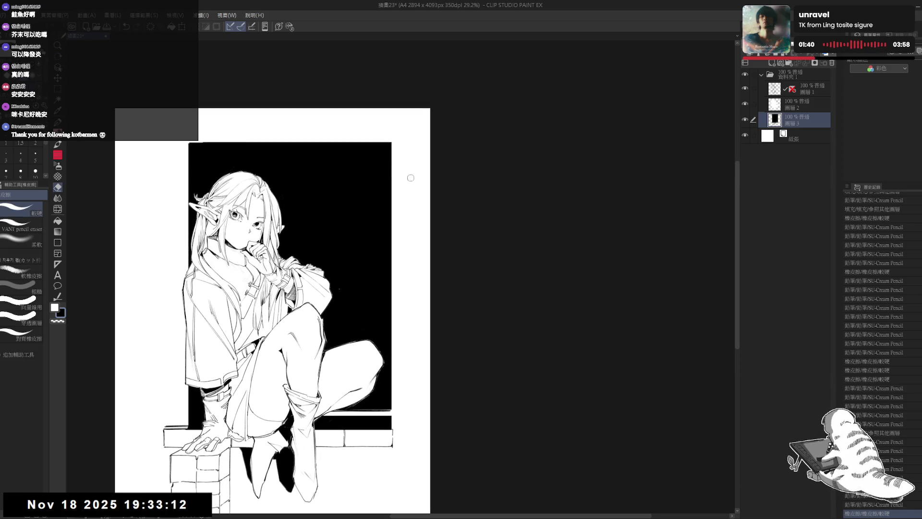
mouse_move(403, 193)
mouse_down()
mouse_move(391, 189)
mouse_move(392, 156)
mouse_move(393, 175)
mouse_up()
click(392, 181)
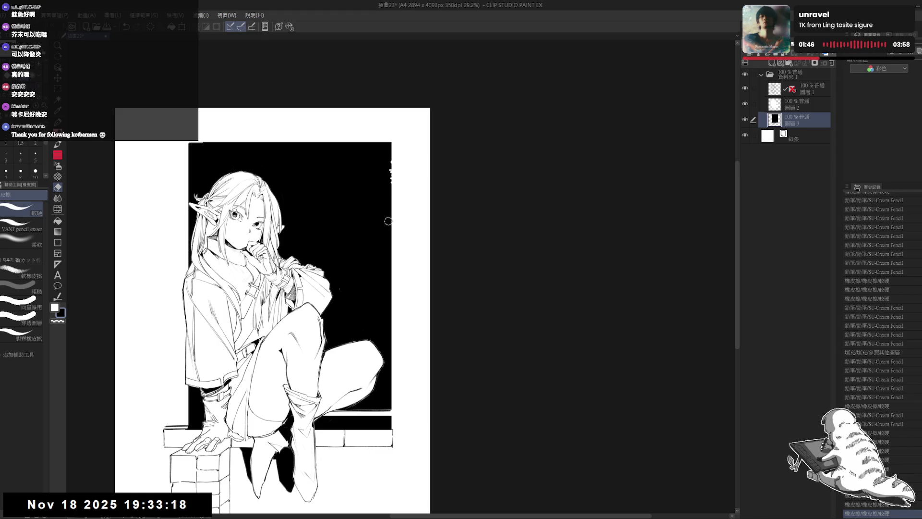
click(389, 220)
click(30, 231)
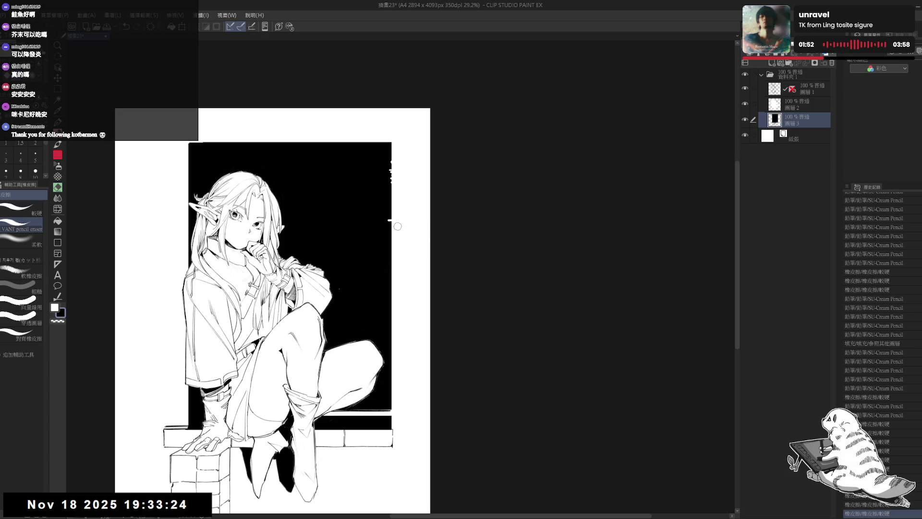
Step: Nick the panel's right and top-right edges and erase a thin white line down the right edge
click(391, 234)
click(391, 236)
click(390, 238)
click(390, 242)
click(391, 246)
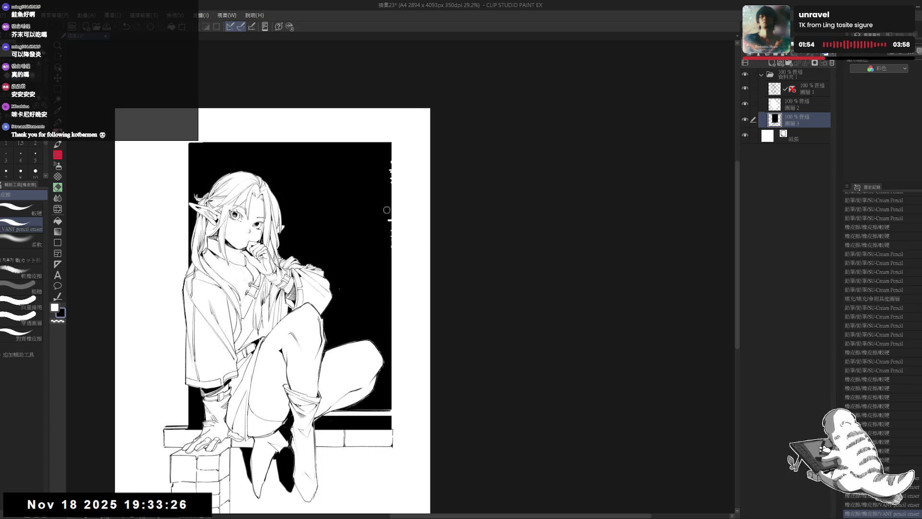
click(383, 143)
click(385, 145)
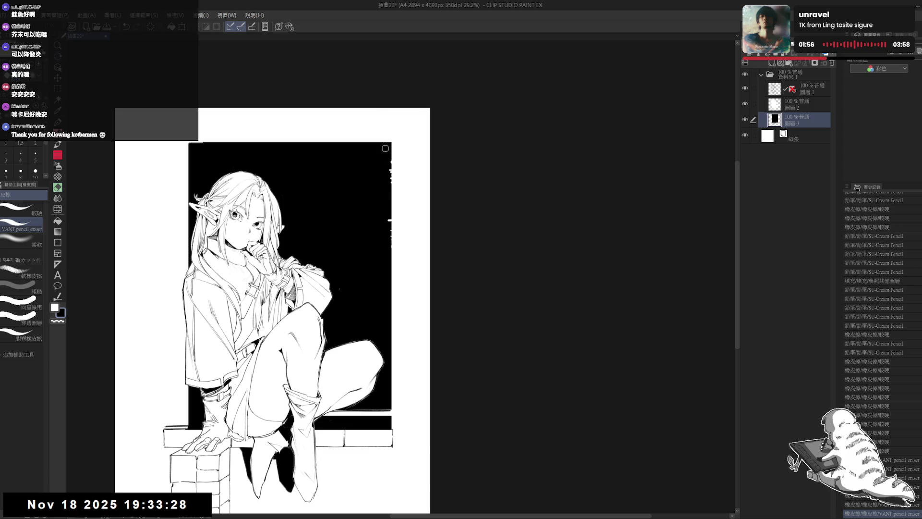
click(386, 146)
drag(386, 146, 384, 410)
Step: Undo stray pencil strokes near the panel corner and zoom out to fit the page
drag(419, 126, 413, 150)
key(p)
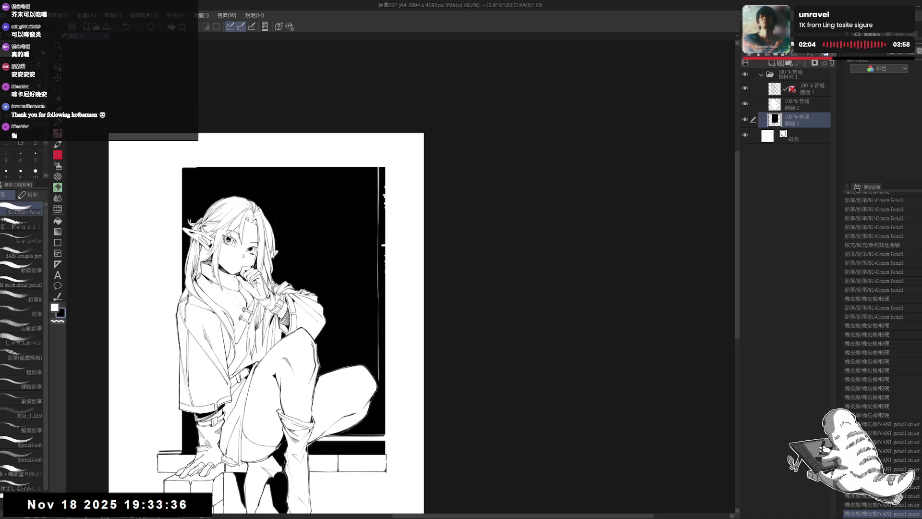
drag(182, 500, 186, 507)
drag(413, 149, 374, 170)
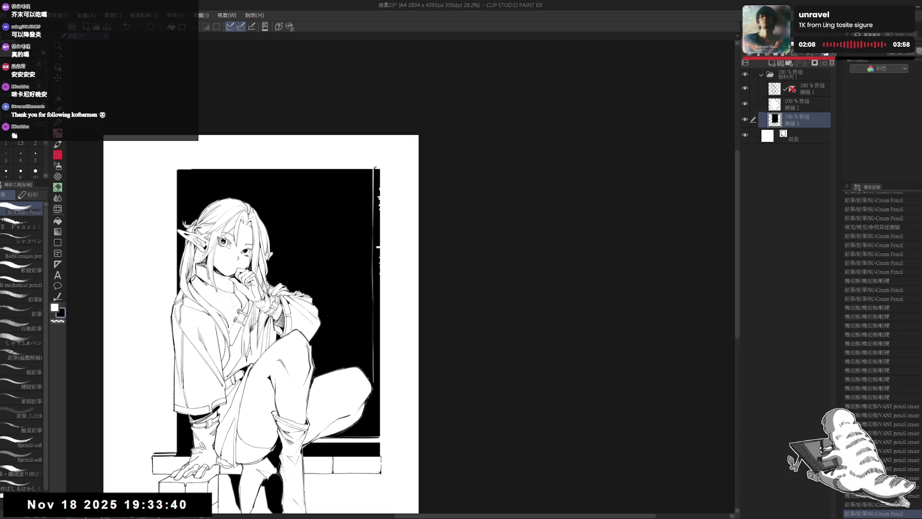
key(ctrl+y)
key(e)
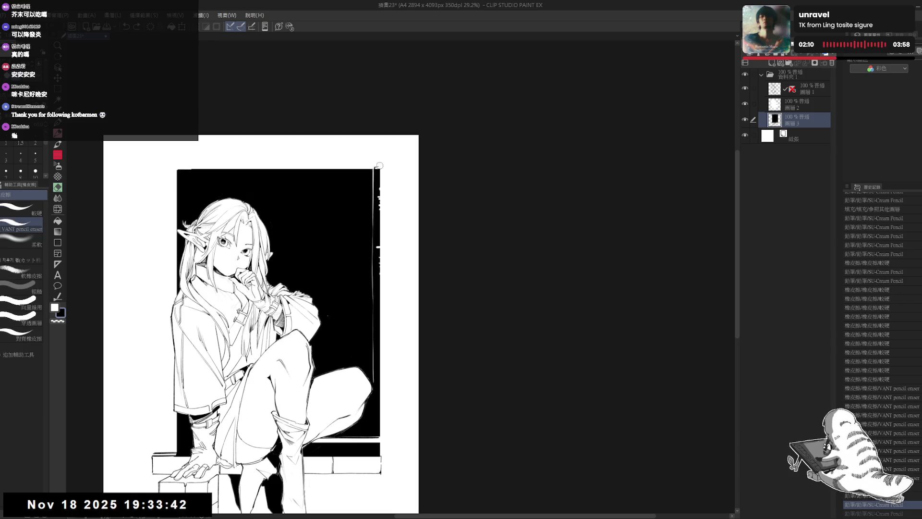
key(p)
drag(377, 166, 381, 219)
key(ctrl+z)
key(ctrl+minus)
key(ctrl+minus)
key(ctrl+minus)
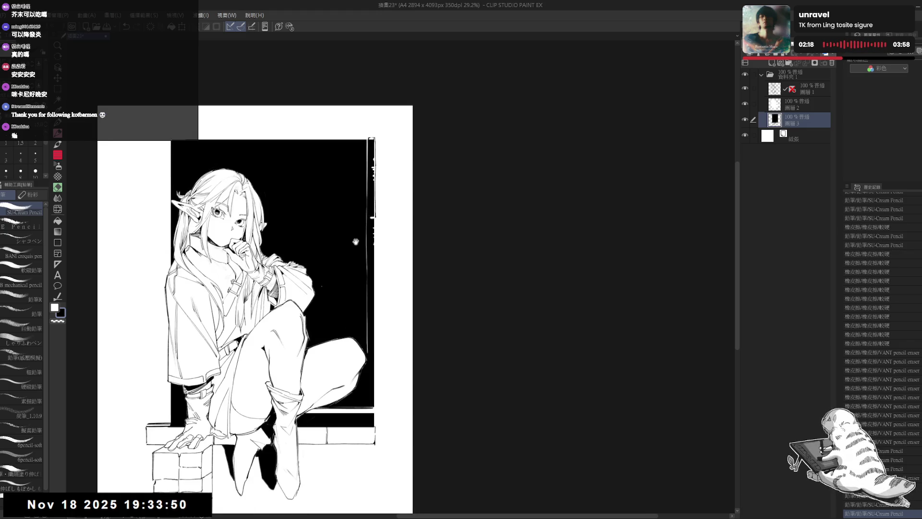
Step: Tilt the view, move to the layer above, and undo a trial knee touch-up
scroll(317, 224, up, 4)
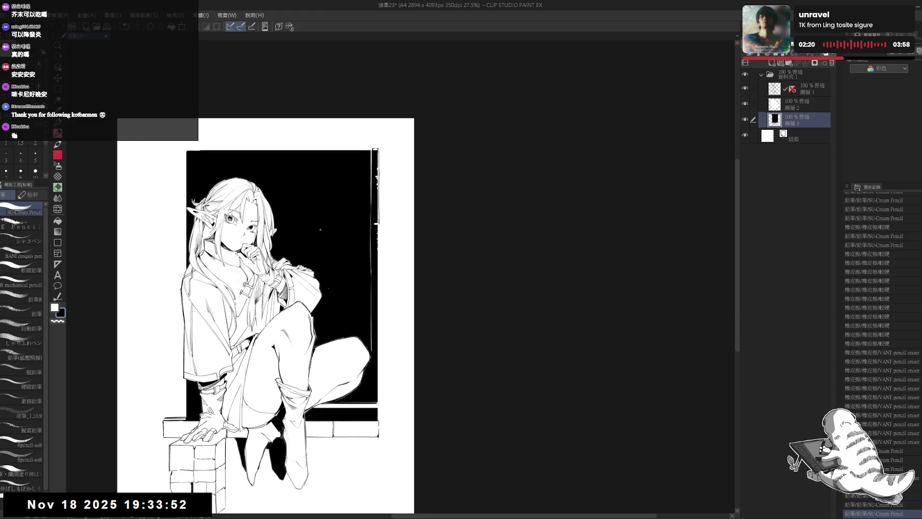
key(r)
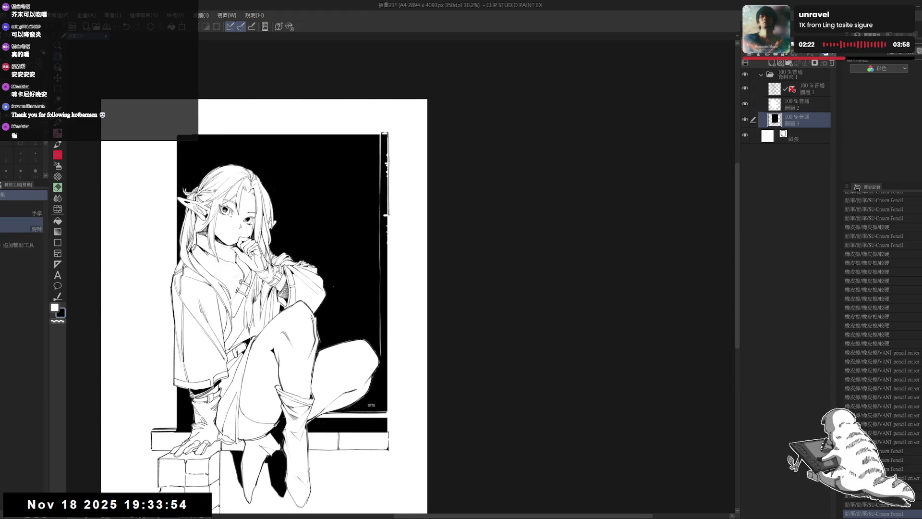
drag(397, 201, 402, 224)
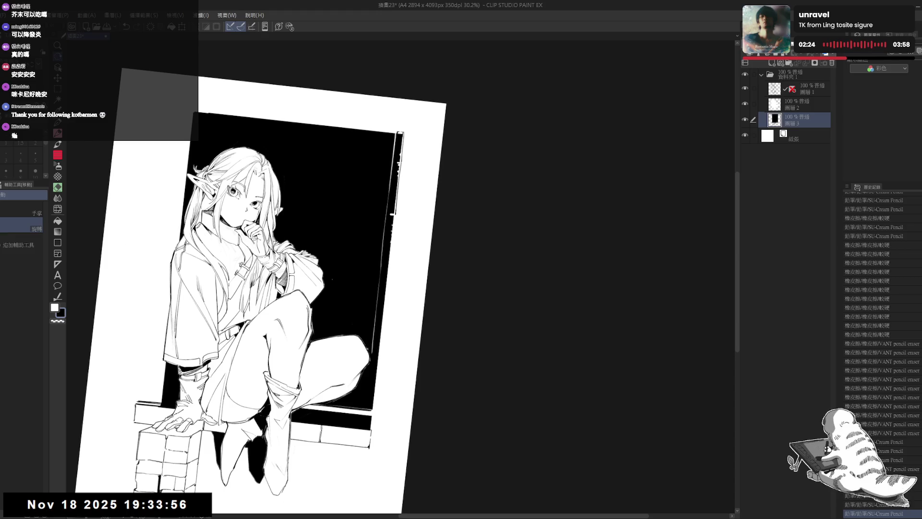
key(ctrl+@)
key(alt+])
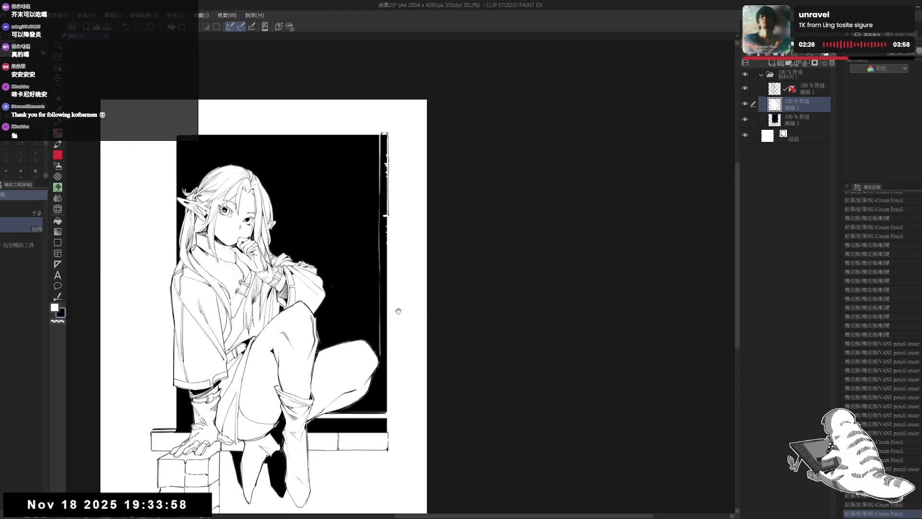
mouse_move(398, 311)
mouse_down()
mouse_move(413, 301)
mouse_move(383, 331)
mouse_up()
drag(377, 320, 389, 343)
key(ctrl+z)
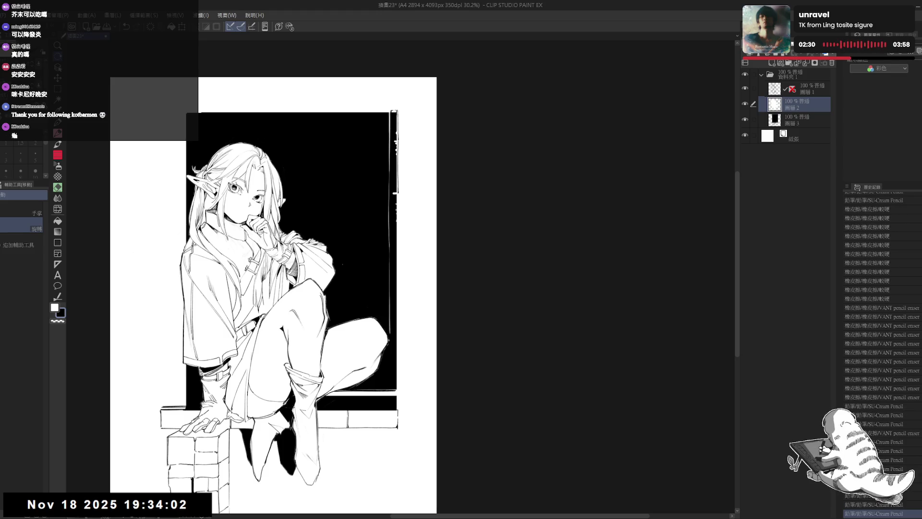
mouse_move(426, 257)
mouse_down()
mouse_move(434, 284)
mouse_move(410, 291)
mouse_move(423, 317)
mouse_move(406, 313)
mouse_up()
key(p)
key(ctrl+z)
Step: Reset the view upright and switch from 圖層 3 to the 圖層 2 layer
key(e)
key(p)
key(r)
key(p)
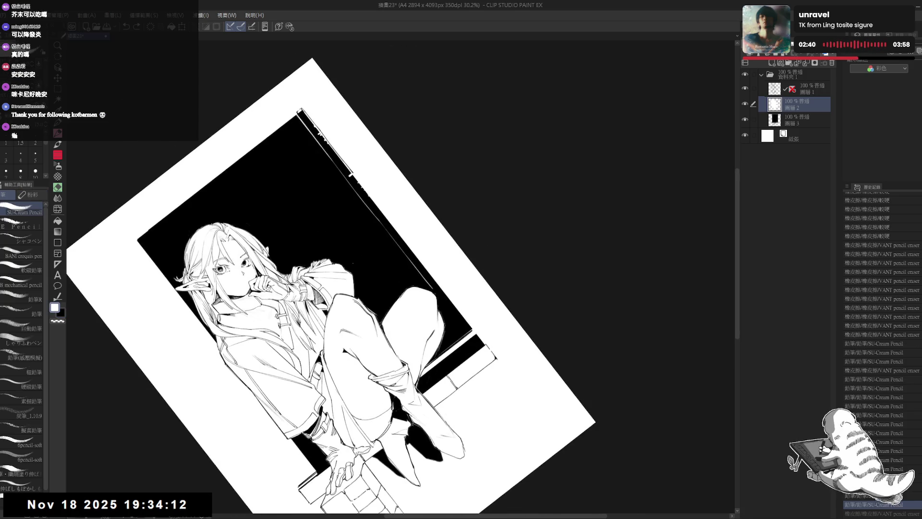
key(ctrl+at)
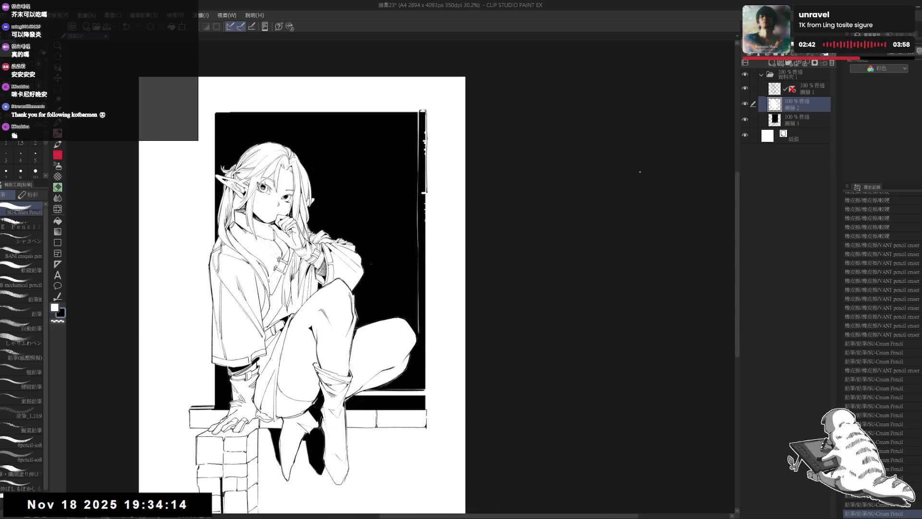
click(808, 123)
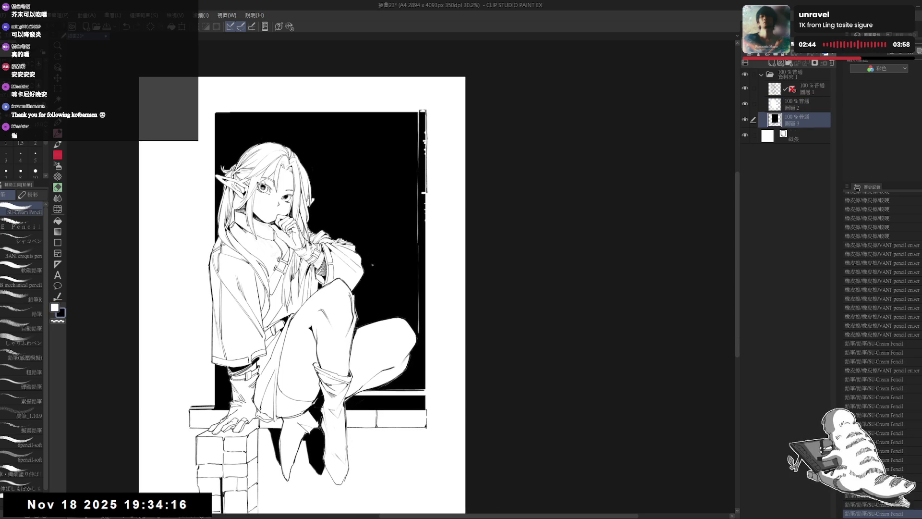
scroll(373, 265, down, 4)
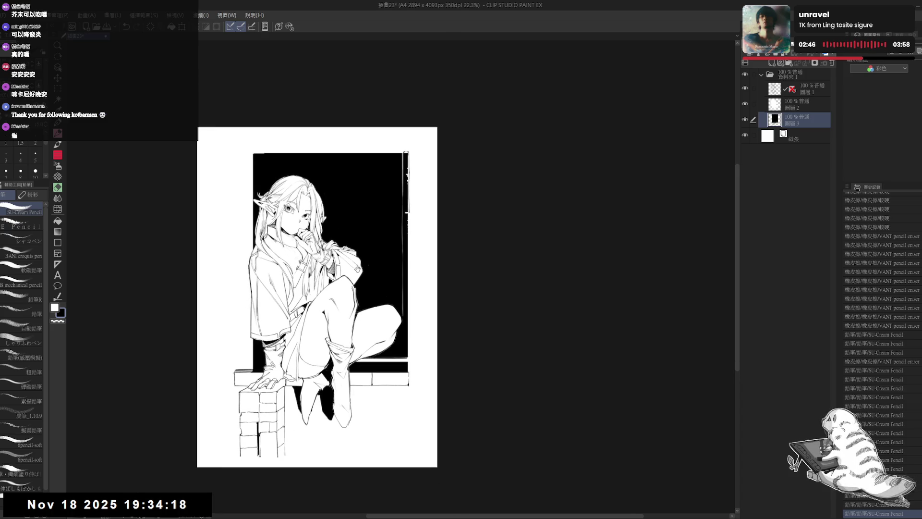
click(789, 110)
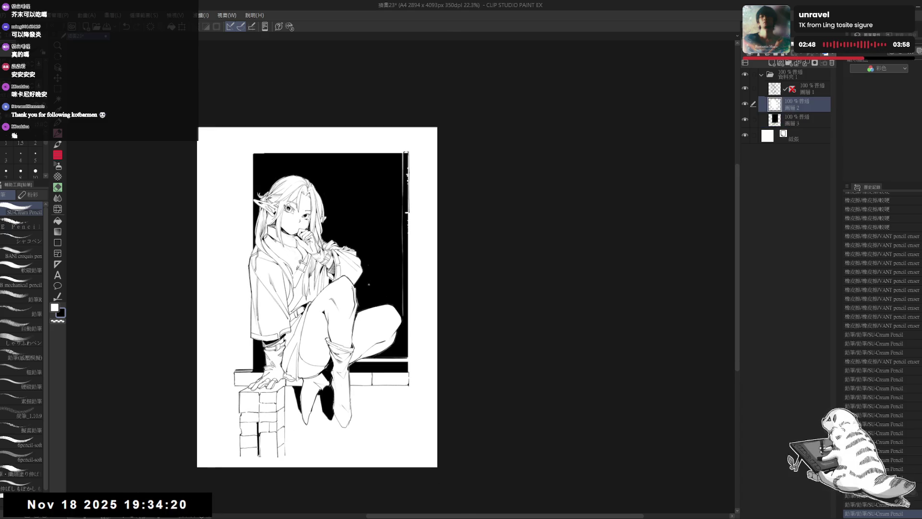
Step: Lasso an area of the dark panel on 圖層 2 and fill it, then deselect
key(m)
mouse_move(365, 253)
mouse_down()
mouse_move(380, 279)
mouse_move(368, 272)
mouse_up()
key(ctrl+d)
click(28, 244)
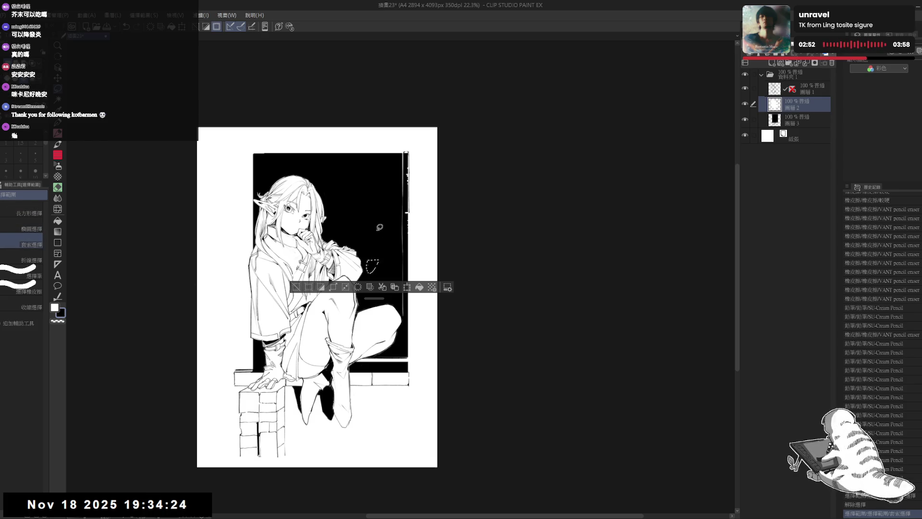
key(alt+Delete)
key(ctrl+d)
scroll(331, 182, up, 2)
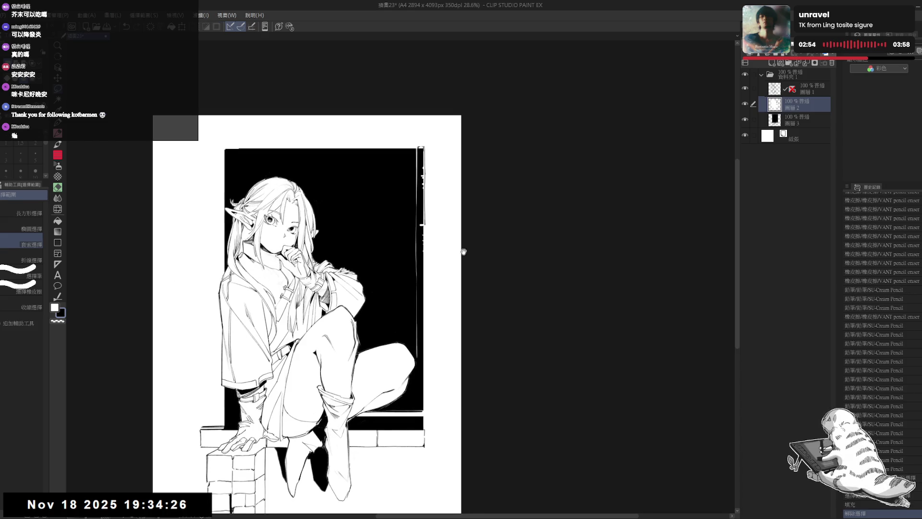
Step: On 圖層 3, clean the white nicks from the panel's right edge and top-right corner
click(791, 120)
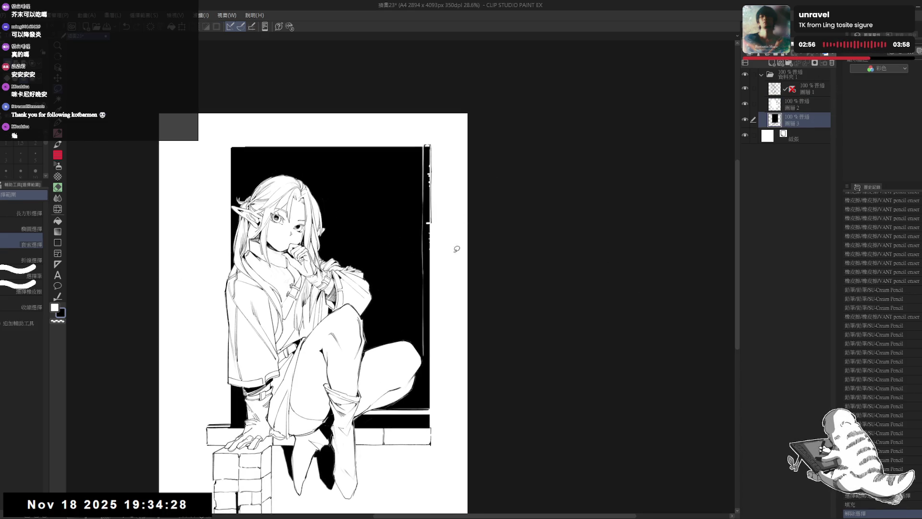
drag(380, 234, 388, 232)
drag(480, 216, 468, 224)
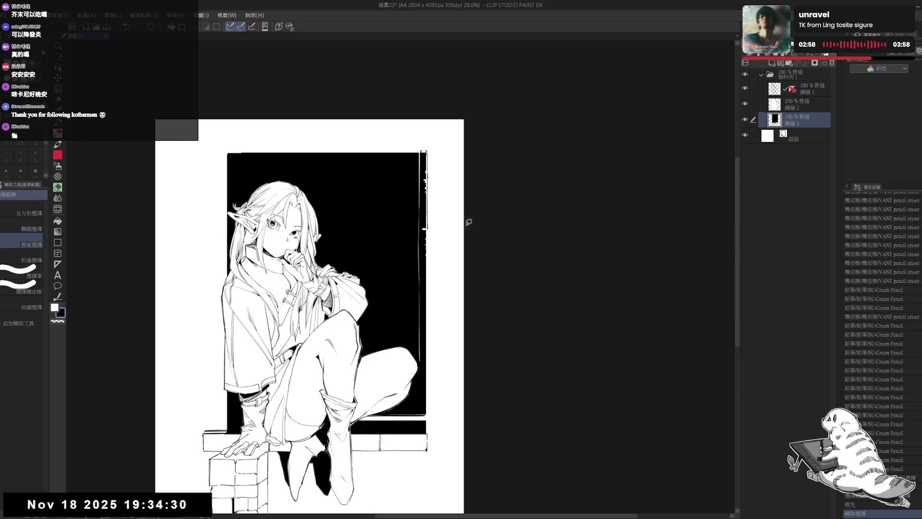
click(3, 230)
click(19, 213)
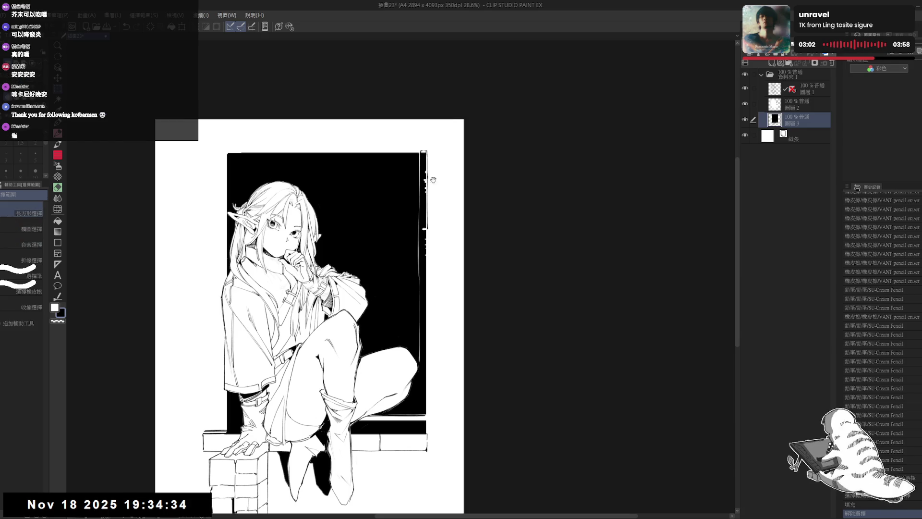
mouse_move(413, 167)
mouse_down()
mouse_move(374, 159)
mouse_move(387, 357)
mouse_up()
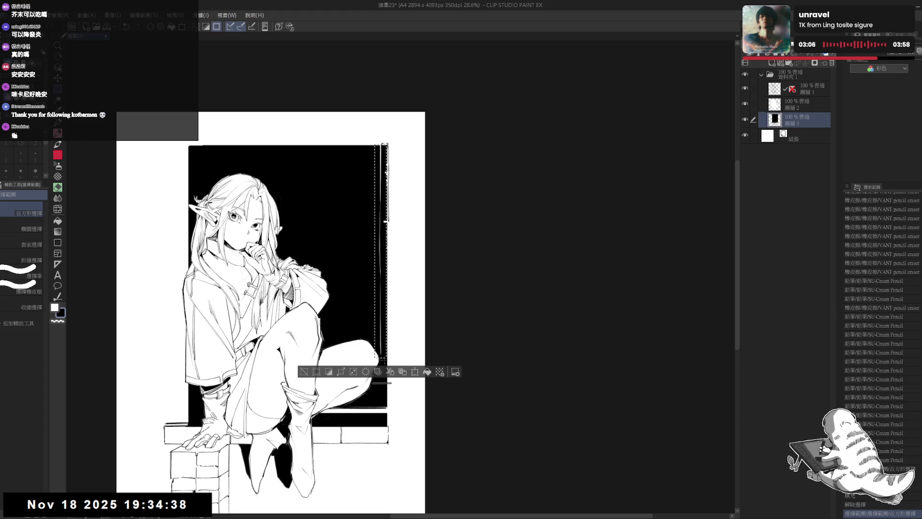
key(ctrl+d)
key(e)
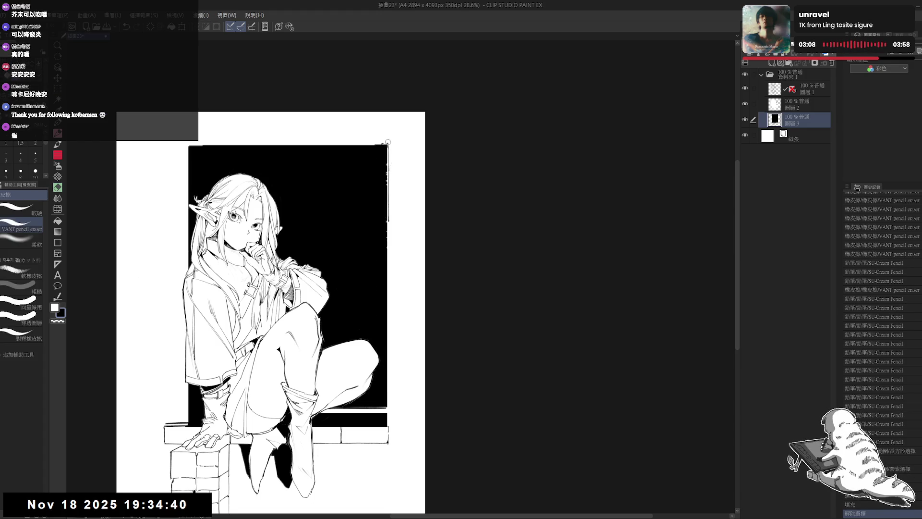
mouse_move(380, 142)
mouse_down()
mouse_move(388, 141)
mouse_move(389, 218)
mouse_move(389, 144)
mouse_up()
key(m)
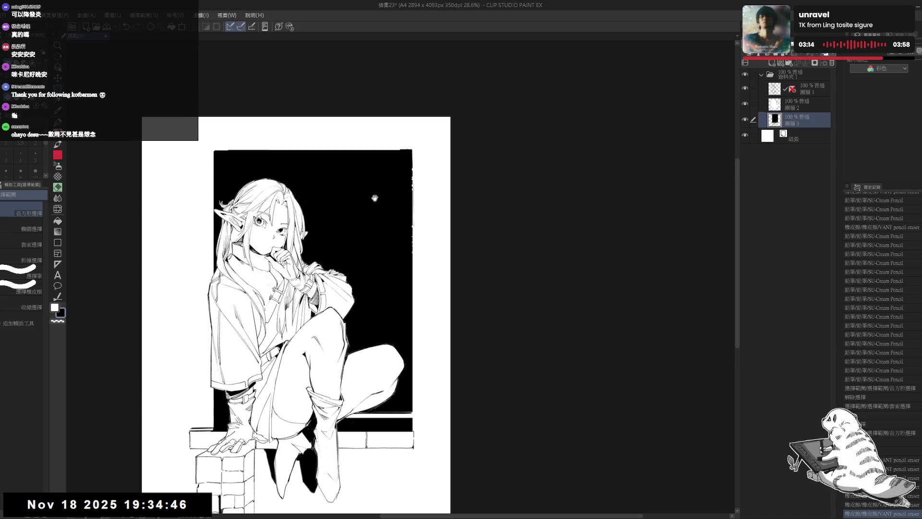
drag(507, 234, 523, 233)
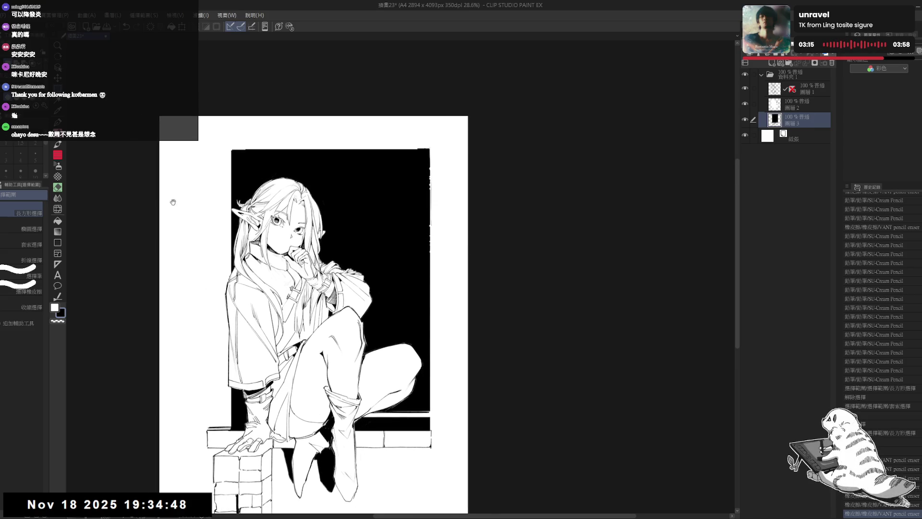
Step: Select the sparkle-style brush from the Decoration brush set
click(58, 155)
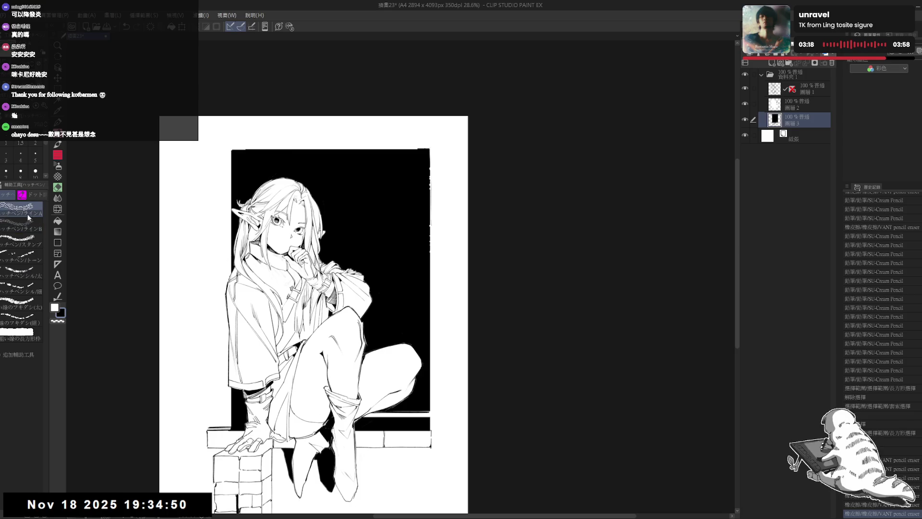
click(58, 177)
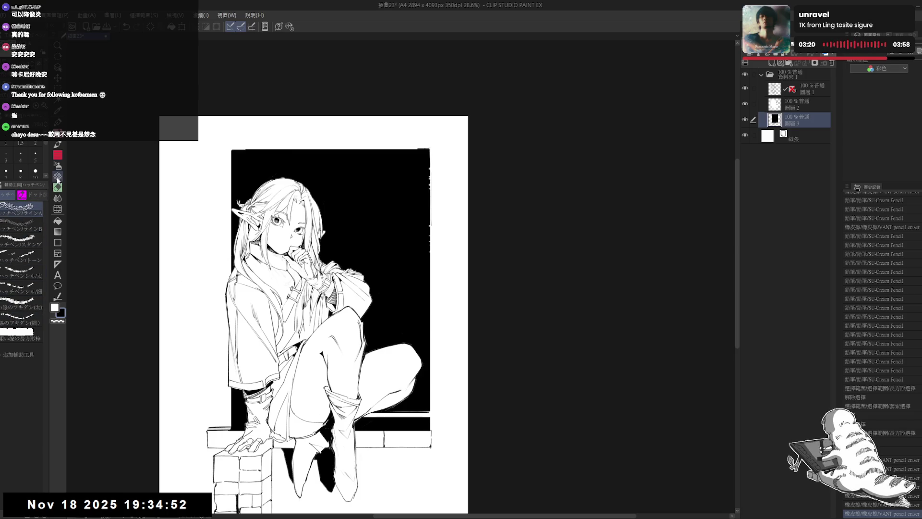
click(20, 325)
click(20, 342)
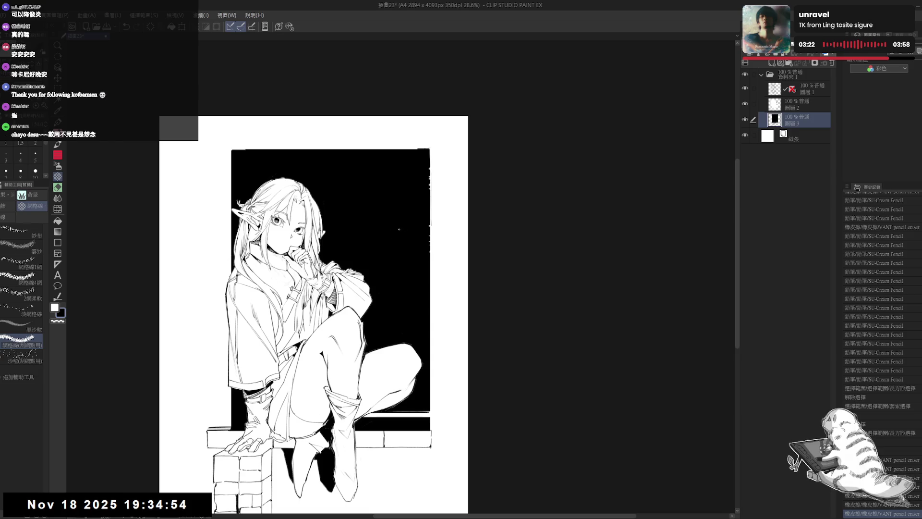
Step: Stamp two soft white sparkles on the black background beside the elf's face
drag(377, 240, 368, 235)
key(x)
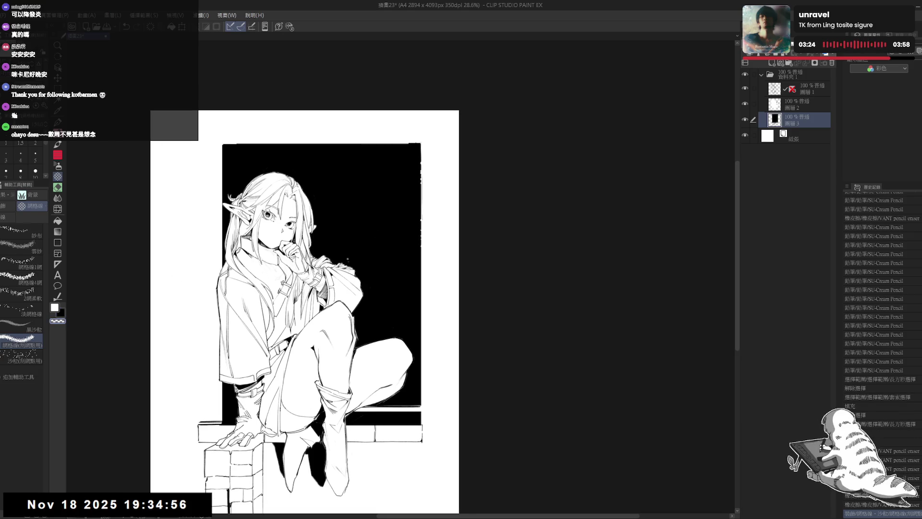
click(373, 240)
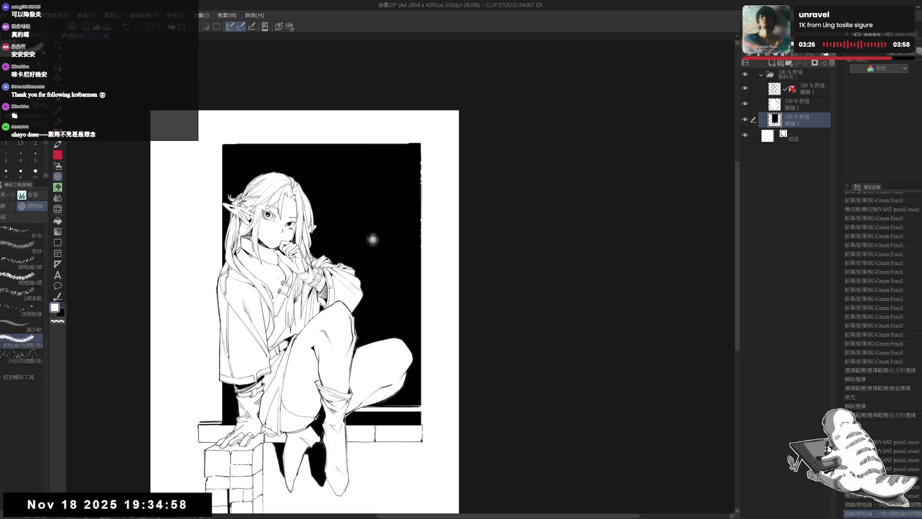
key(c)
click(374, 236)
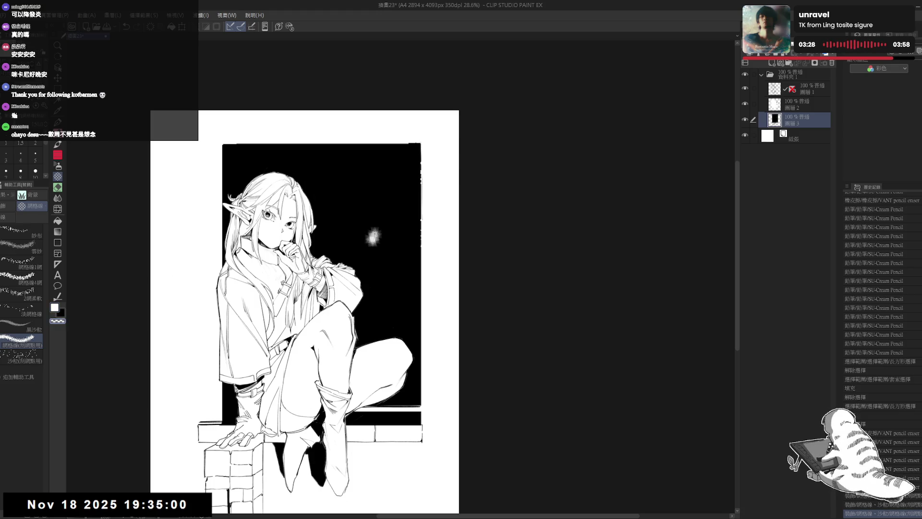
click(375, 232)
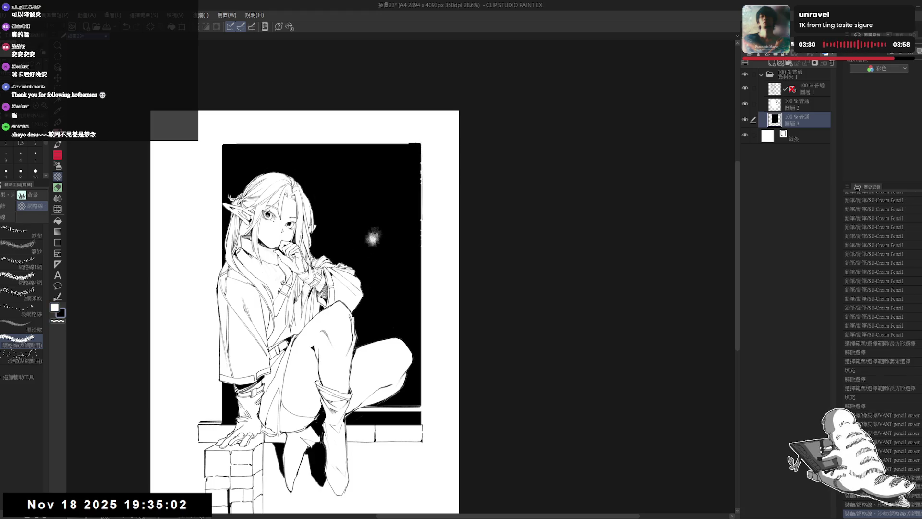
click(375, 233)
click(335, 243)
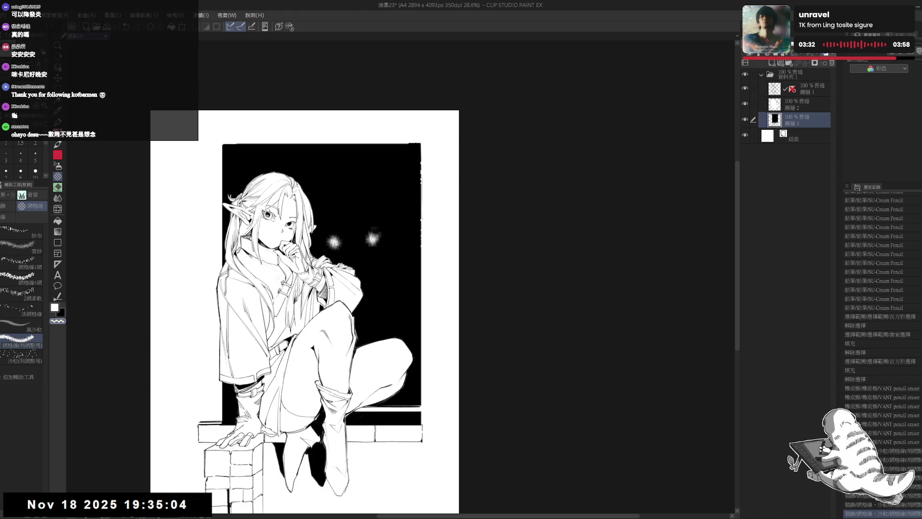
Step: Add a fainter white sparkle lower on the background near the sleeve
key(x)
click(377, 281)
click(377, 281)
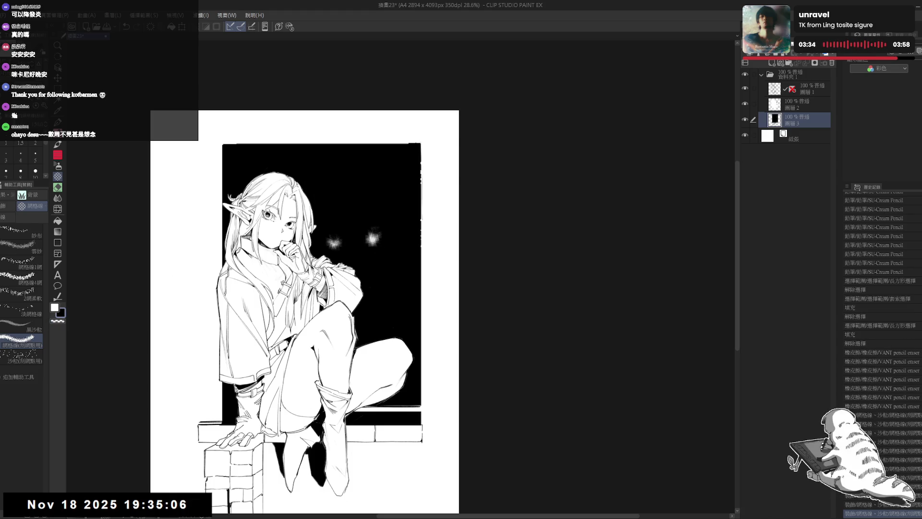
key(c)
click(377, 281)
key(c)
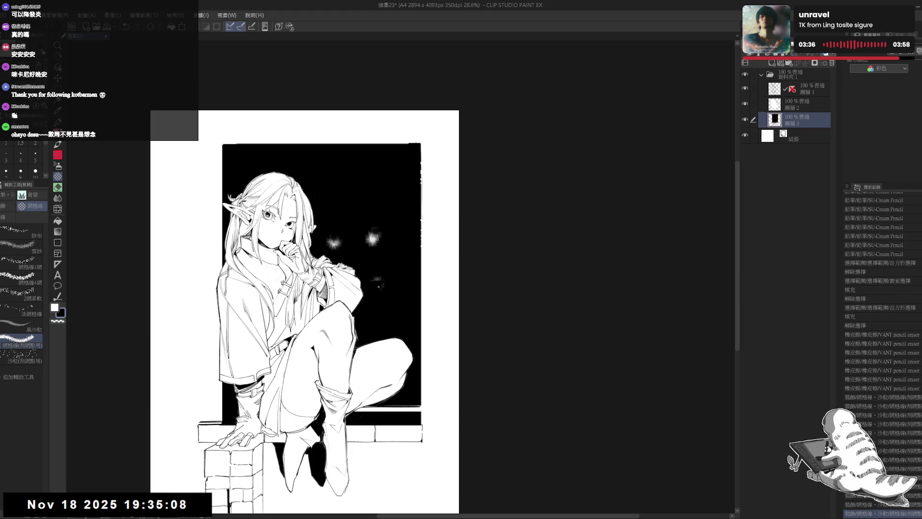
key(x)
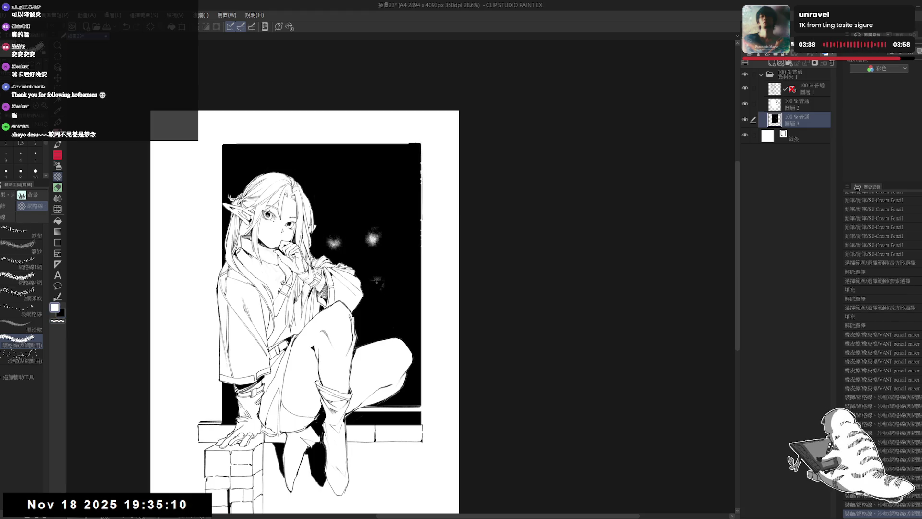
click(403, 280)
click(403, 280)
drag(406, 263, 409, 254)
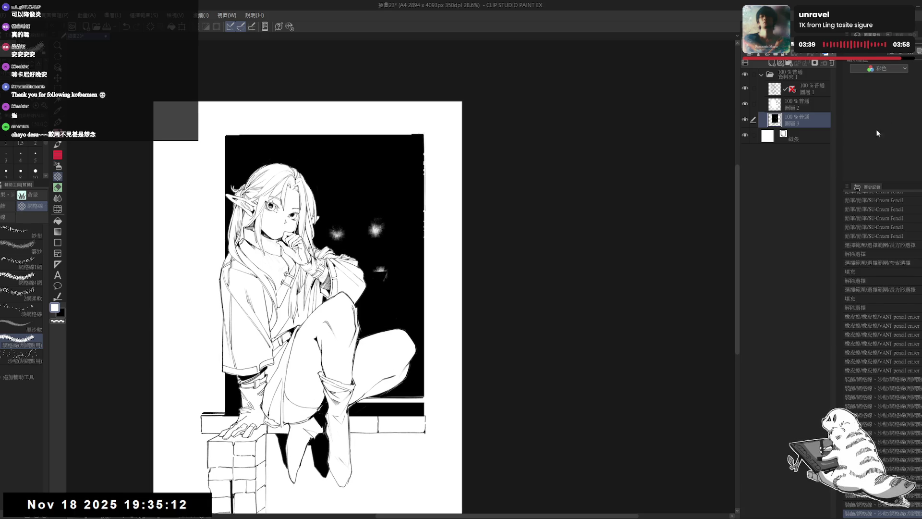
Step: Lasso the stray marks by the lower sparkle and delete them from layers 1 and 2
click(794, 109)
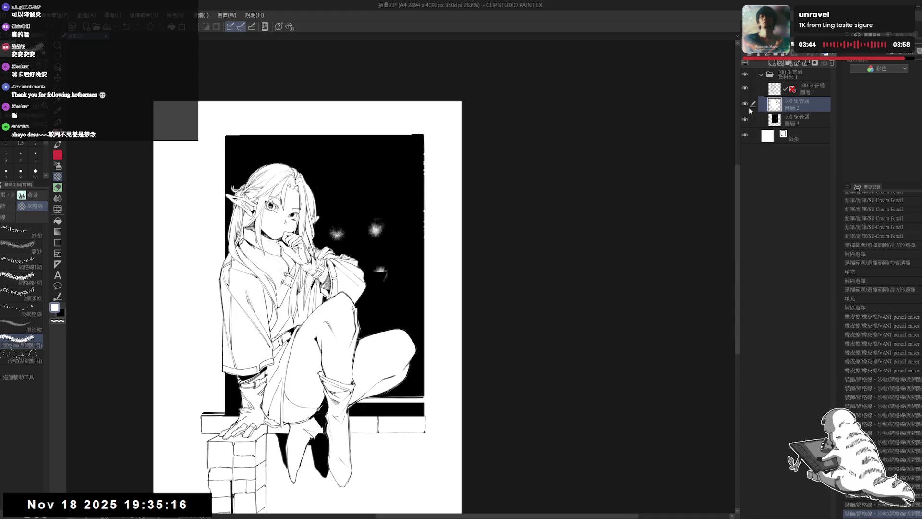
click(745, 119)
click(745, 120)
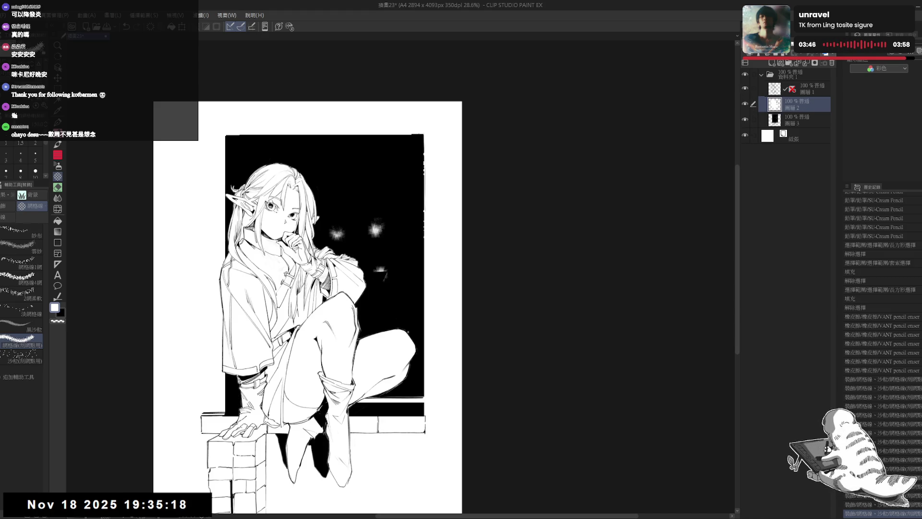
key(m)
key(m)
key(m)
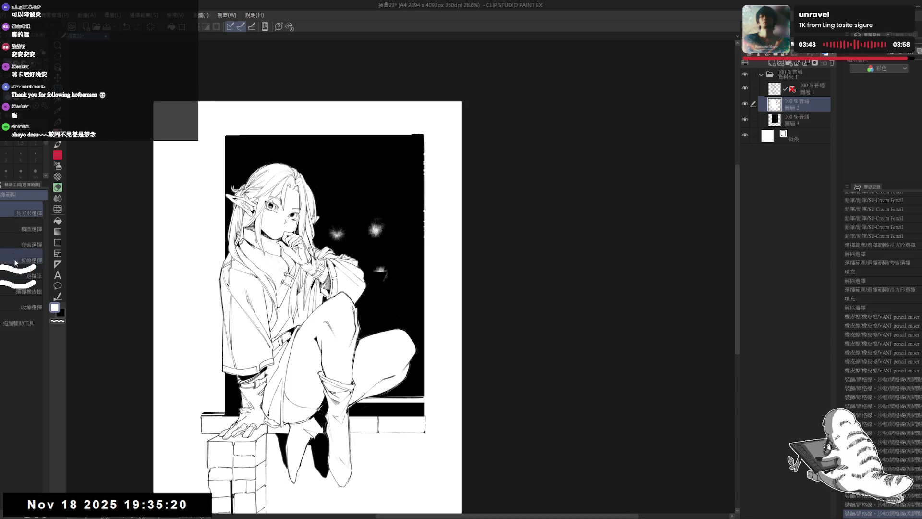
click(806, 95)
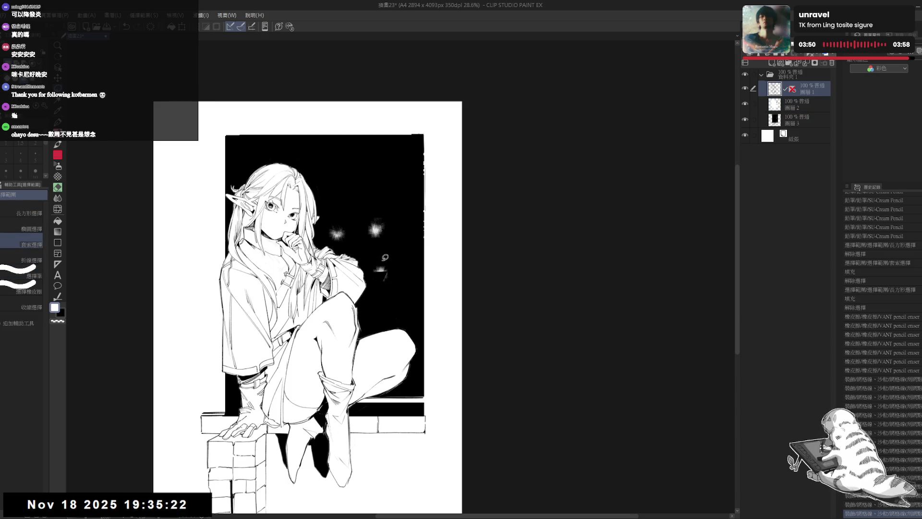
drag(382, 259, 381, 260)
key(Delete)
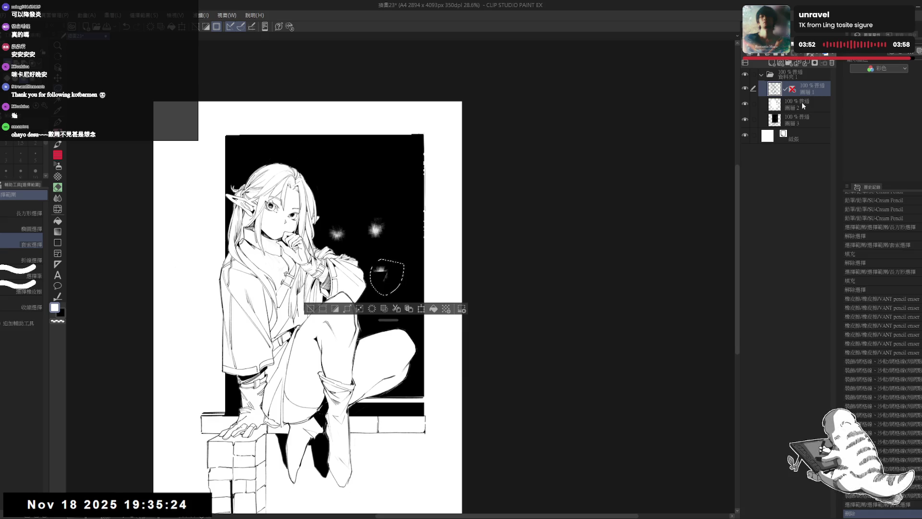
click(788, 105)
key(Delete)
key(ctrl+d)
click(791, 120)
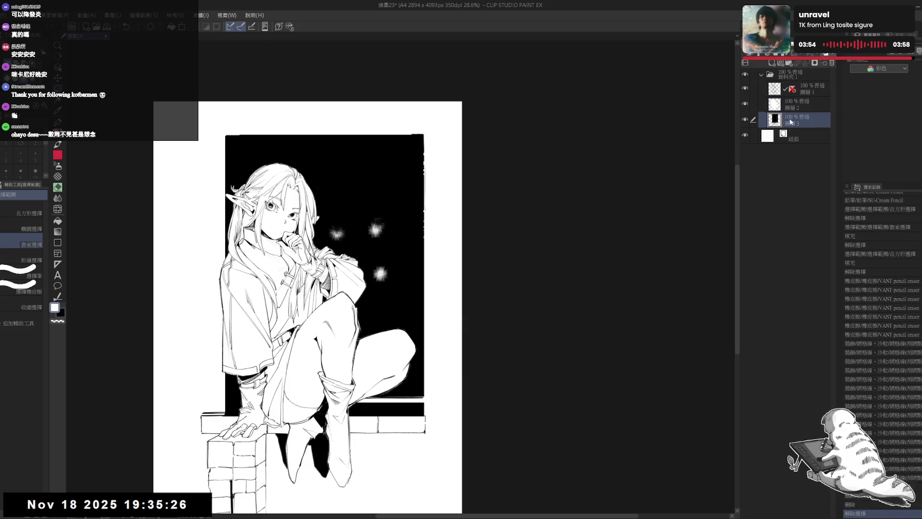
Step: Restamp the lower sparkle with the decoration brush
key(p)
key(c)
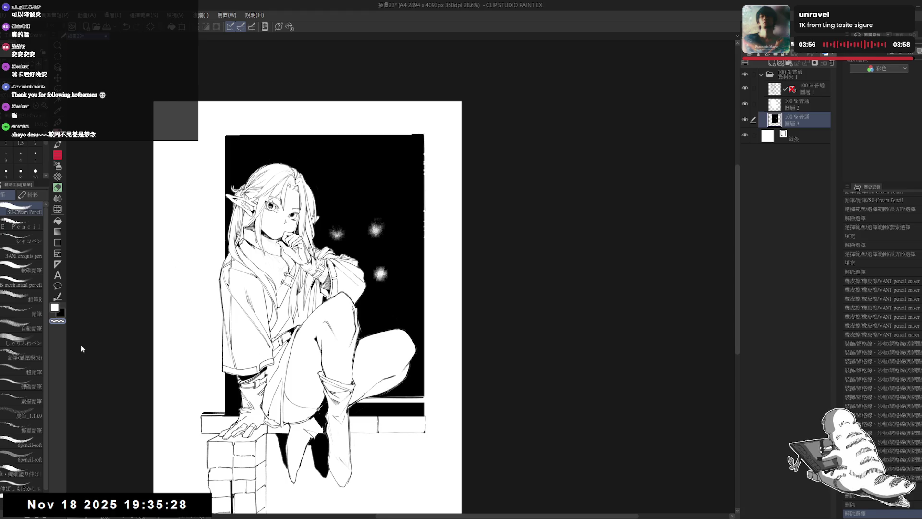
key(x)
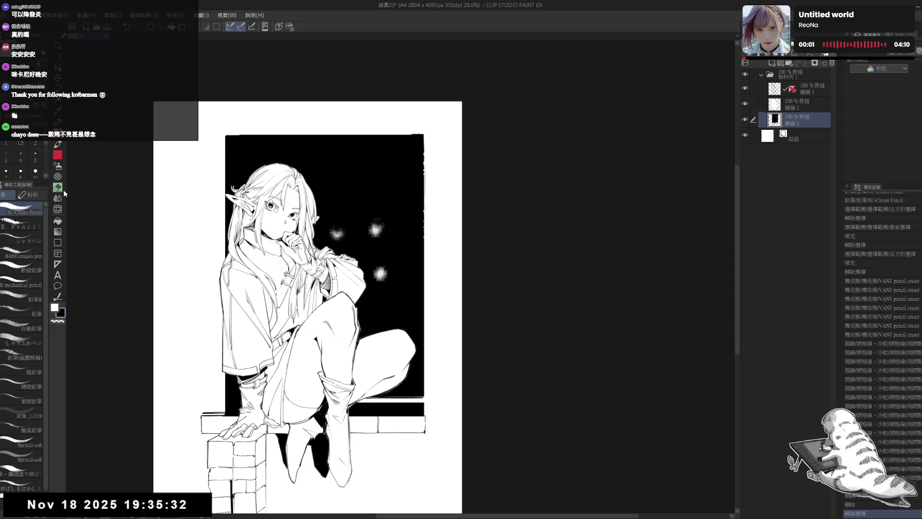
click(57, 176)
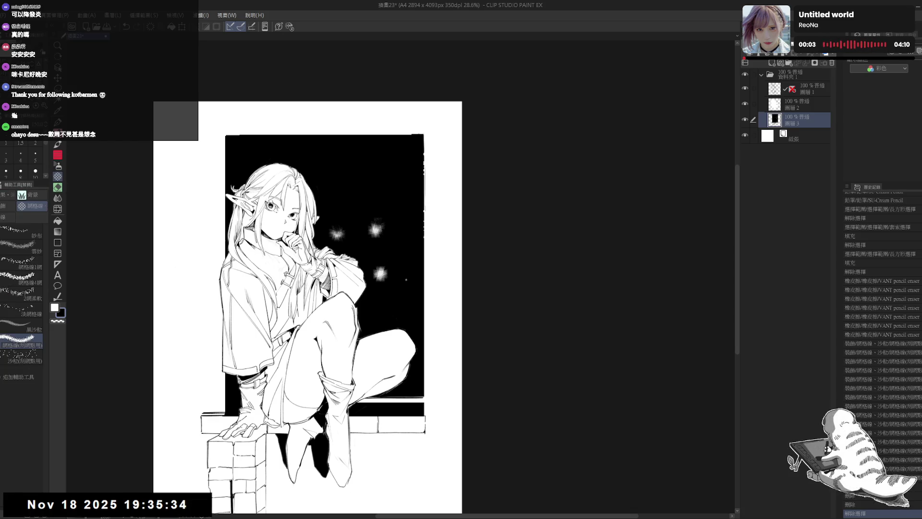
click(383, 277)
click(383, 277)
click(384, 277)
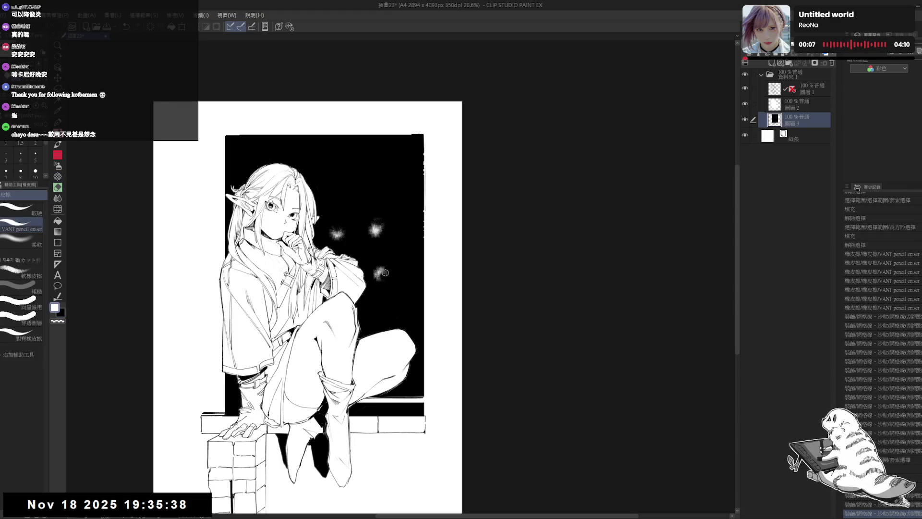
Step: Brighten the lower sparkle and the sparkle beside the face with extra stamps
key(e)
key(p)
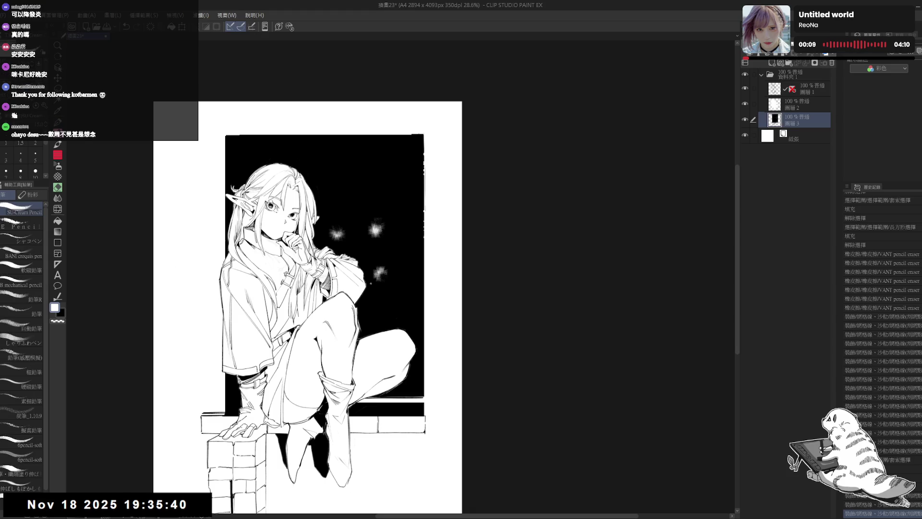
key(b)
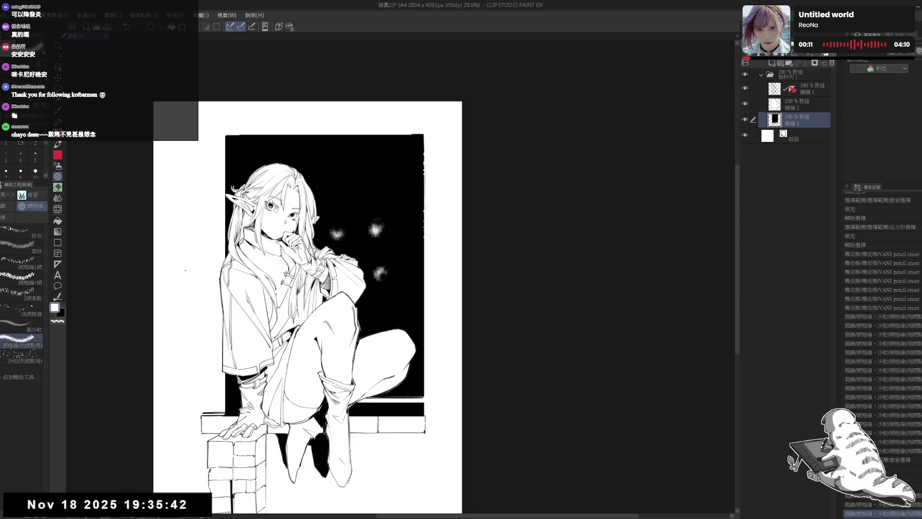
click(380, 273)
key(ctrl+z)
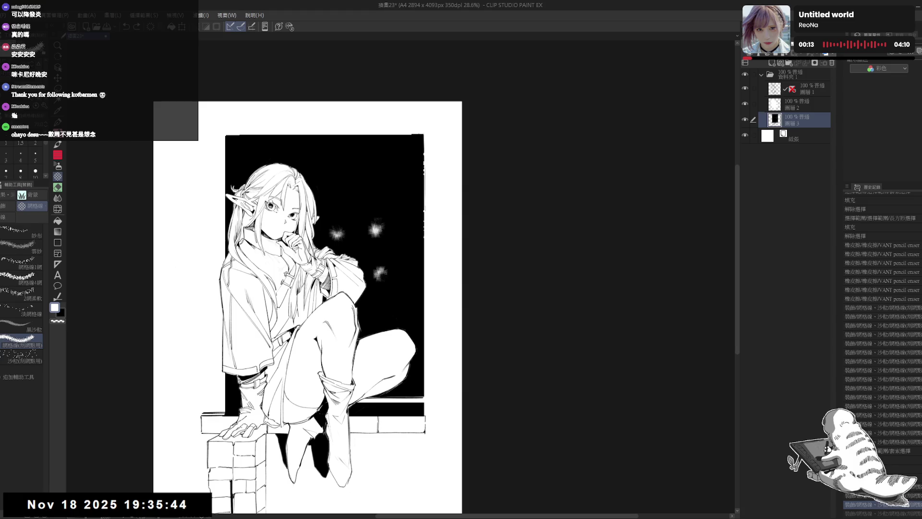
click(379, 272)
click(379, 274)
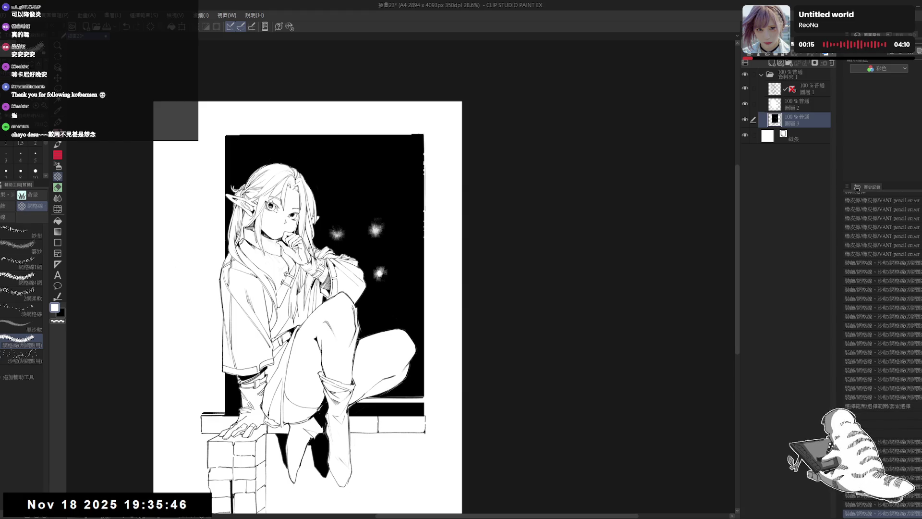
click(379, 273)
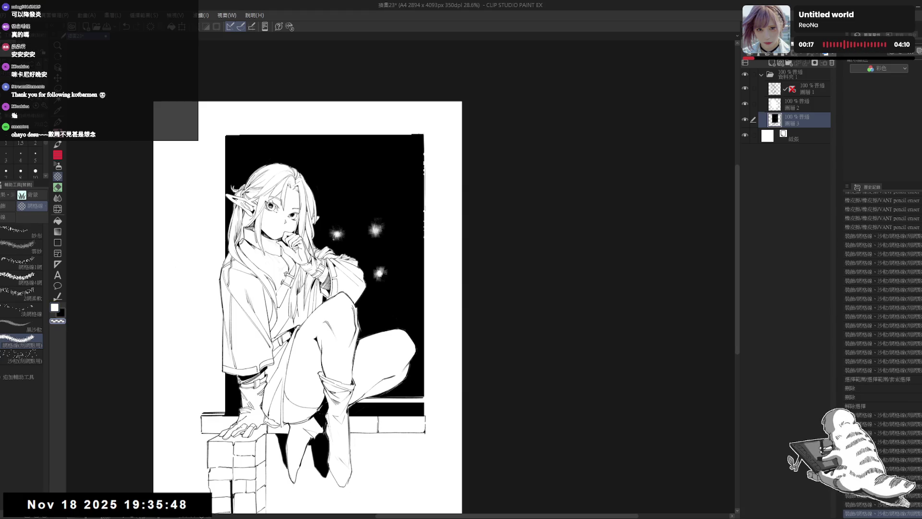
click(336, 233)
Step: Touch up a face sparkle in black and knock a tiny star speck into the sky
key(x)
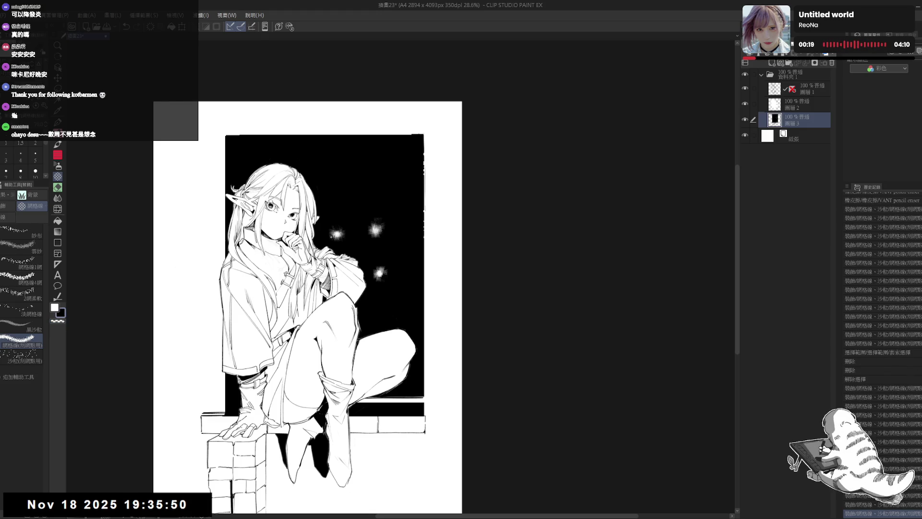
click(334, 236)
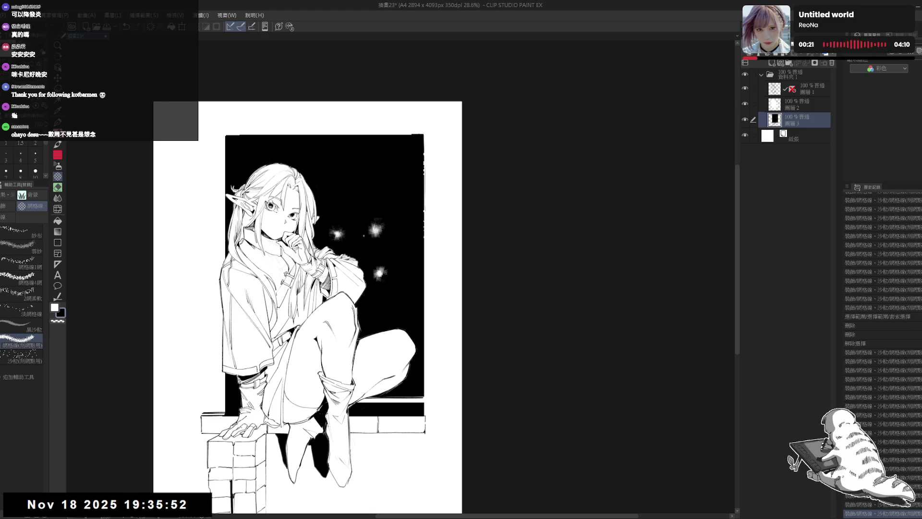
key(c)
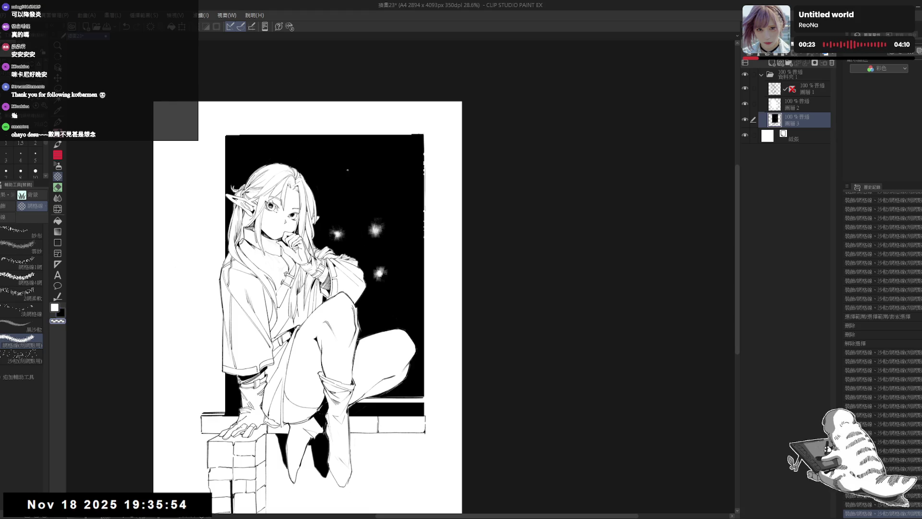
click(376, 187)
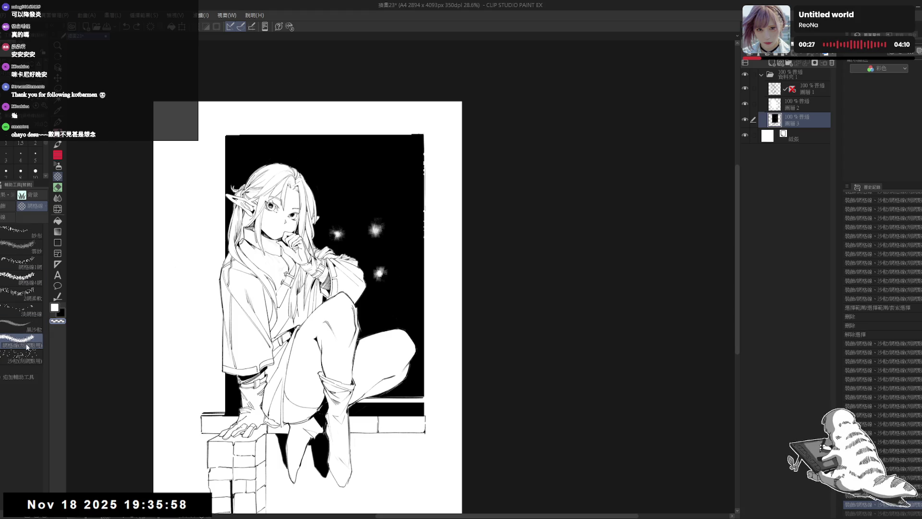
Step: Choose the 沙粒 sand-grain screentone brush in white
click(24, 325)
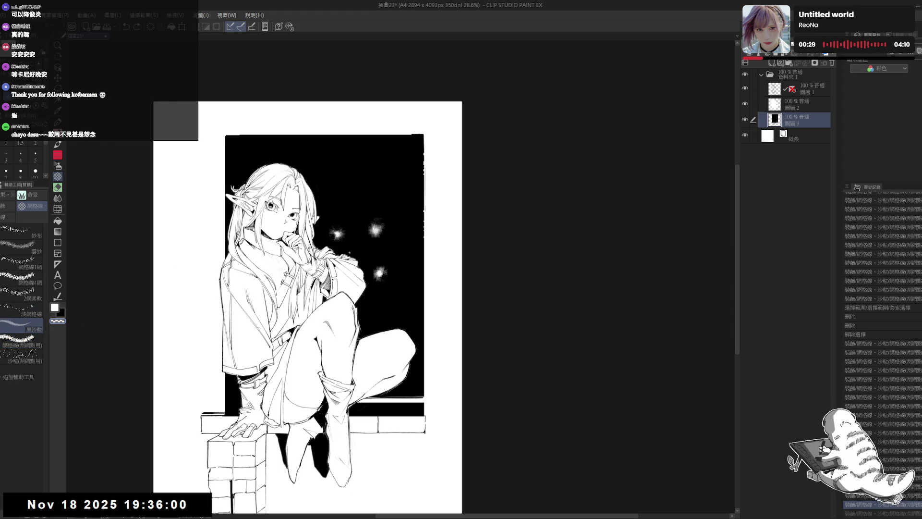
key(c)
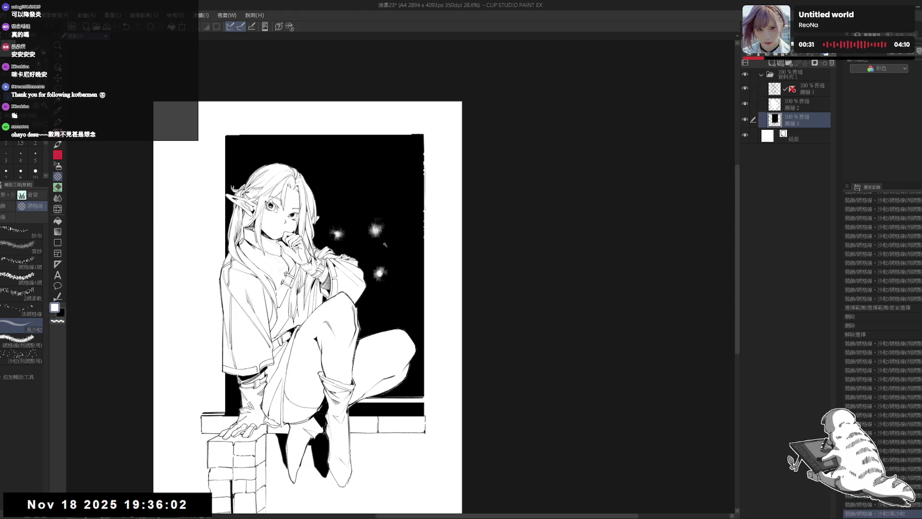
click(22, 358)
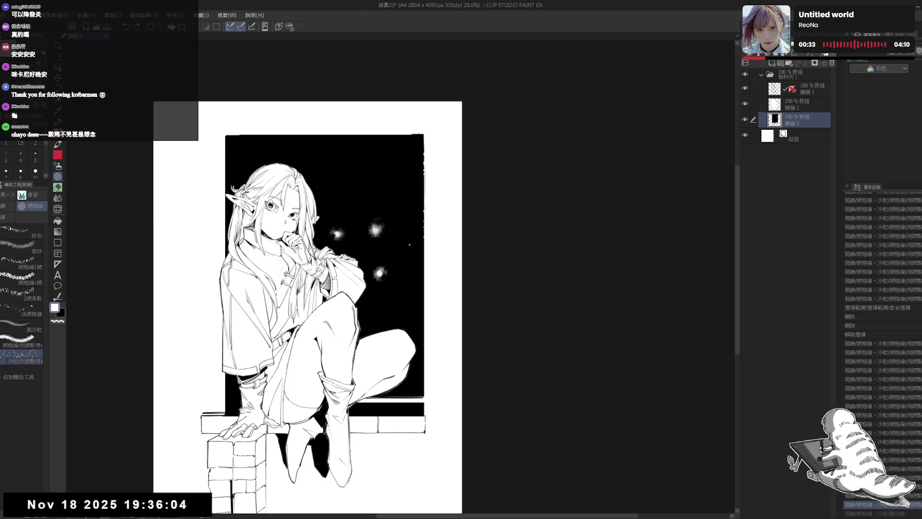
Step: Brush white sand-grain texture around the glowing stars
drag(379, 241, 374, 240)
mouse_move(384, 244)
mouse_down()
mouse_move(369, 235)
mouse_move(387, 248)
mouse_up()
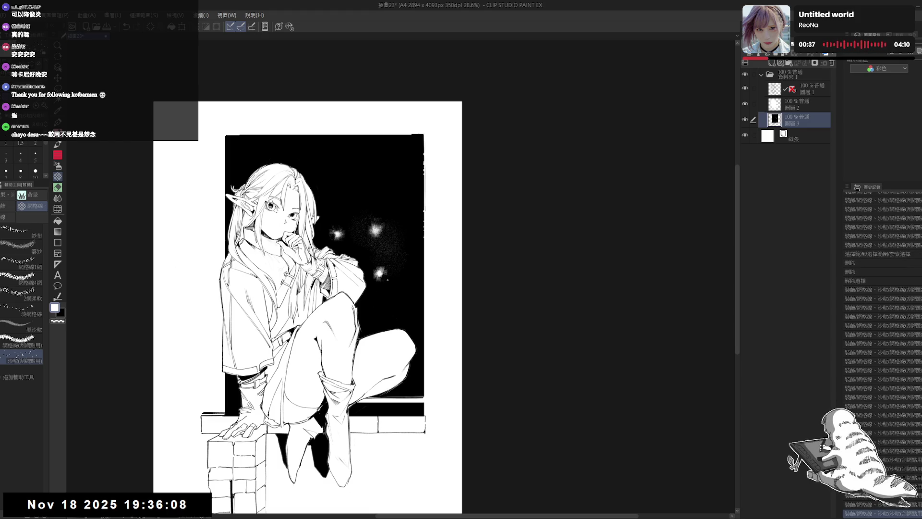
drag(326, 178, 344, 181)
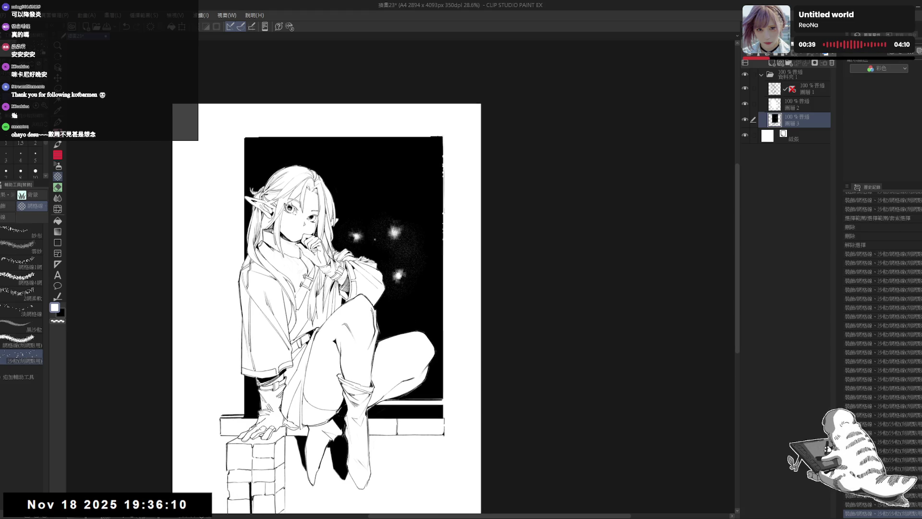
key(x)
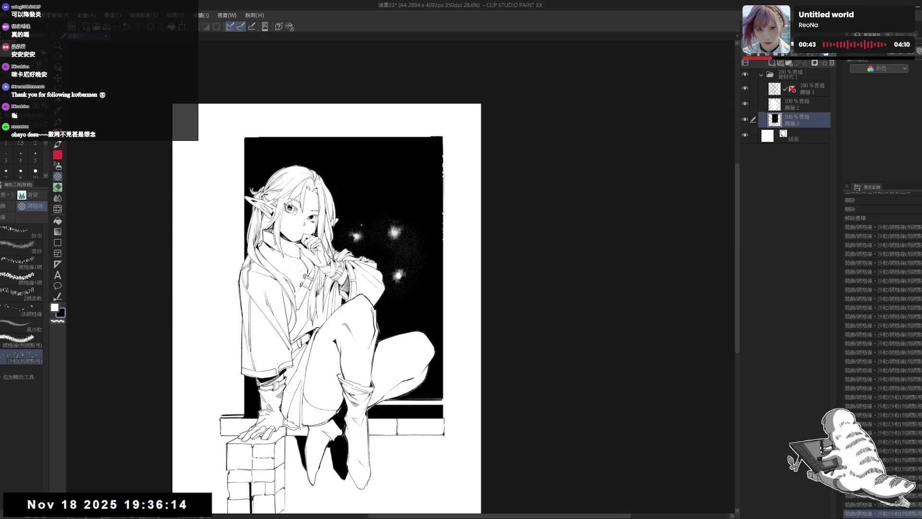
drag(497, 413, 501, 394)
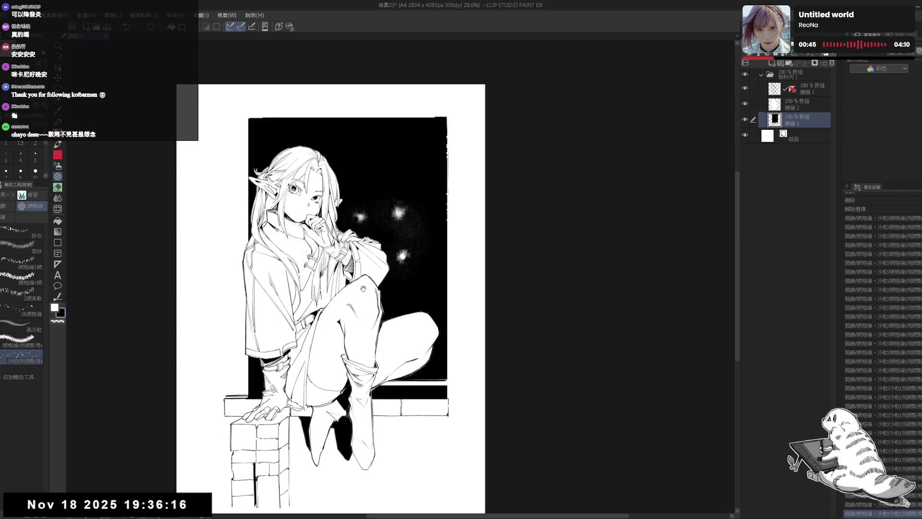
key(p)
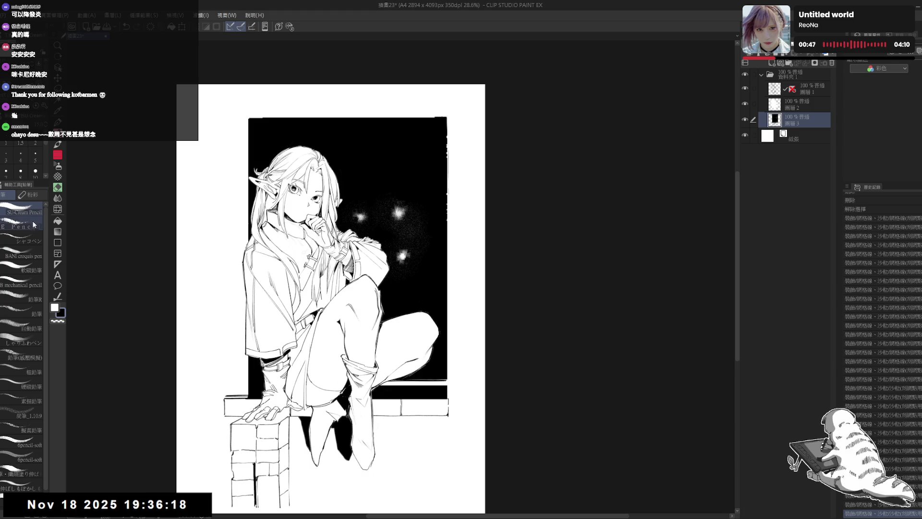
mouse_move(450, 196)
mouse_down()
mouse_move(449, 181)
mouse_move(370, 181)
mouse_up()
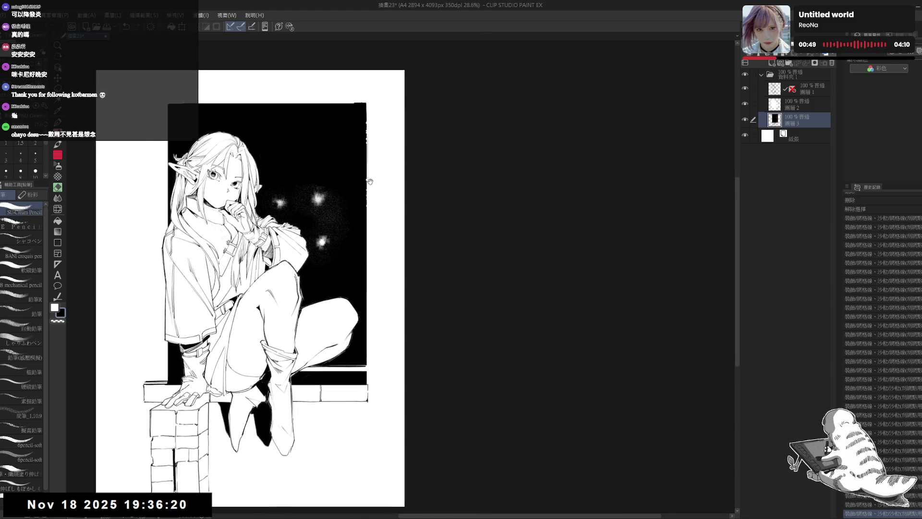
scroll(370, 182, up, 2)
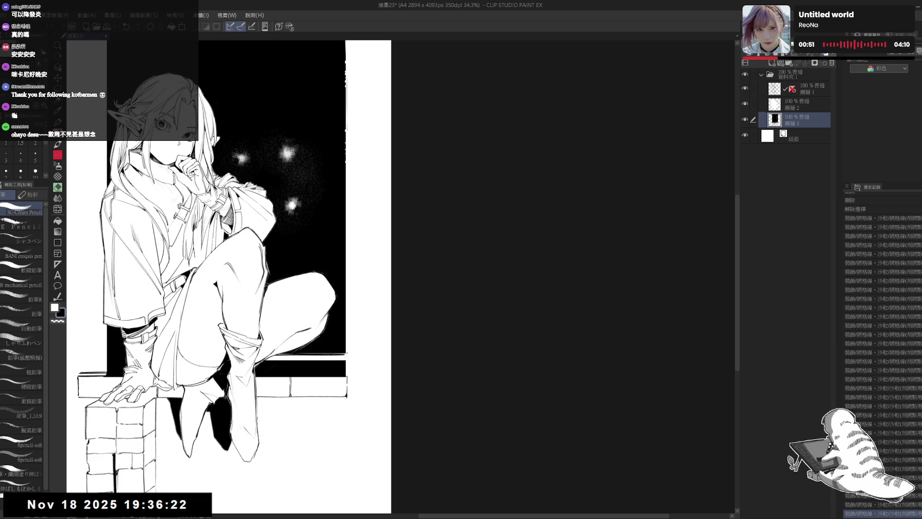
Step: Add two small pencil marks, then turn on Layer Color so layer 3 shows blue
click(349, 353)
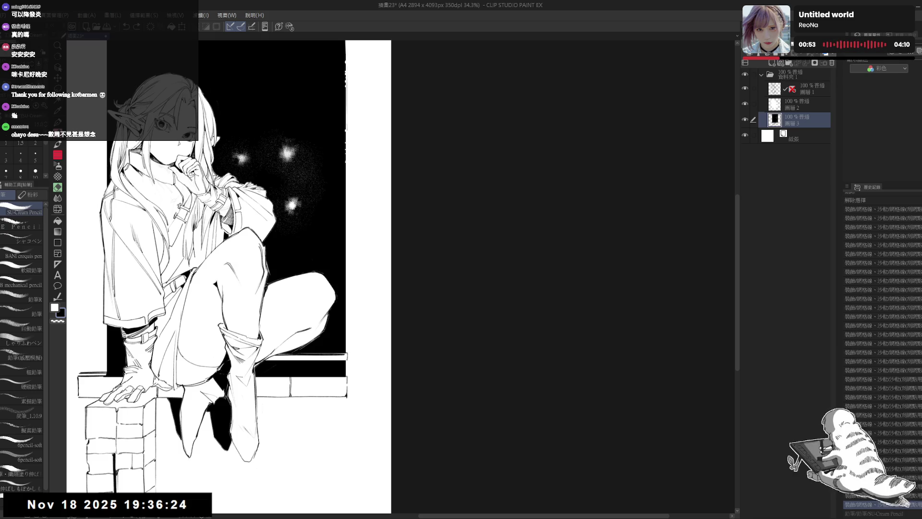
click(349, 356)
mouse_move(349, 356)
mouse_down()
mouse_move(343, 343)
mouse_move(342, 358)
mouse_up()
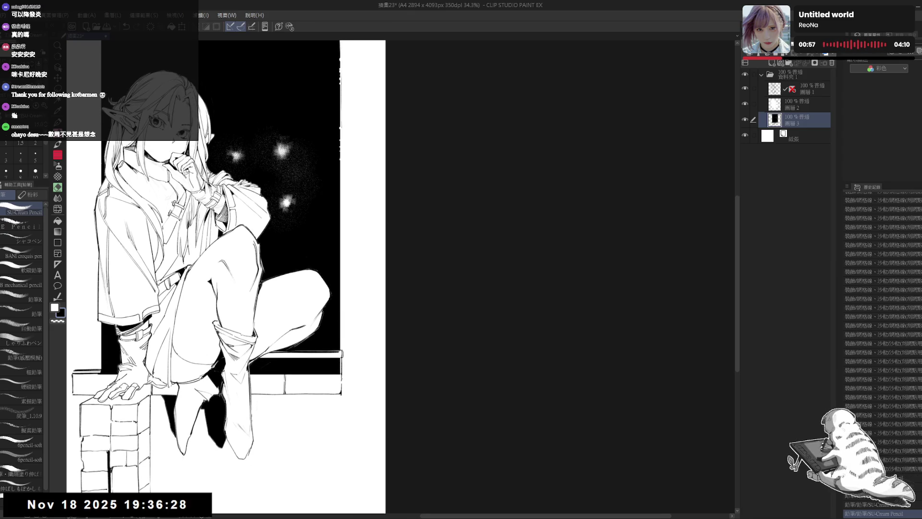
mouse_move(369, 269)
mouse_down()
mouse_move(398, 305)
mouse_move(408, 298)
mouse_up()
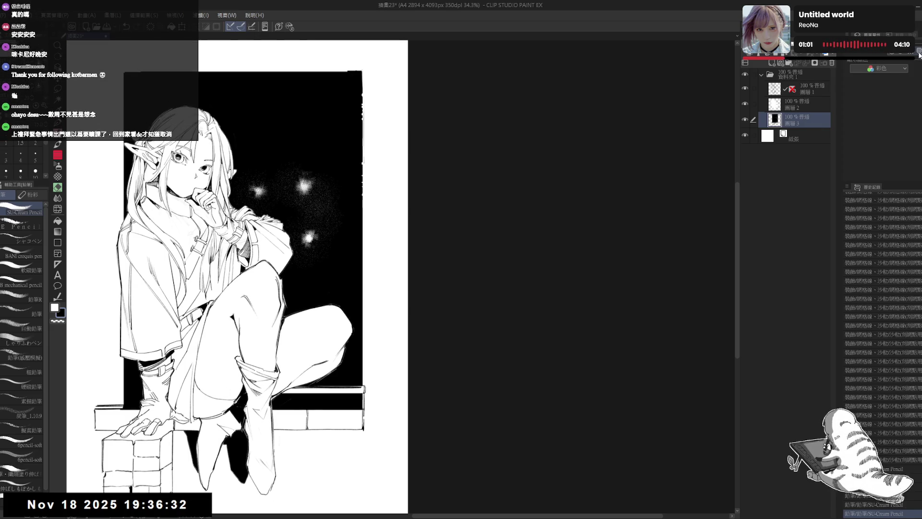
click(919, 54)
scroll(474, 263, left, 1)
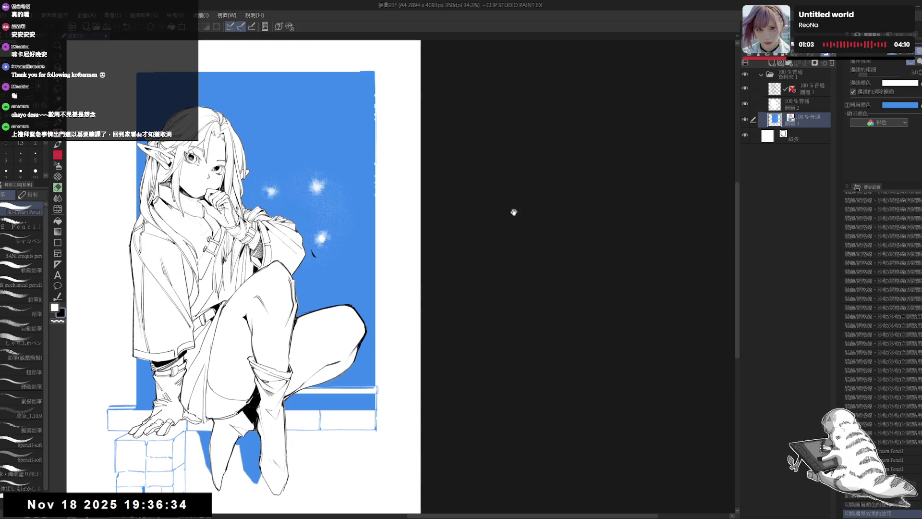
Step: Lasso a stray stroke on 圖層 1, deselect, and add new layer 圖層 4 above 圖層 2
click(811, 89)
key(m)
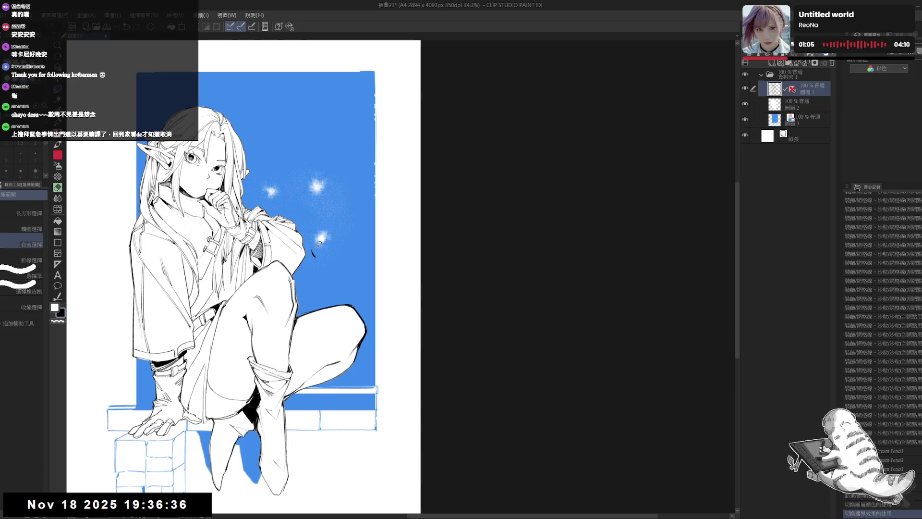
drag(331, 261, 309, 240)
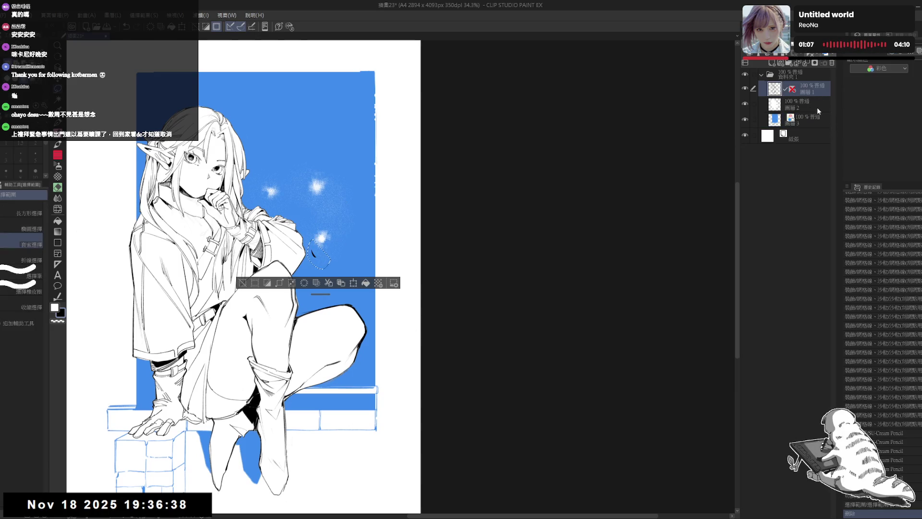
click(787, 104)
key(ctrl+d)
scroll(499, 243, up, 1)
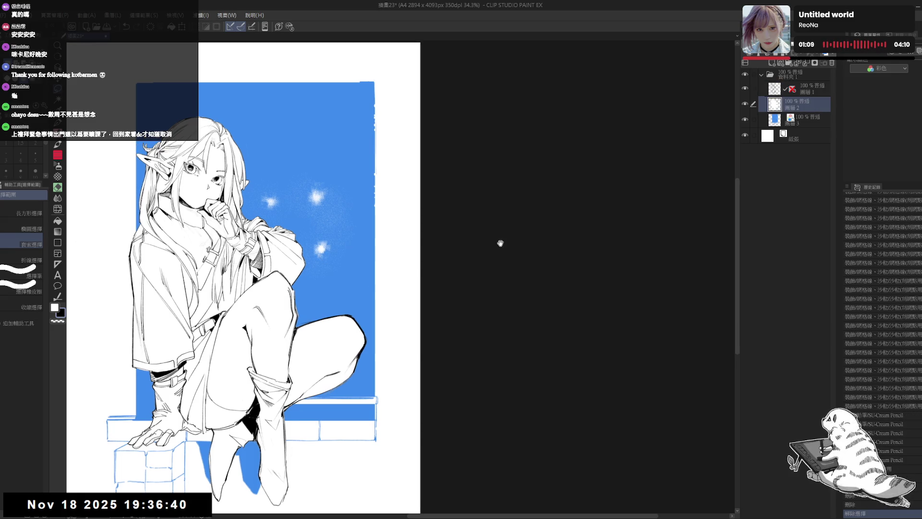
click(772, 63)
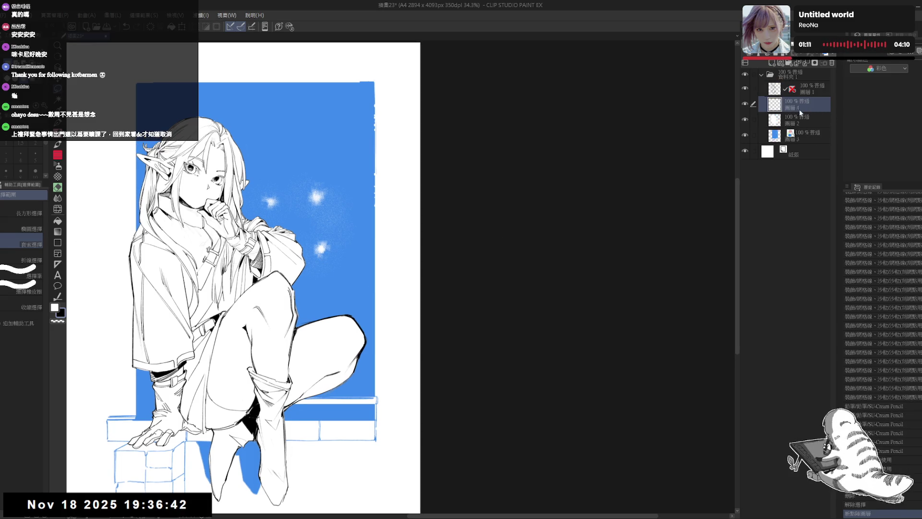
key(p)
scroll(363, 283, up, 3)
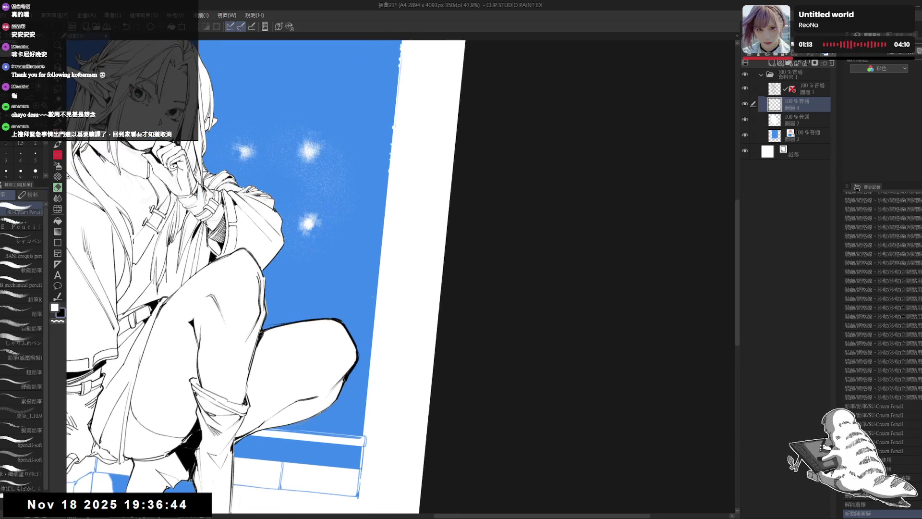
Step: Pencil a leafy sprig with a long stem beside the elf's knee
mouse_move(382, 286)
mouse_down()
mouse_move(351, 262)
mouse_move(367, 253)
mouse_move(359, 260)
mouse_move(380, 275)
mouse_move(366, 249)
mouse_move(379, 283)
mouse_up()
key(ctrl+z)
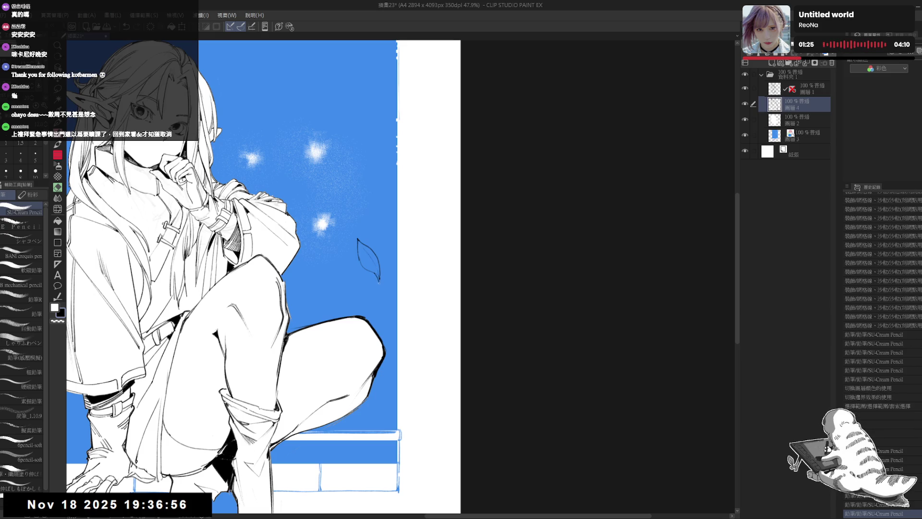
mouse_move(381, 251)
mouse_down()
mouse_move(390, 240)
mouse_move(379, 262)
mouse_move(375, 232)
mouse_move(384, 297)
mouse_move(363, 306)
mouse_move(382, 300)
mouse_move(386, 316)
mouse_move(380, 301)
mouse_move(400, 272)
mouse_move(387, 297)
mouse_move(414, 365)
mouse_up()
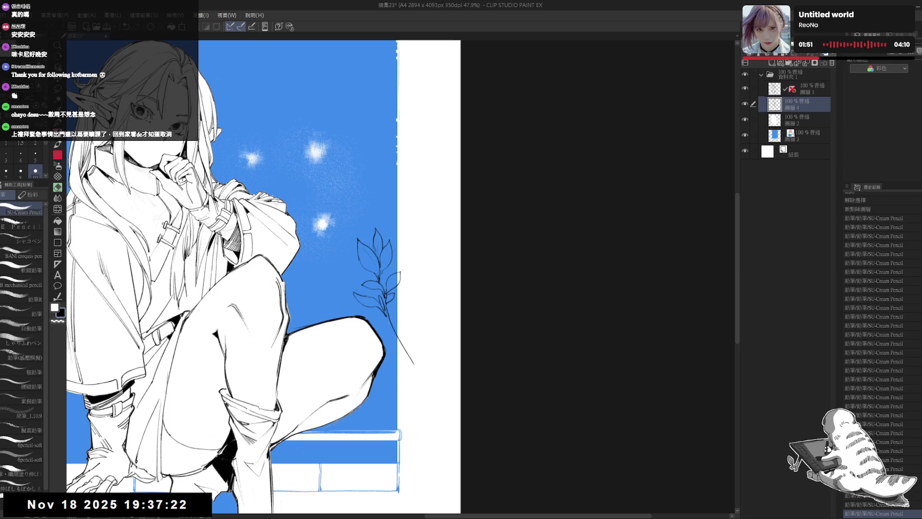
drag(387, 317, 413, 369)
drag(385, 309, 396, 333)
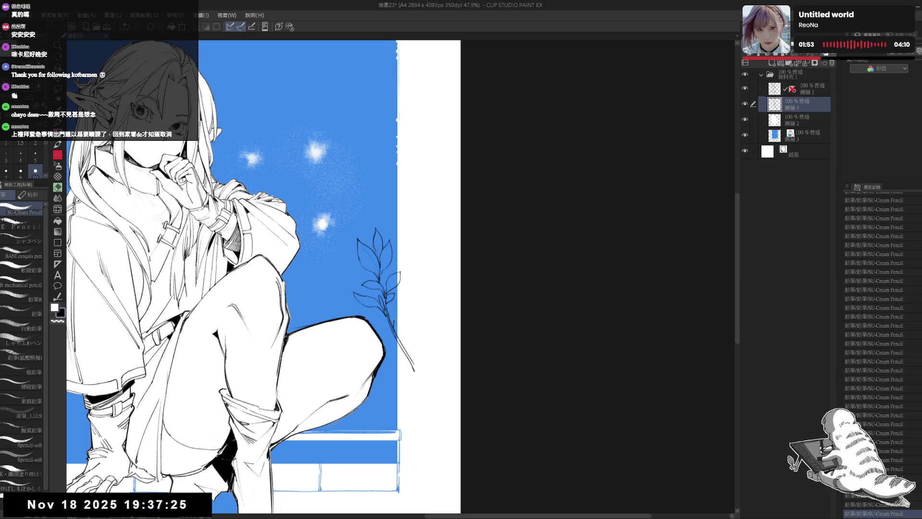
Step: Fade the blue panel layer to 27% opacity
click(810, 136)
drag(827, 53, 801, 53)
click(807, 104)
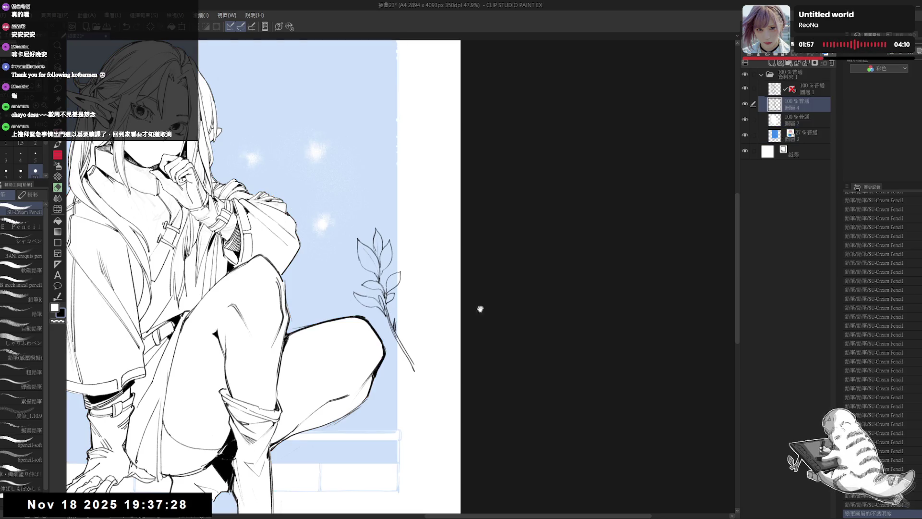
Step: Add small strokes along the sprig stem and erase stray bits near the leaf
drag(480, 309, 463, 290)
drag(378, 295, 383, 279)
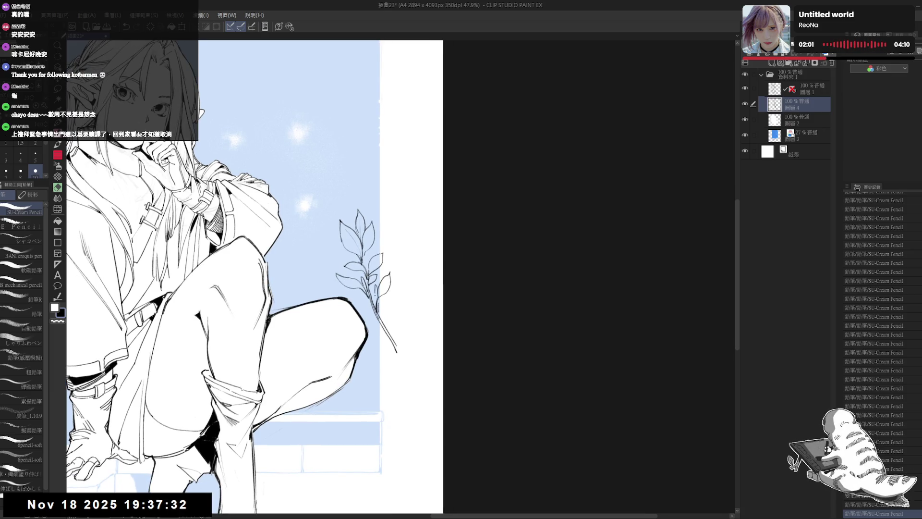
scroll(393, 258, down, 2)
scroll(372, 276, down, 2)
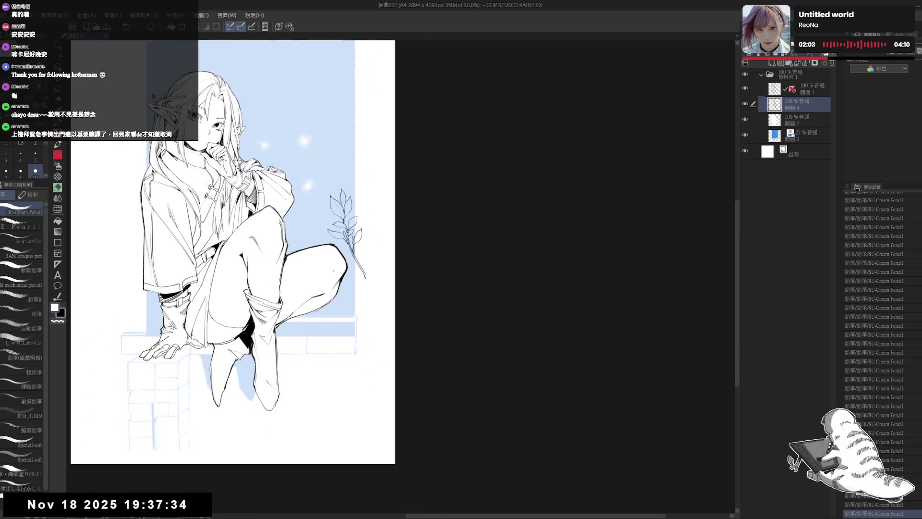
drag(365, 254, 367, 302)
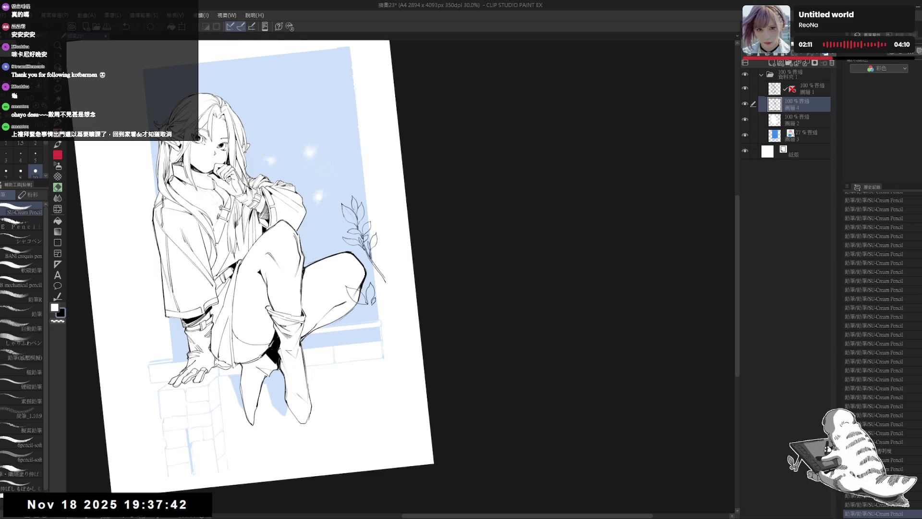
mouse_move(367, 276)
mouse_down()
mouse_move(386, 288)
mouse_move(377, 270)
mouse_up()
key(e)
key(p)
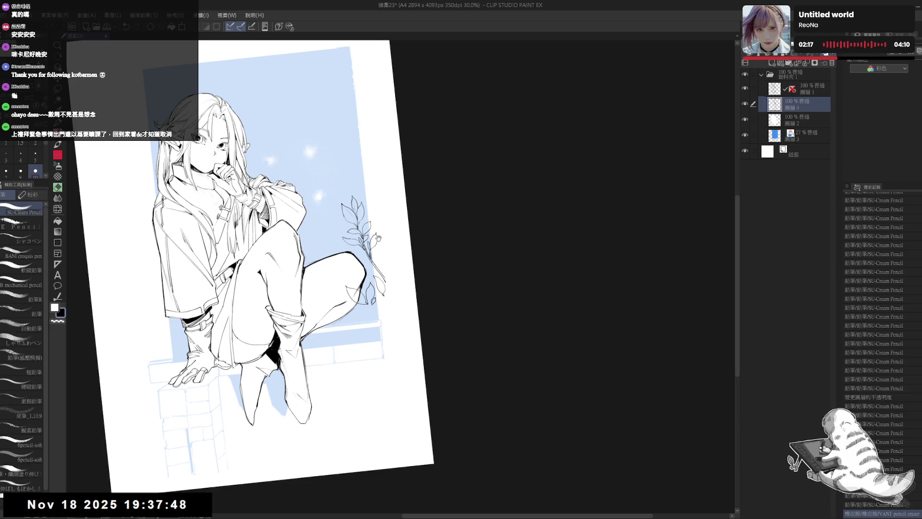
Step: Add more short pencil strokes to the leaf lines and undo a stray one
key(ctrl+@)
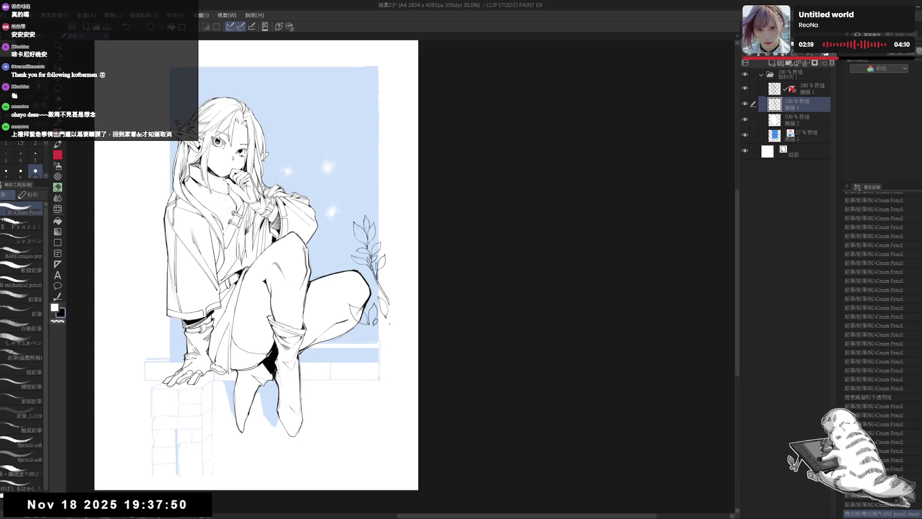
key(minus)
key(minus)
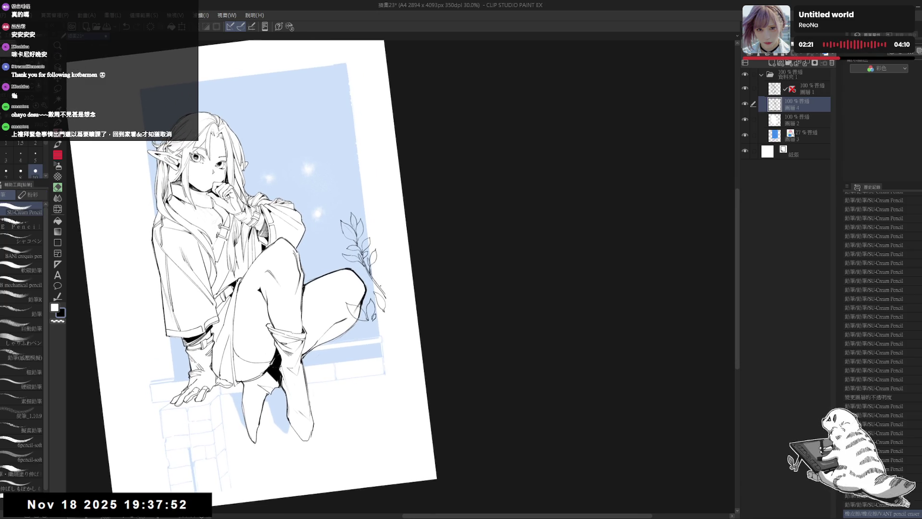
drag(384, 276, 386, 274)
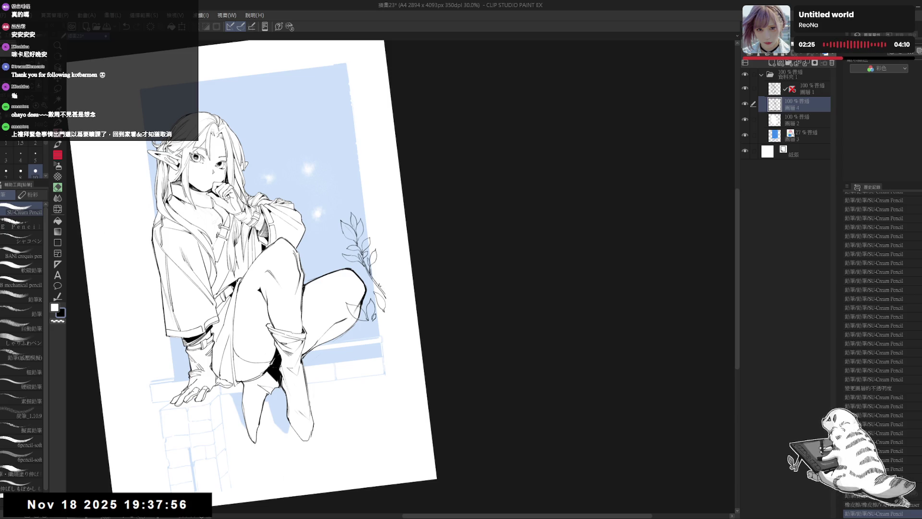
drag(379, 284, 385, 262)
drag(382, 302, 384, 310)
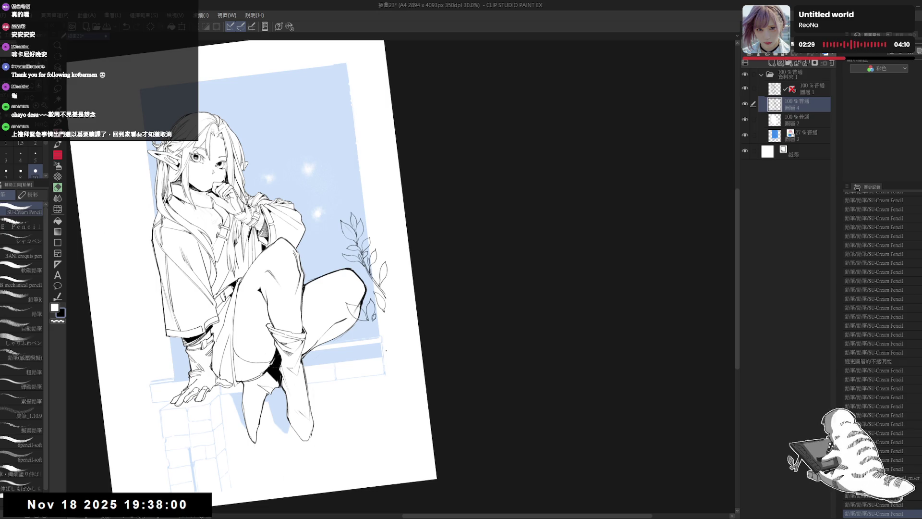
key(ctrl+0)
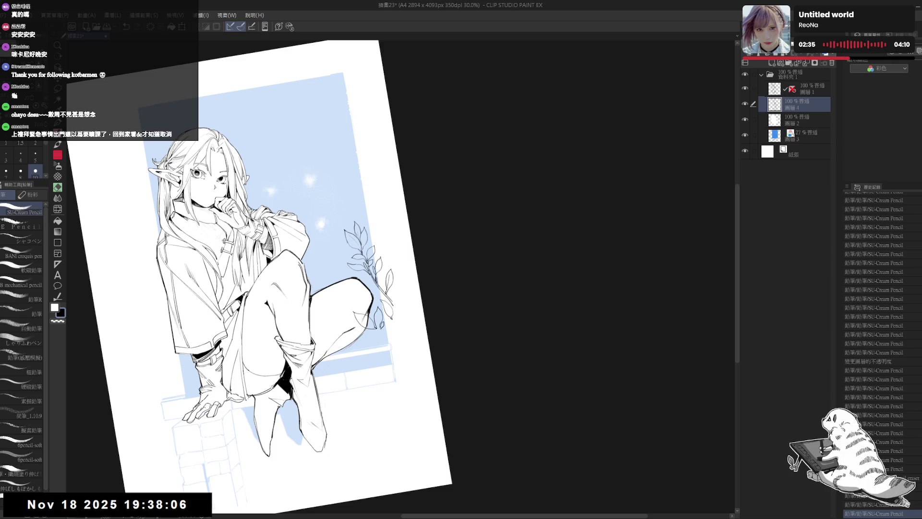
key(ctrl+z)
key(r)
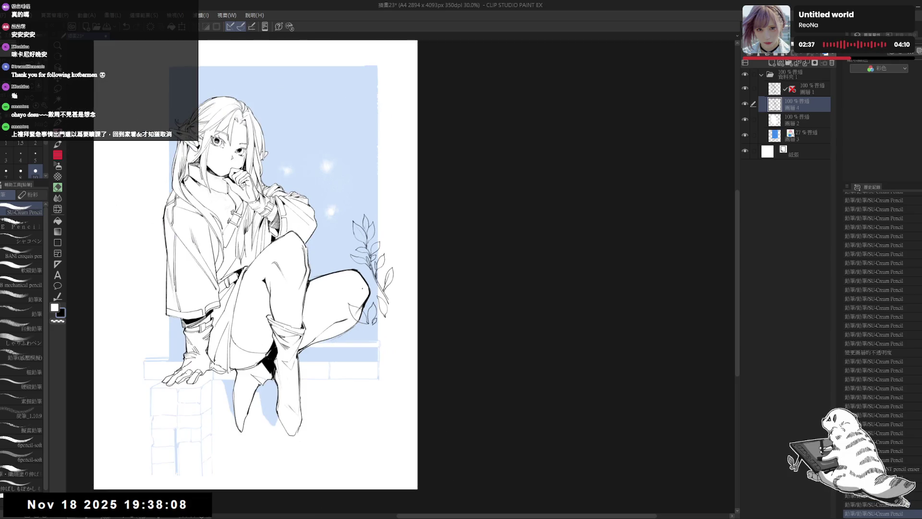
drag(322, 381, 336, 365)
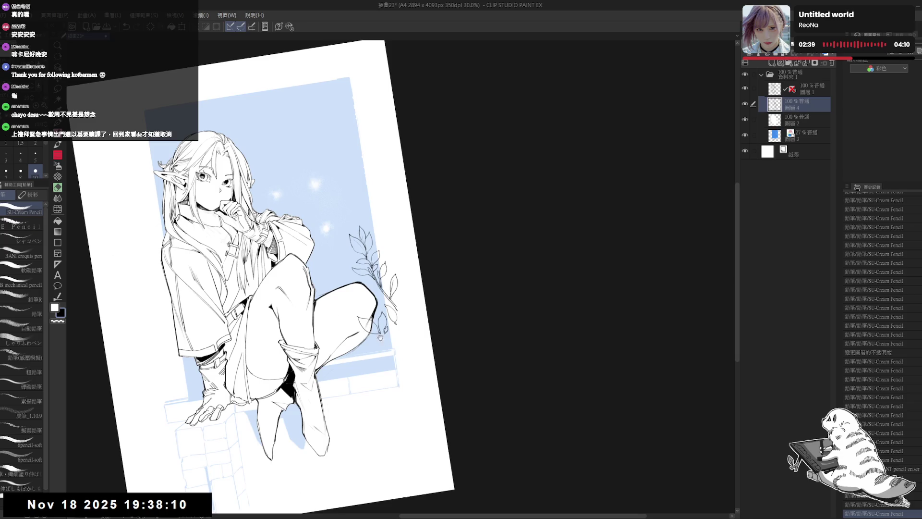
mouse_move(528, 281)
mouse_down()
mouse_move(518, 250)
mouse_move(529, 263)
mouse_up()
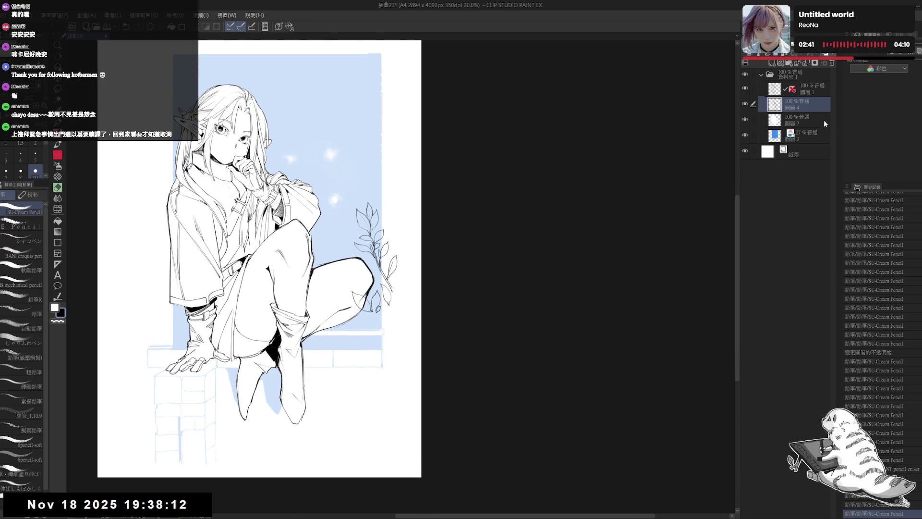
mouse_move(339, 345)
mouse_down()
mouse_move(366, 365)
mouse_move(350, 367)
mouse_up()
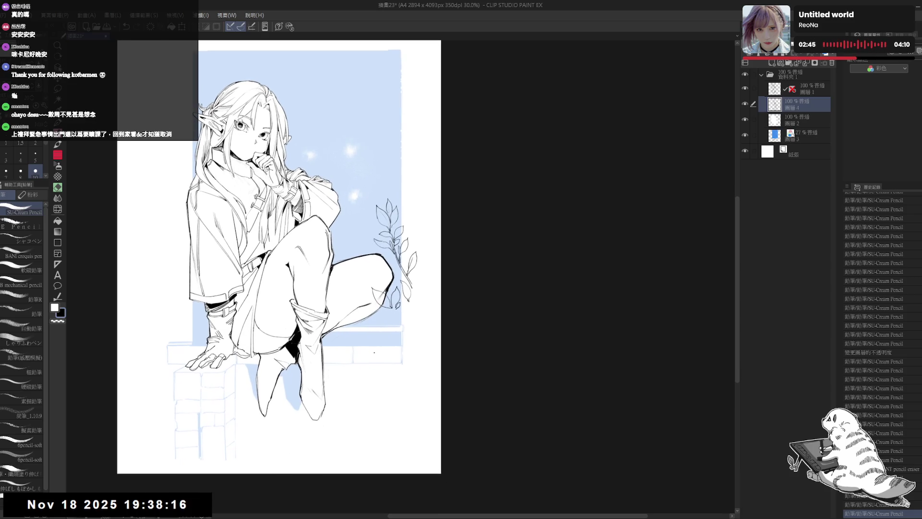
drag(370, 408, 387, 401)
Step: Zoom in on the knee and sprig, erase a bit beside the leaf, and undo a mark
key(p)
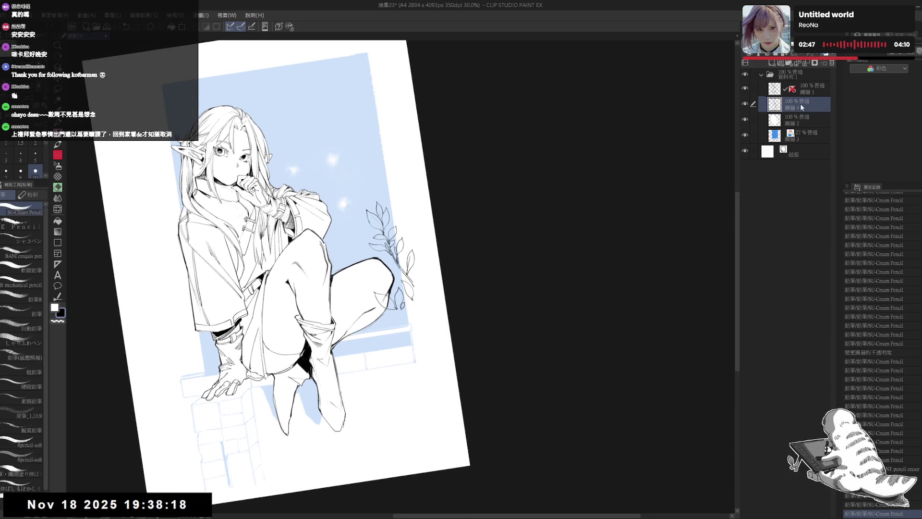
key(ctrl+at)
scroll(405, 283, up, 3)
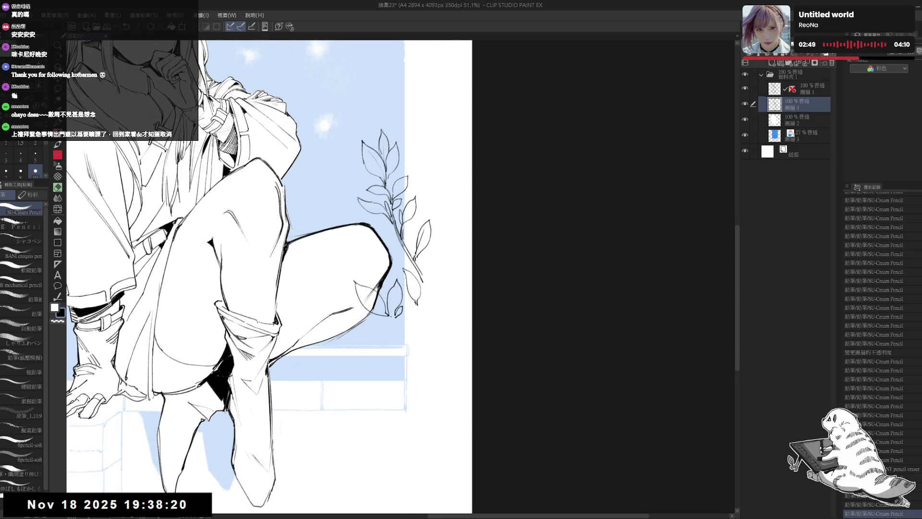
key(e)
mouse_move(384, 321)
mouse_down()
mouse_move(395, 313)
mouse_move(392, 326)
mouse_up()
key(p)
key(ctrl+z)
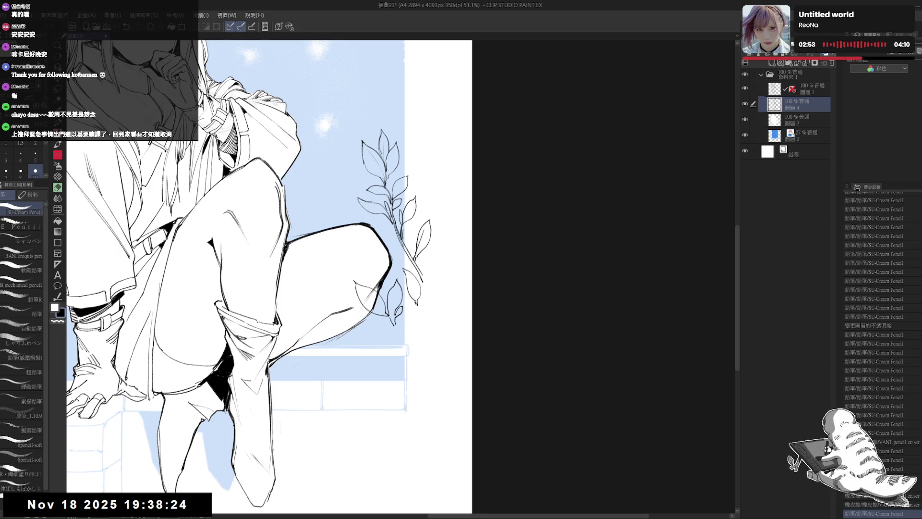
scroll(269, 276, down, 4)
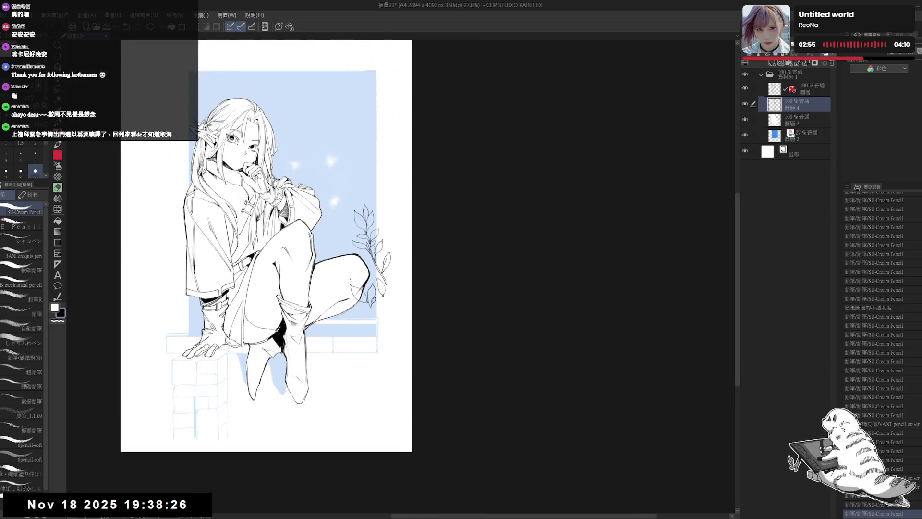
scroll(421, 314, up, 2)
Step: Rotate the canvas and add pencil touch-ups to the lines around the plant
key(shift+space)
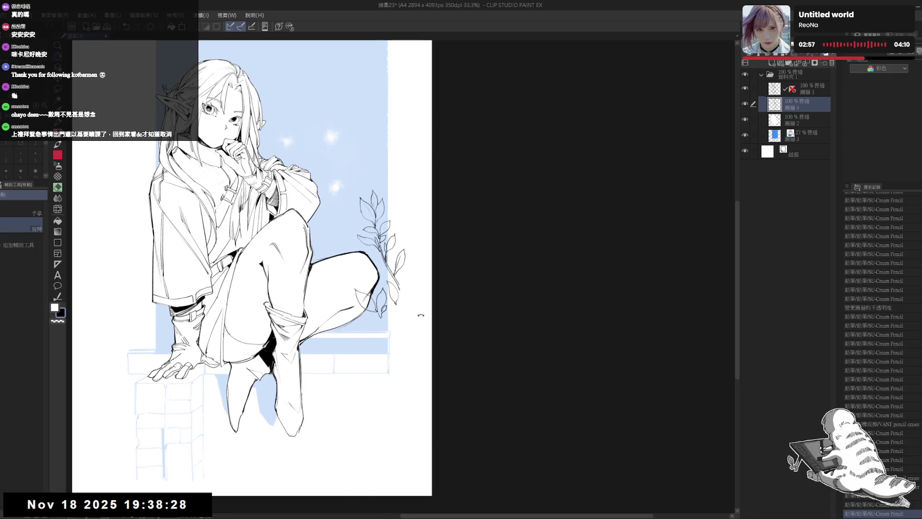
mouse_move(420, 315)
mouse_down()
mouse_move(372, 330)
mouse_move(351, 311)
mouse_up()
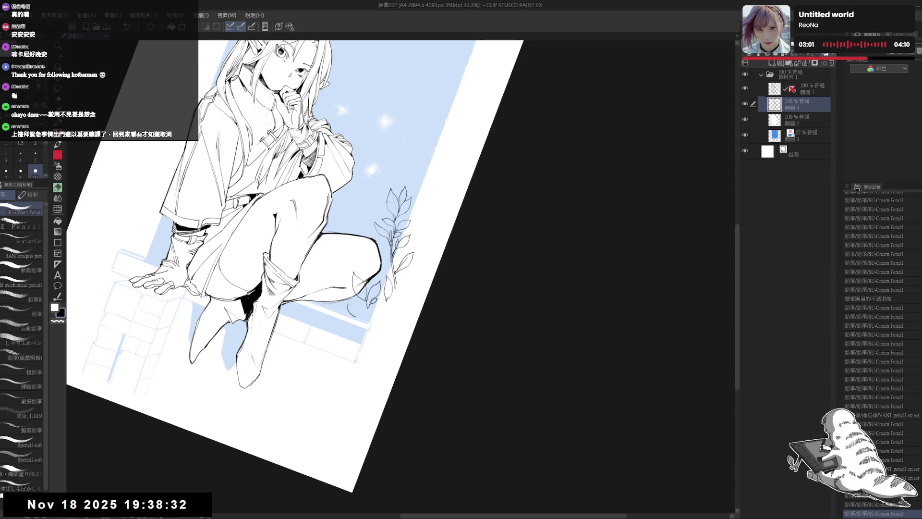
drag(349, 304, 359, 317)
key(ctrl+@)
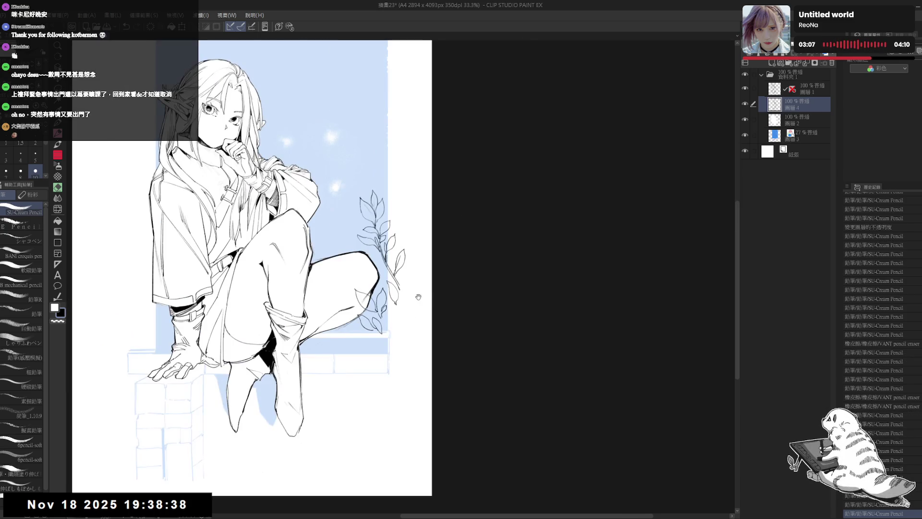
drag(418, 284, 416, 290)
scroll(409, 289, down, 2)
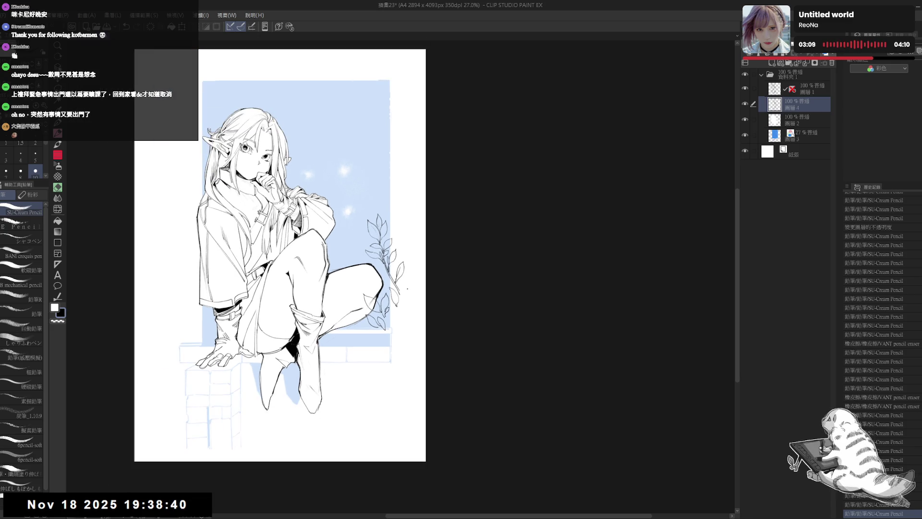
mouse_move(400, 336)
mouse_down()
mouse_move(394, 307)
mouse_move(392, 315)
mouse_up()
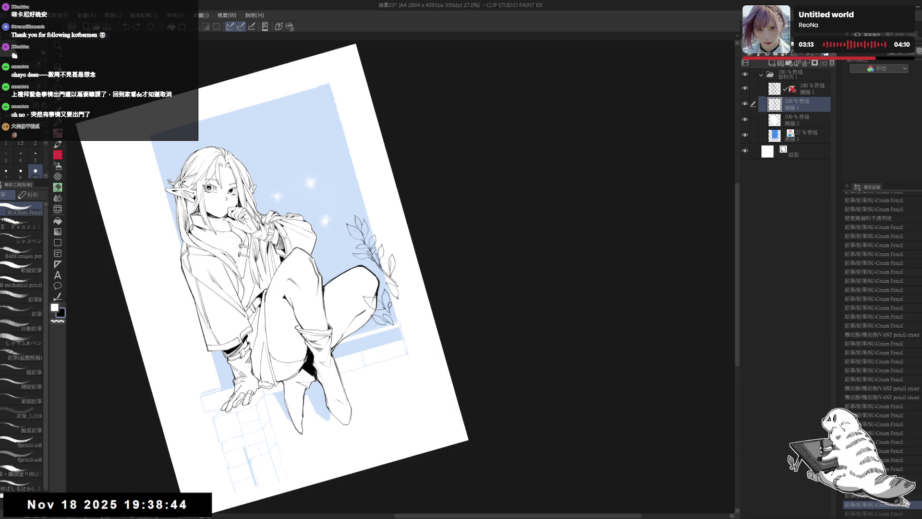
drag(179, 499, 186, 506)
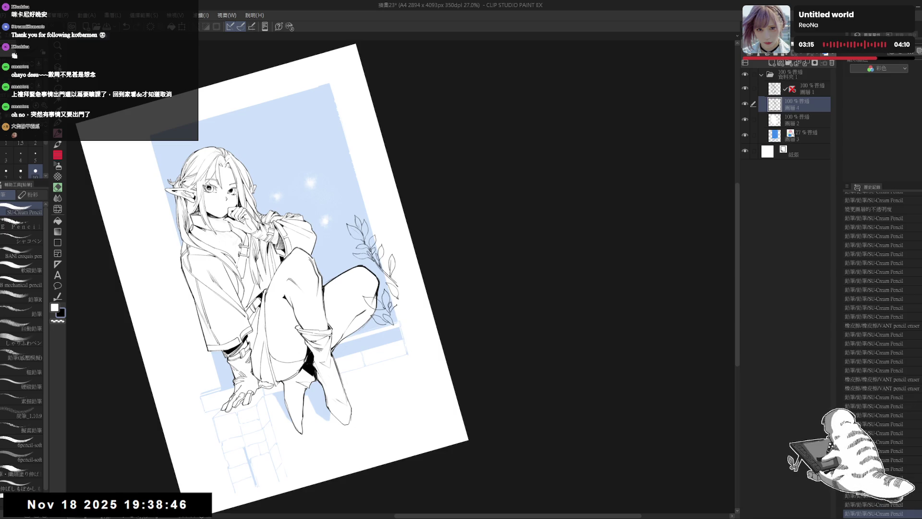
key(ctrl+0)
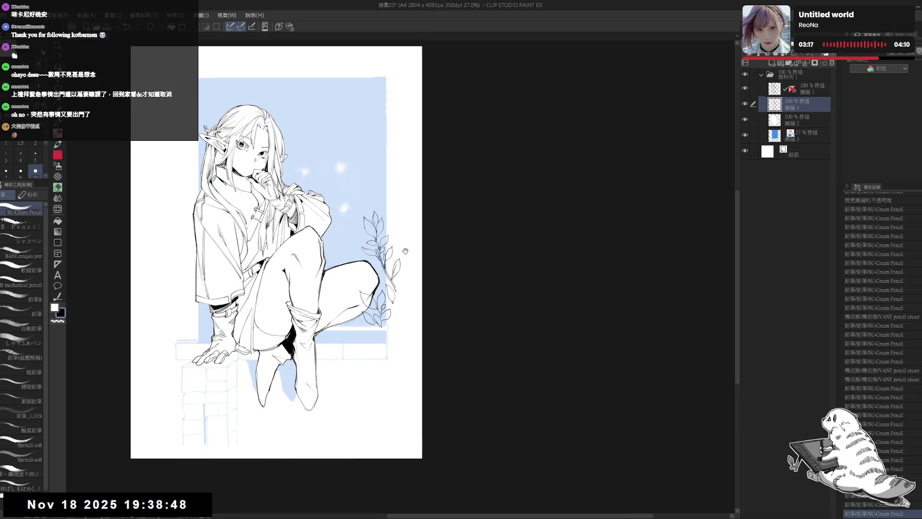
drag(403, 245, 403, 251)
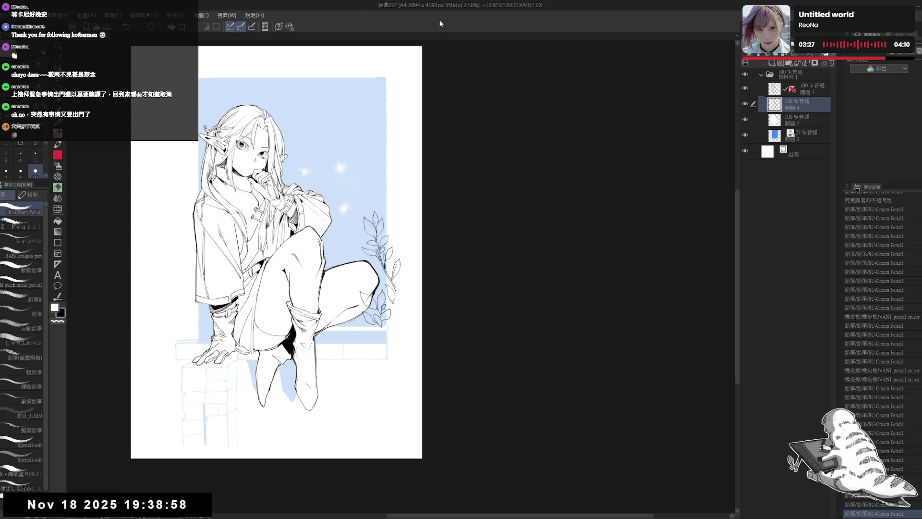
Step: Dab and undo a small mark near the sprig, fit the page, and save 插畫23
scroll(386, 345, up, 1)
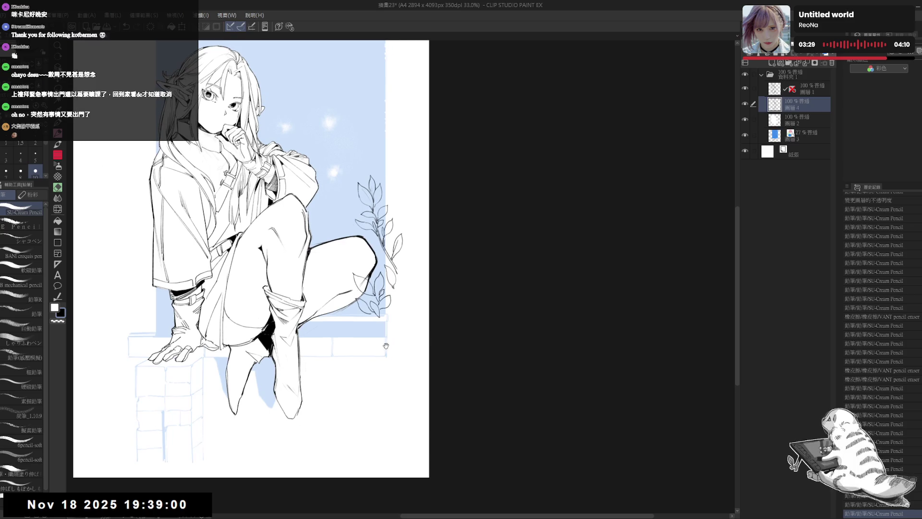
mouse_move(386, 345)
mouse_down()
mouse_move(371, 351)
mouse_move(380, 348)
mouse_up()
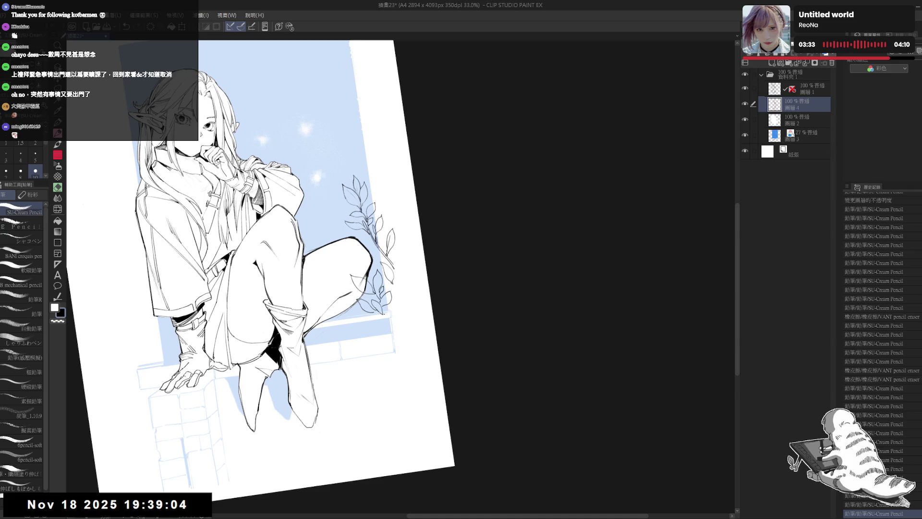
click(386, 321)
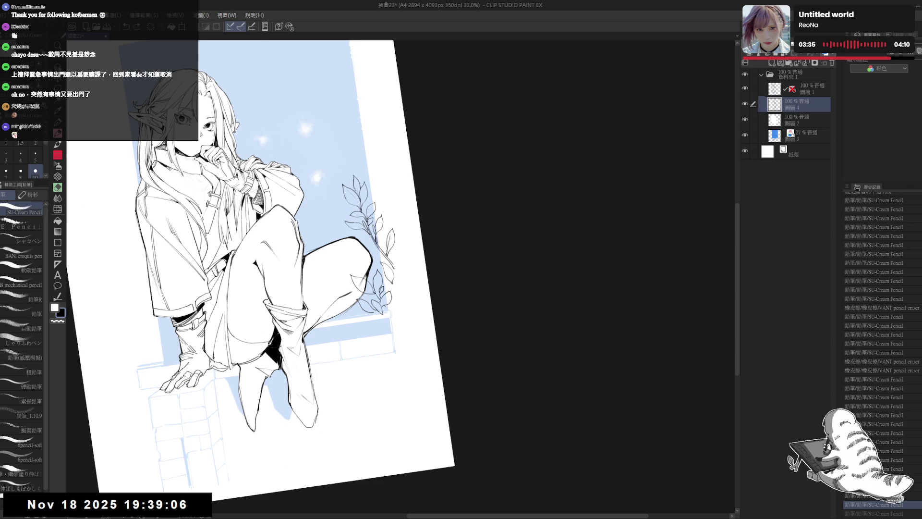
mouse_move(384, 306)
mouse_down()
mouse_move(393, 302)
mouse_move(392, 315)
mouse_up()
key(ctrl+z)
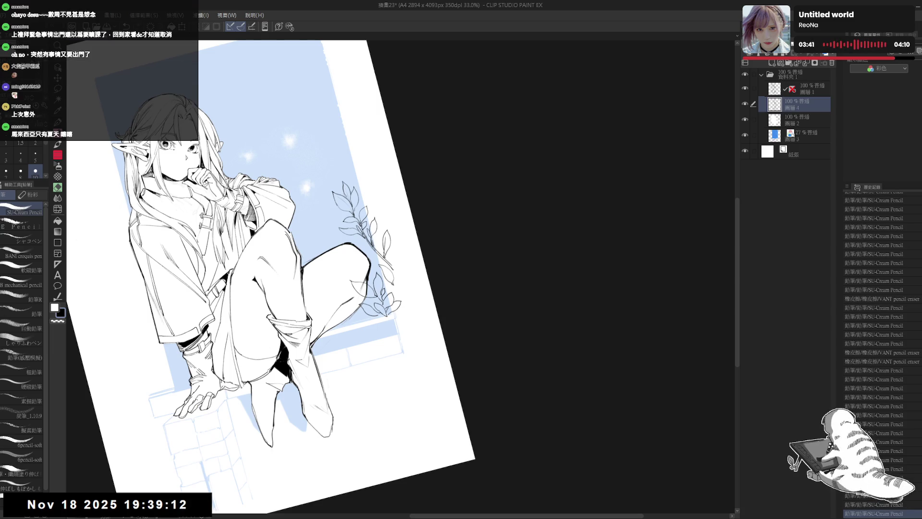
key(ctrl+0)
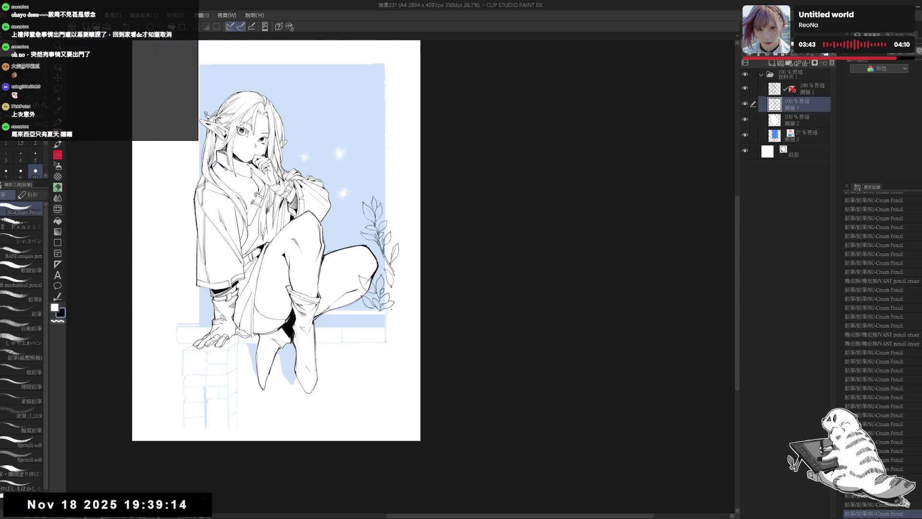
key(ctrl+s)
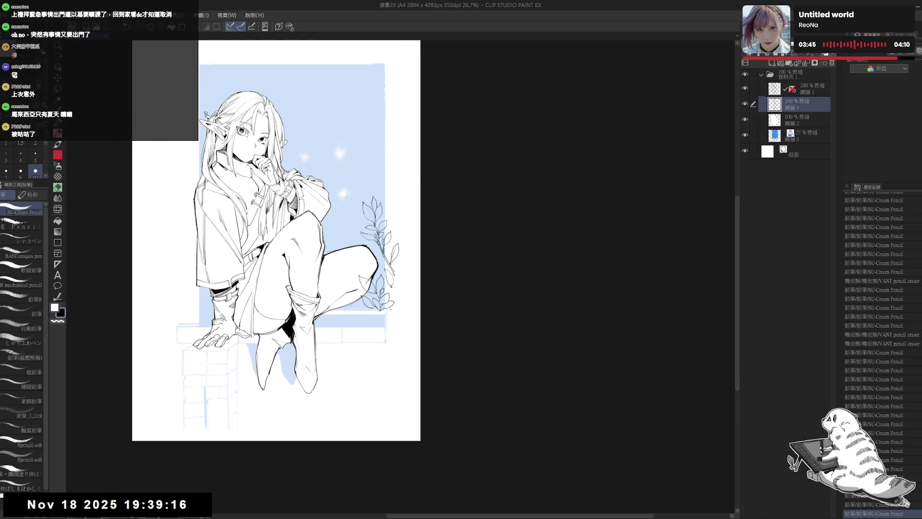
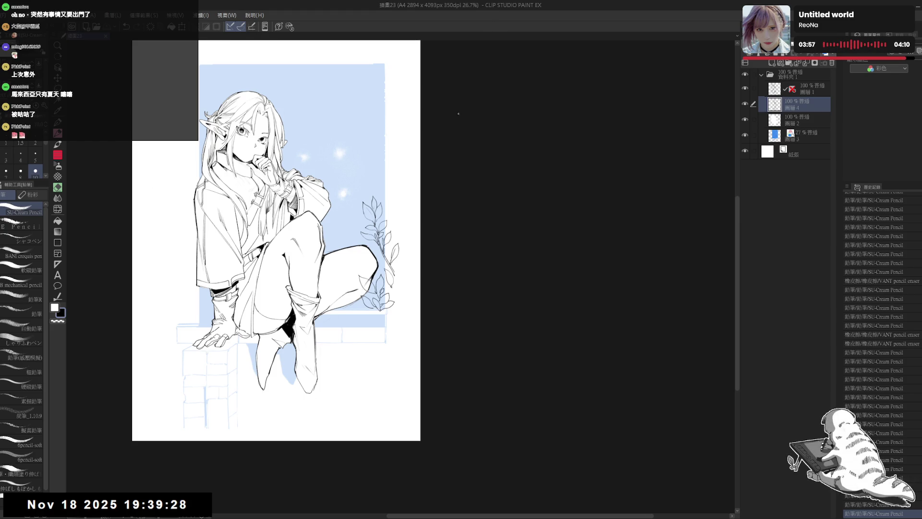
Step: Zoom in on the elf and erase a small spot in the line art
mouse_move(355, 308)
mouse_down()
mouse_move(346, 293)
mouse_move(371, 285)
mouse_up()
click(346, 293)
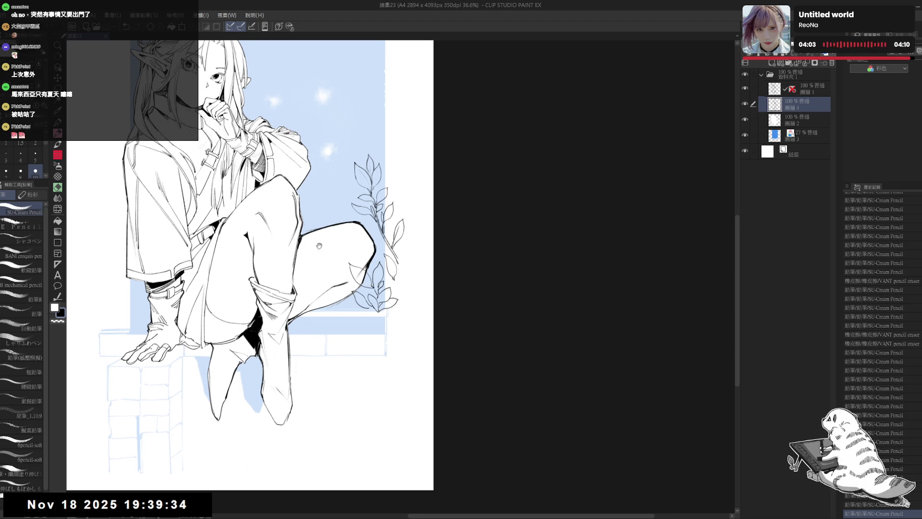
drag(319, 245, 305, 248)
mouse_move(364, 309)
mouse_down()
mouse_move(336, 269)
mouse_move(332, 275)
mouse_up()
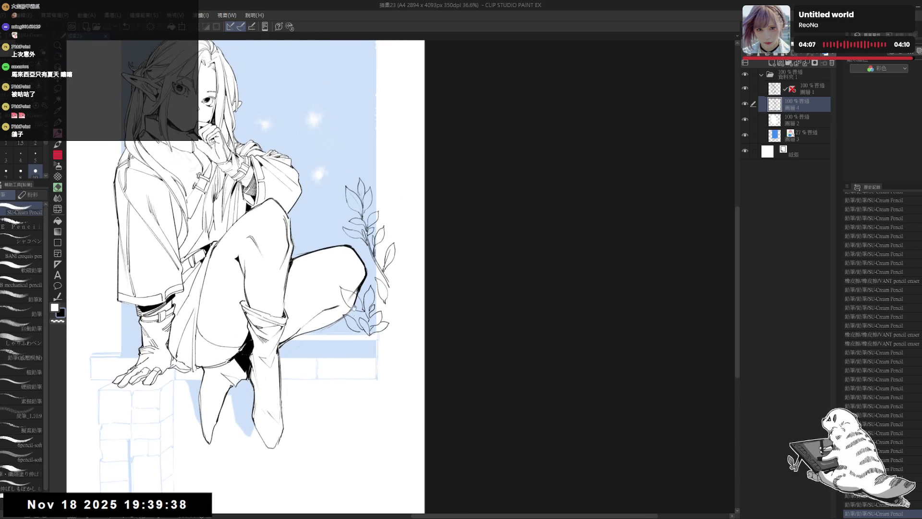
mouse_move(355, 329)
mouse_down()
mouse_move(335, 304)
mouse_move(342, 352)
mouse_up()
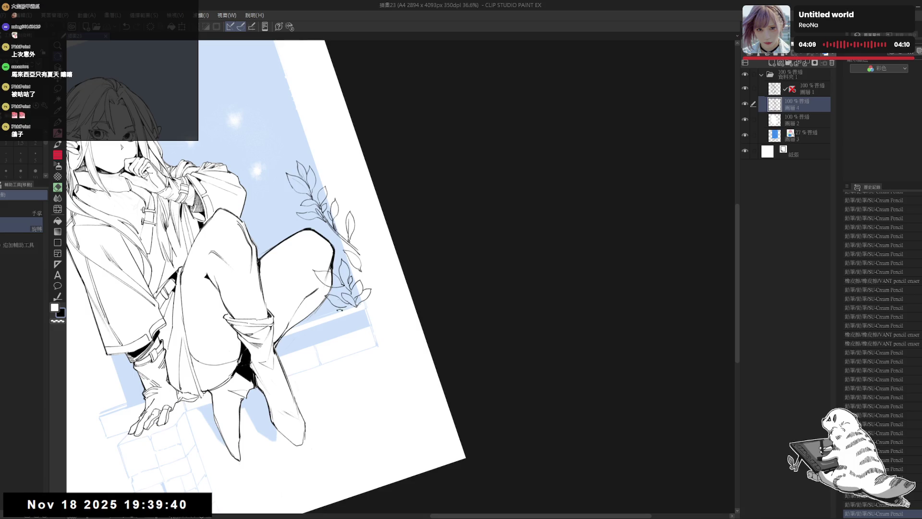
key(ctrl+0)
key(p)
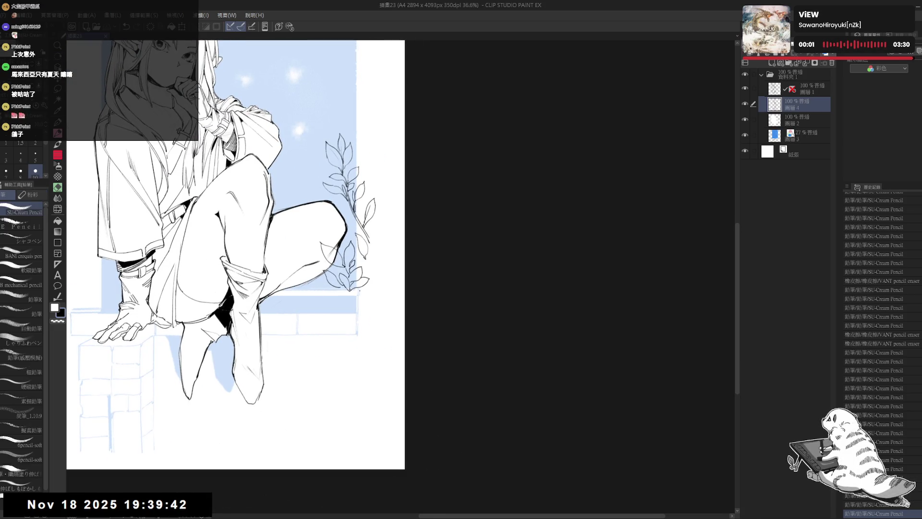
drag(331, 307, 357, 263)
key(e)
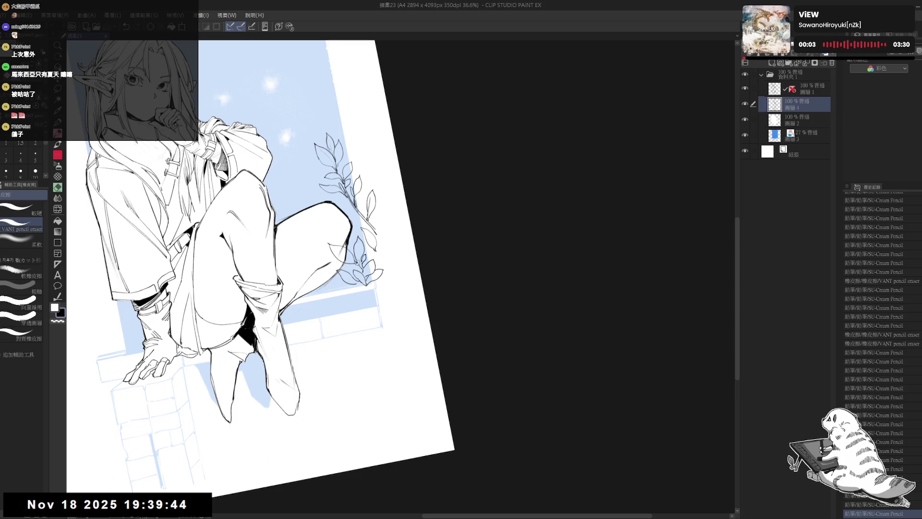
click(357, 262)
key(p)
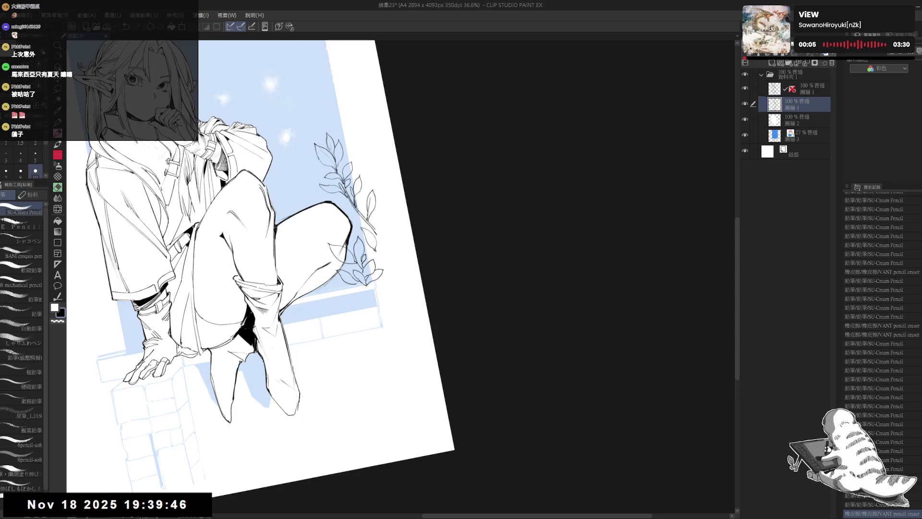
Step: Add a short SU-Cream Pencil stroke beside the leaf near her knee
drag(386, 396, 365, 295)
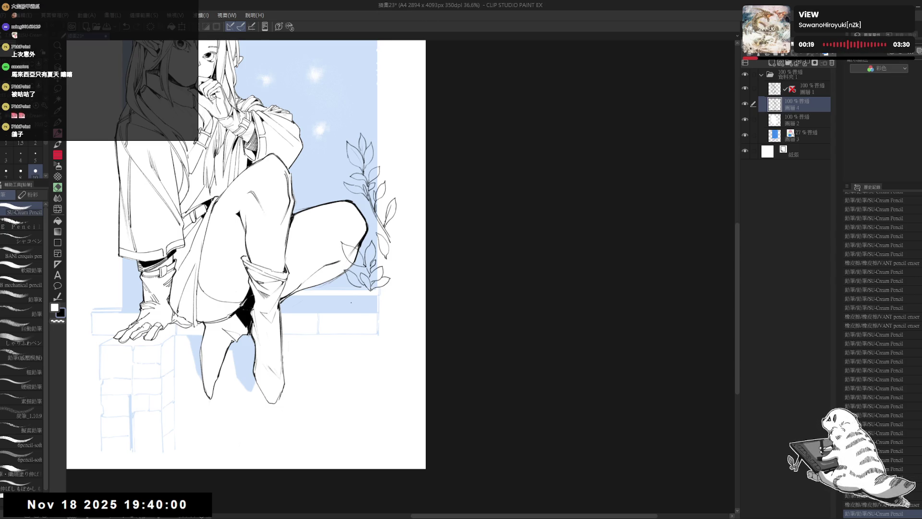
drag(356, 271, 382, 273)
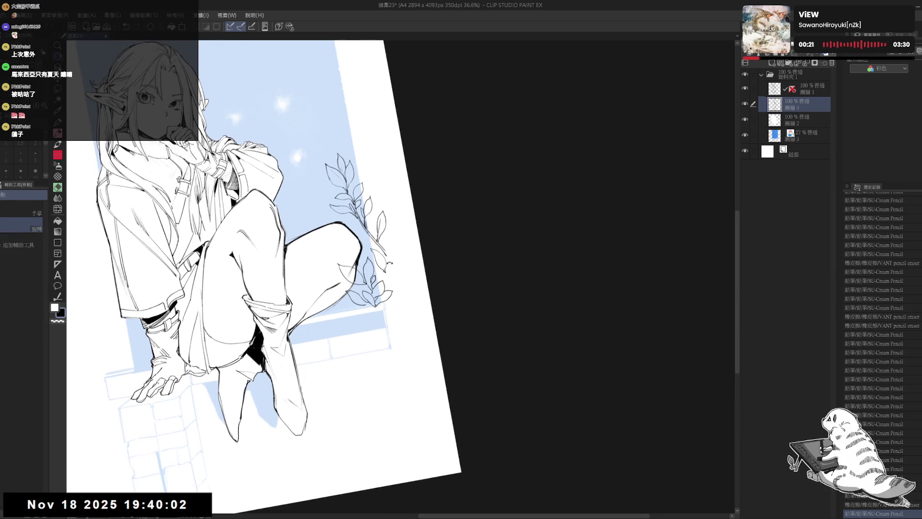
key(e)
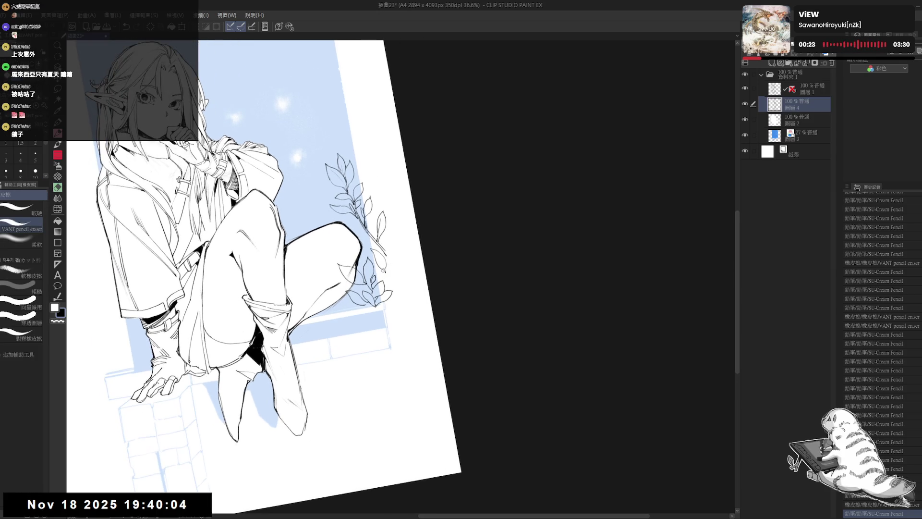
key(p)
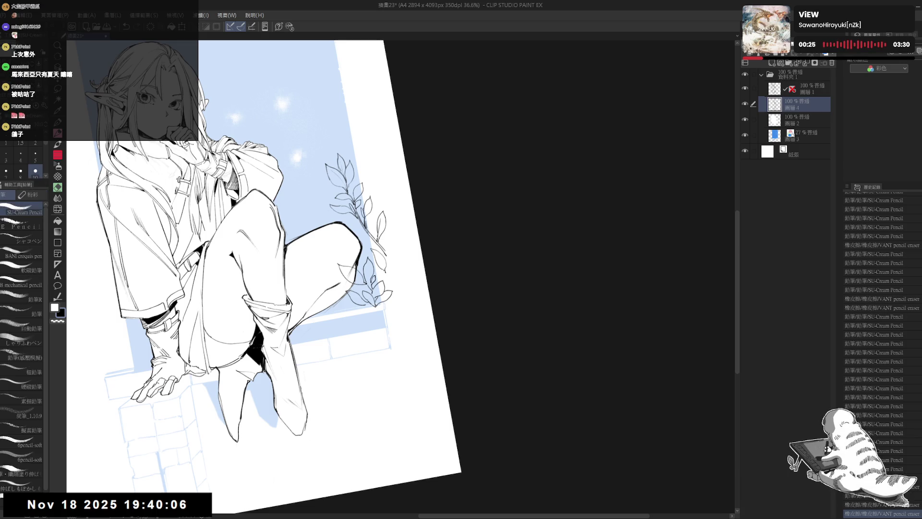
mouse_move(384, 268)
mouse_down()
mouse_move(398, 262)
mouse_move(389, 310)
mouse_up()
Step: Undo the extra pencil stroke and zoom out to see more of the page
key(ctrl+@)
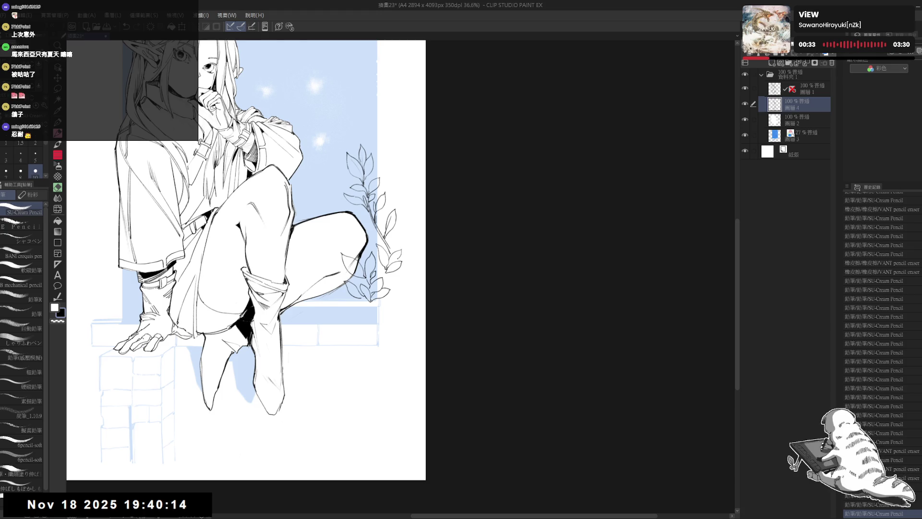
key(ctrl+z)
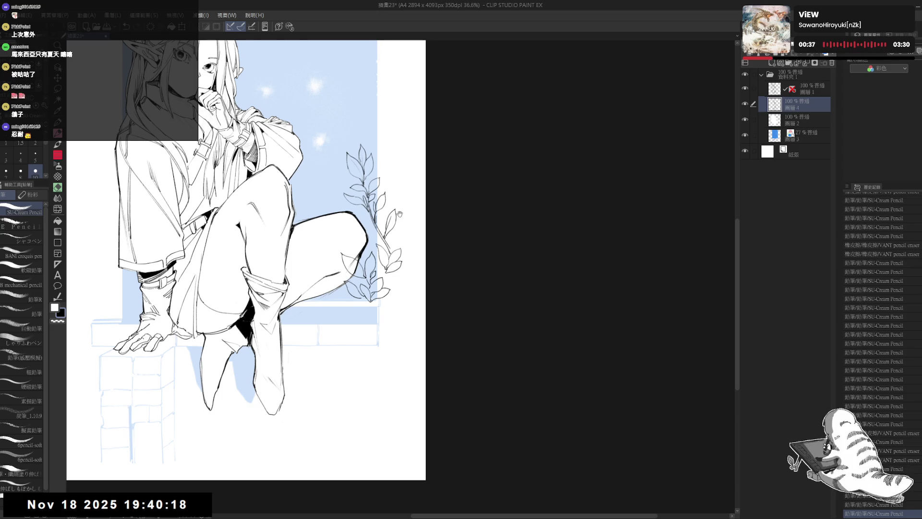
key(ctrl+minus)
key(ctrl+minus)
key(ctrl+minus)
drag(339, 230, 342, 237)
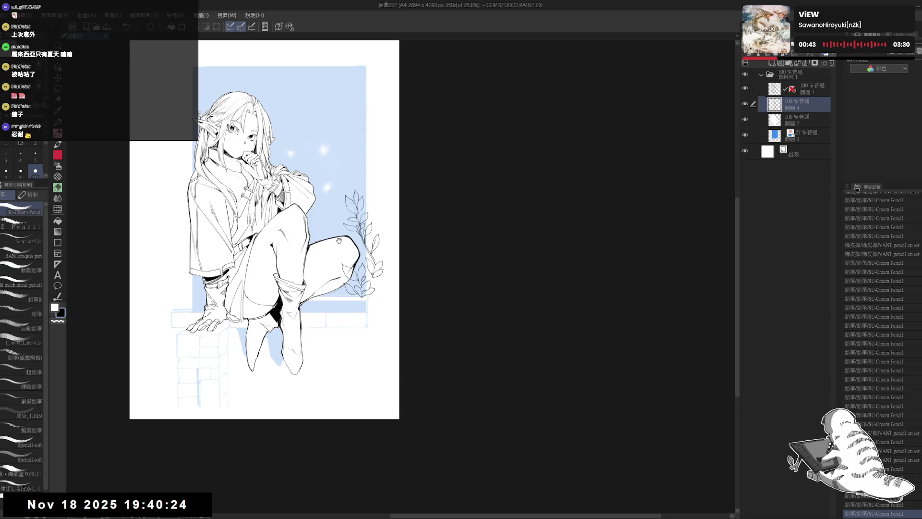
drag(321, 217, 324, 220)
Step: Zoom in, tilt the canvas counter-clockwise, and add small pencil strokes on the vine
scroll(324, 220, up, 1)
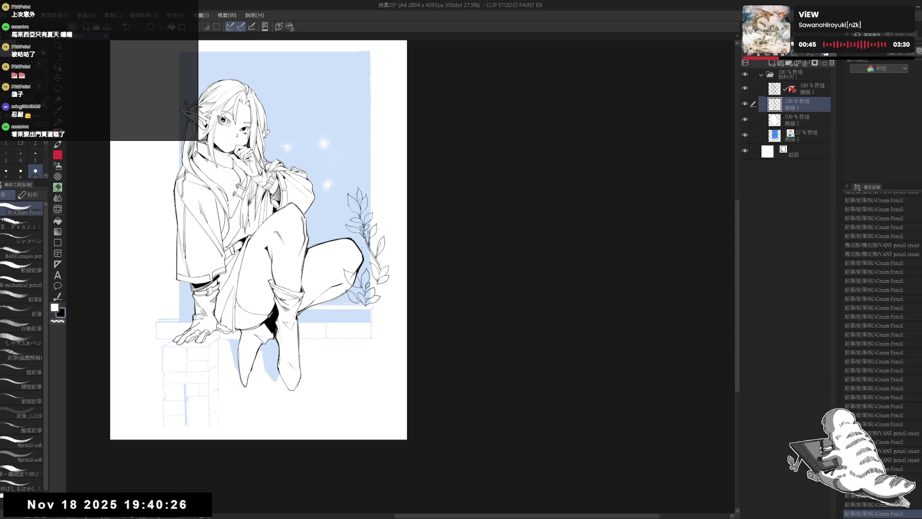
scroll(317, 247, up, 1)
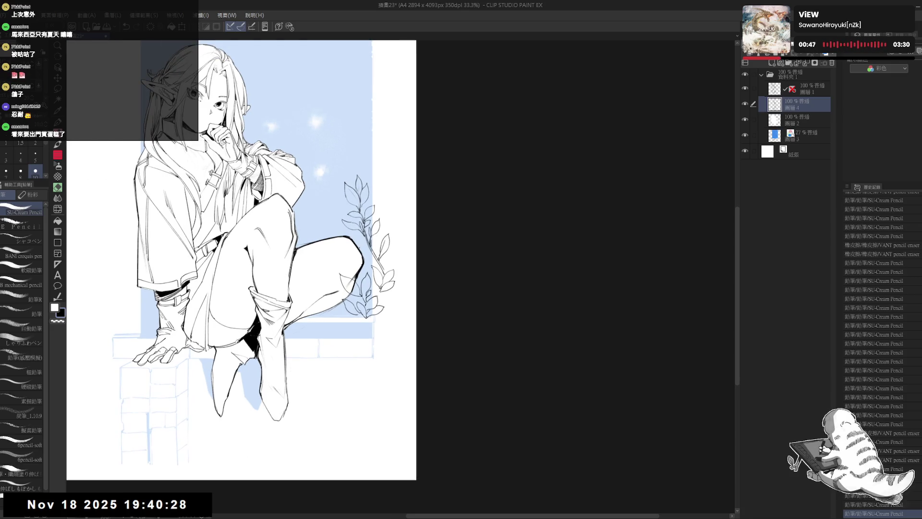
key(r)
drag(389, 315, 379, 316)
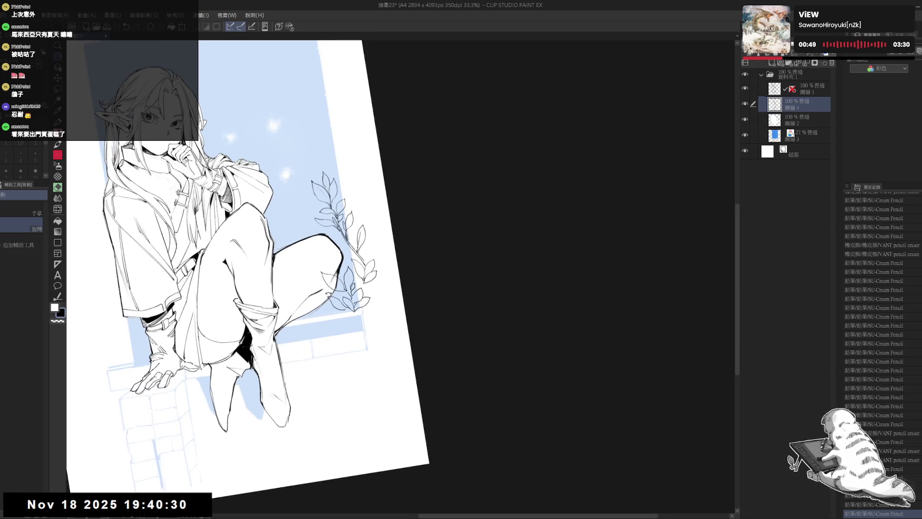
key(p)
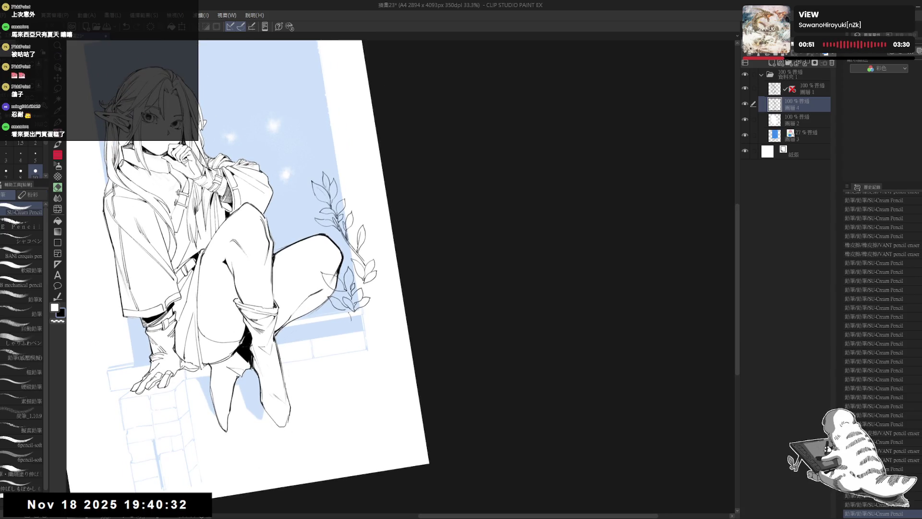
click(350, 322)
mouse_move(346, 317)
mouse_down()
mouse_move(354, 327)
mouse_move(358, 319)
mouse_up()
Step: Redo the small stroke near the vine after undoing the first attempt
key(e)
key(p)
key(e)
key(p)
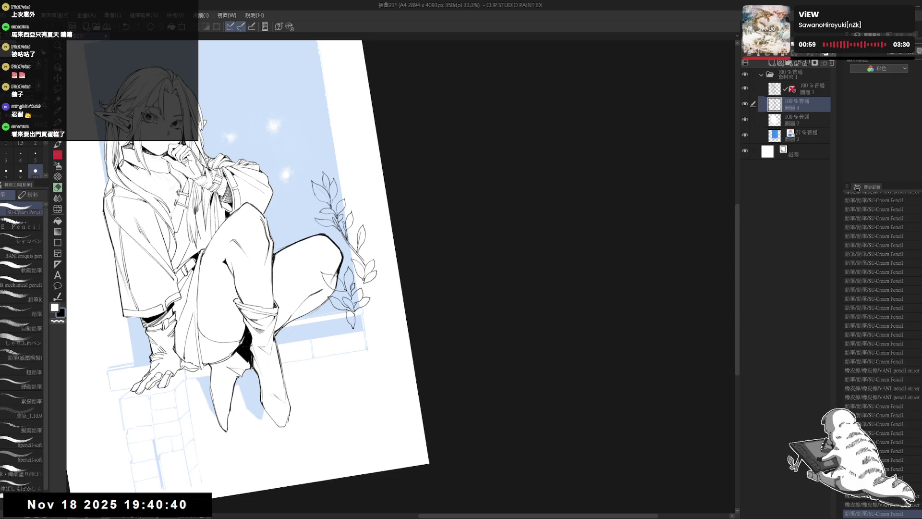
key(ctrl+z)
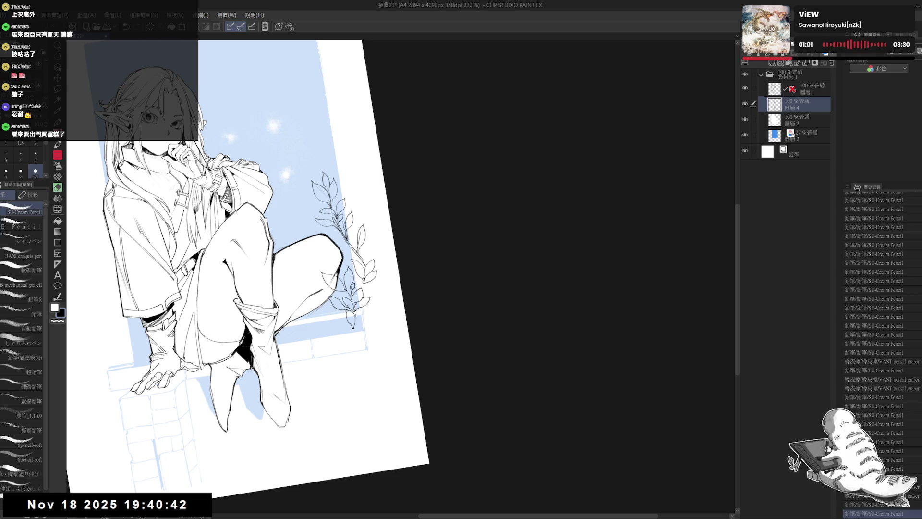
drag(354, 311, 358, 316)
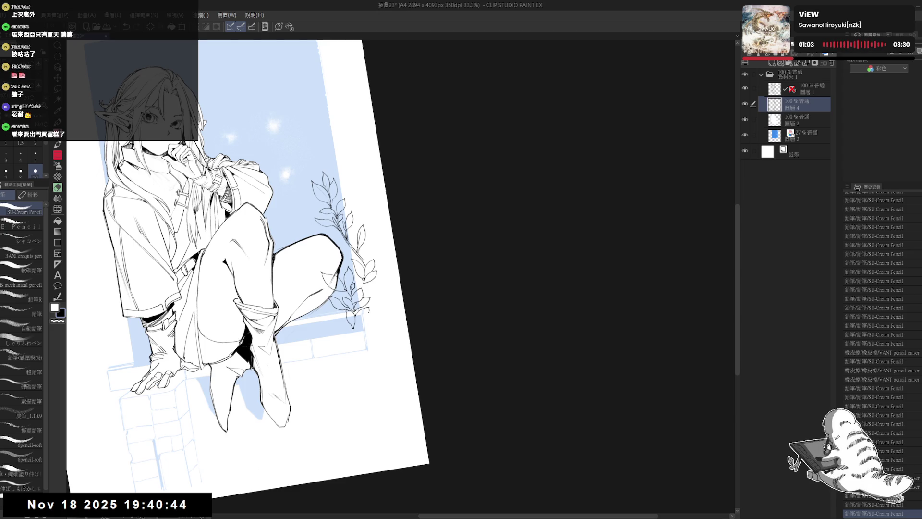
Step: Remove the stray diagonal line by the ledge and bring the figure back into view
drag(367, 331, 357, 379)
key(ctrl+0)
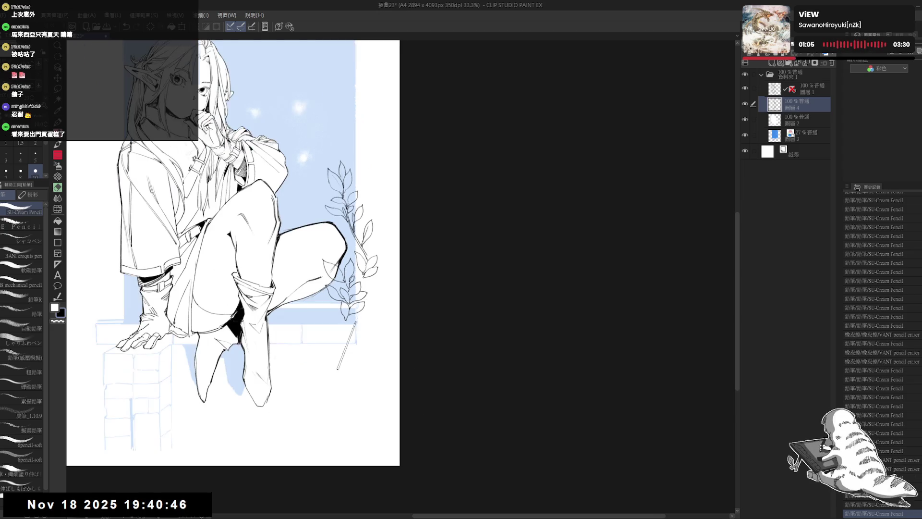
key(ctrl+z)
scroll(337, 369, down, 1)
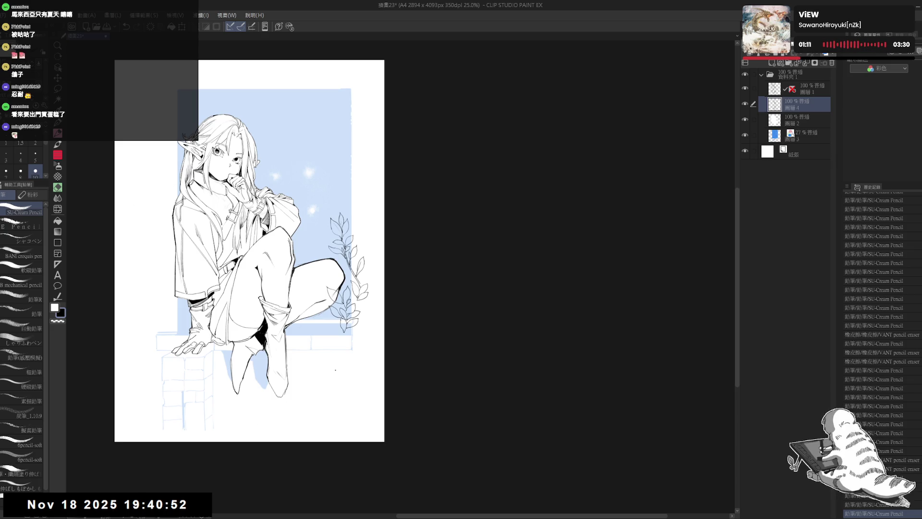
scroll(335, 370, up, 1)
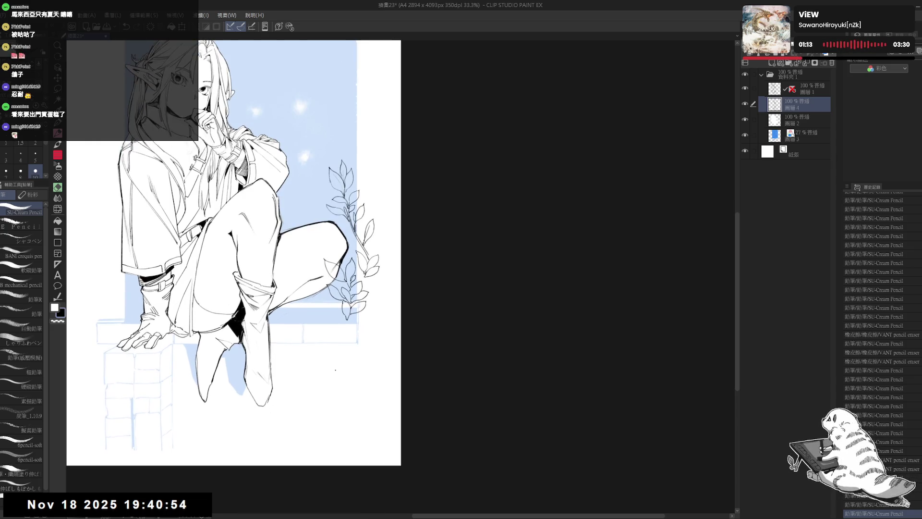
drag(335, 352, 361, 328)
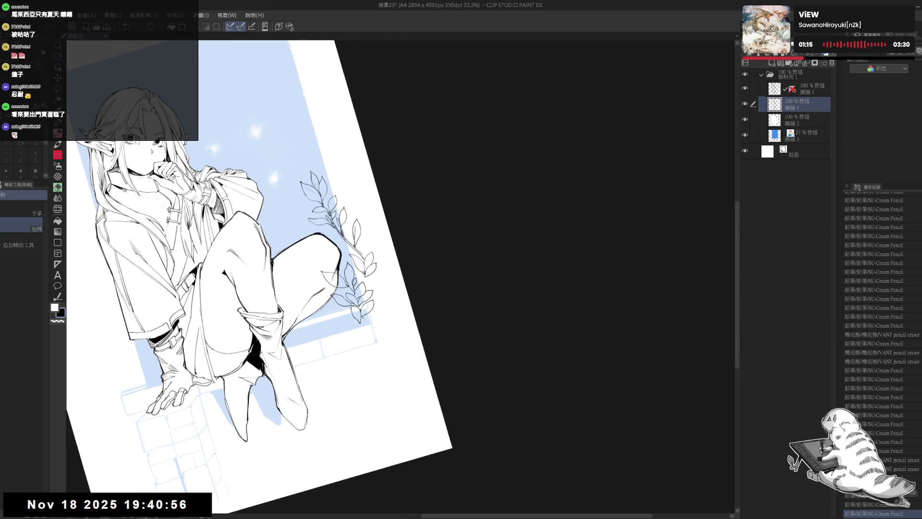
Step: Add pencil strokes to the leaves, undo one, and fit the upright page to the window
key(p)
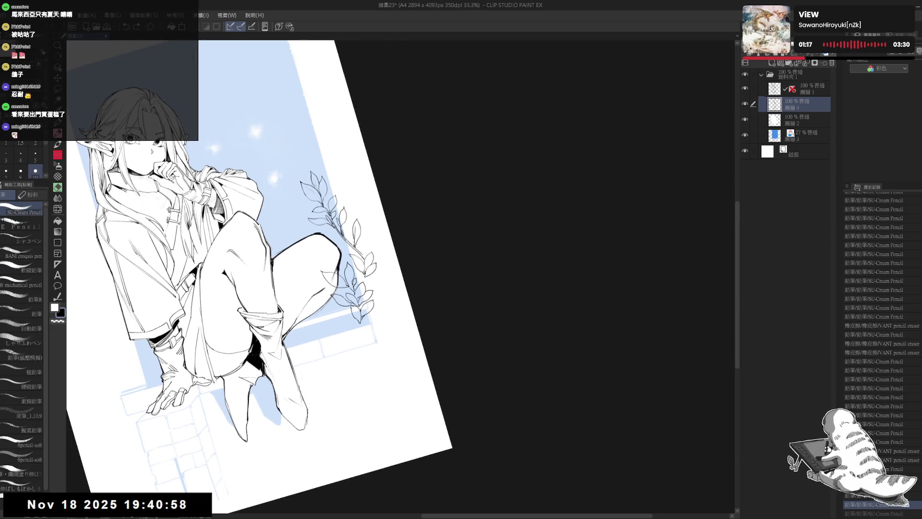
key(ctrl+y)
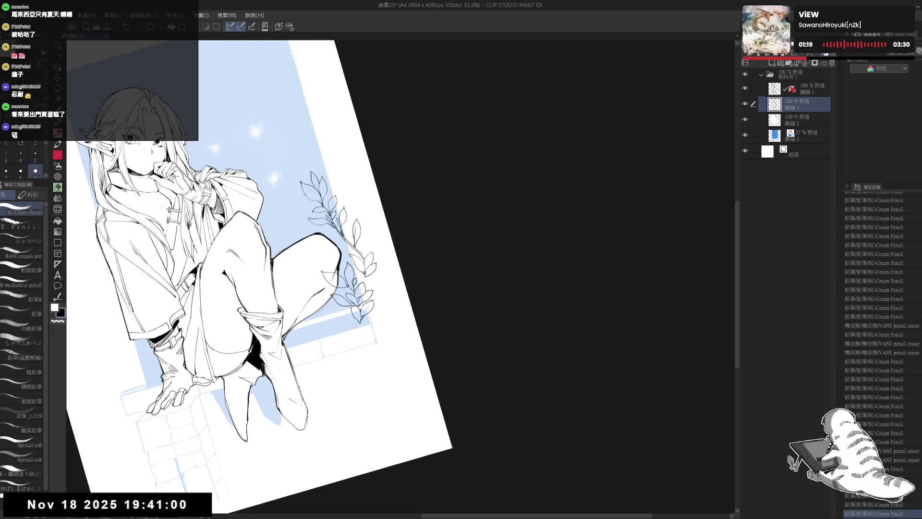
drag(364, 302, 372, 314)
key(ctrl+z)
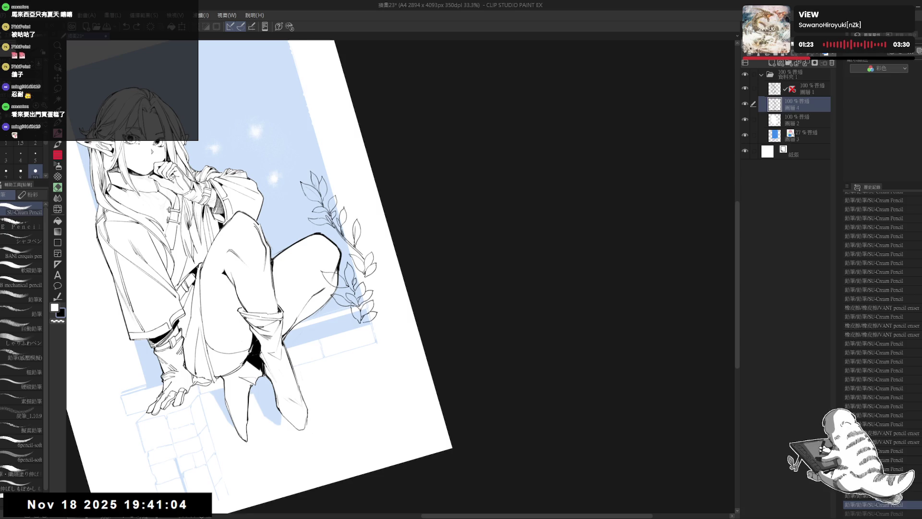
key(ctrl+shift+0)
key(ctrl+0)
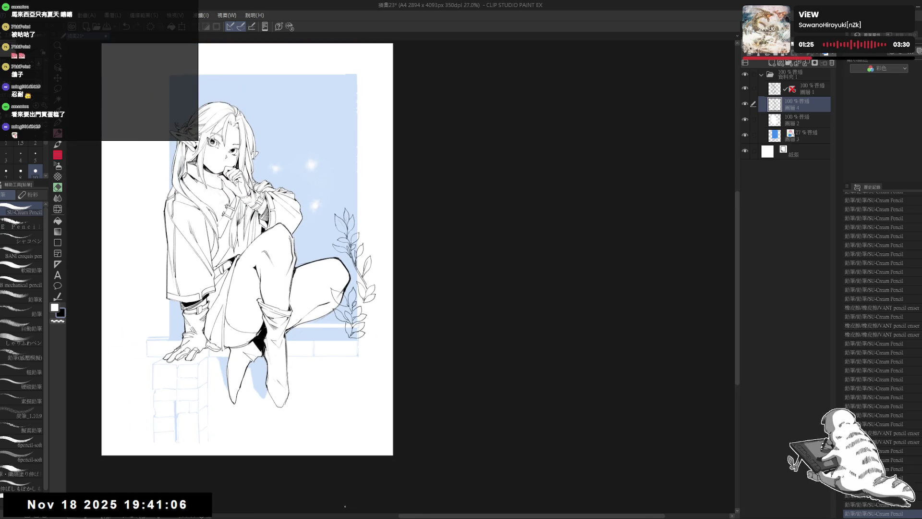
Step: Erase stray lines on the knee and branch, then redraw a branch leaf in pencil
drag(396, 417, 332, 299)
scroll(371, 416, up, 1)
key(r)
key(e)
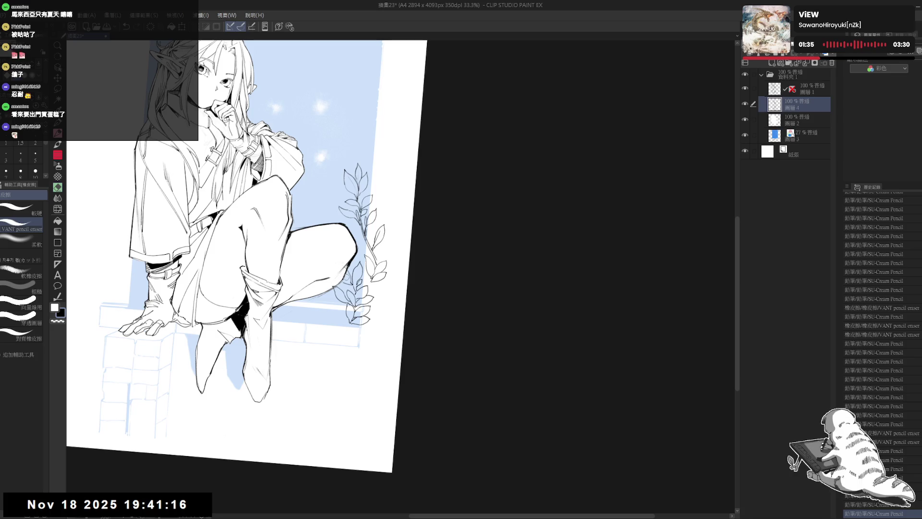
drag(344, 265, 347, 269)
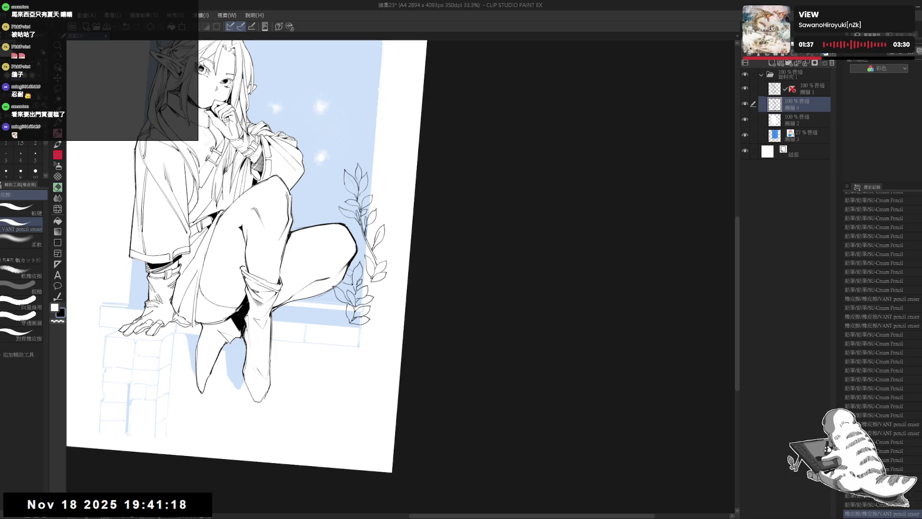
drag(351, 278, 346, 284)
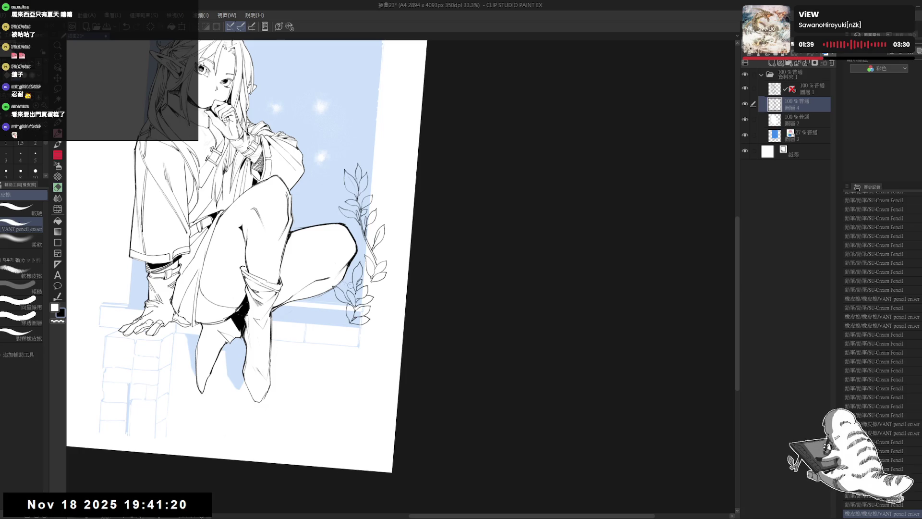
key(p)
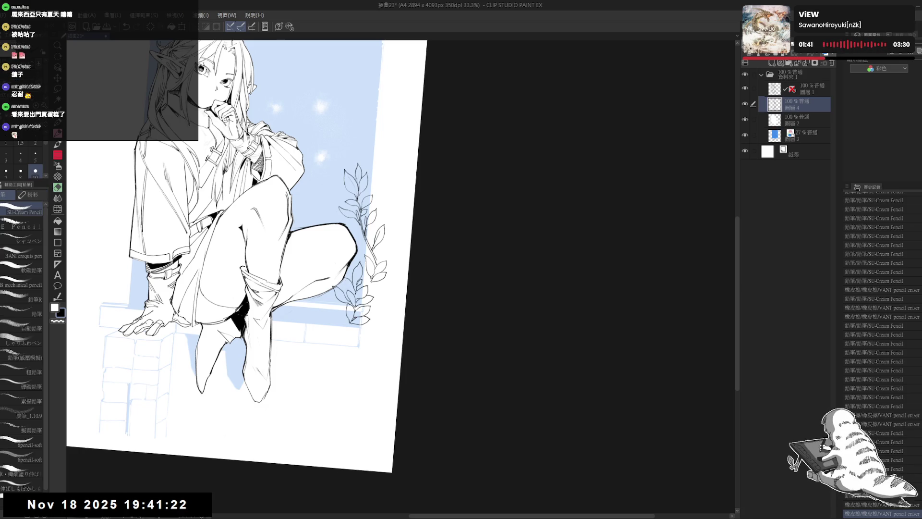
drag(342, 280, 347, 287)
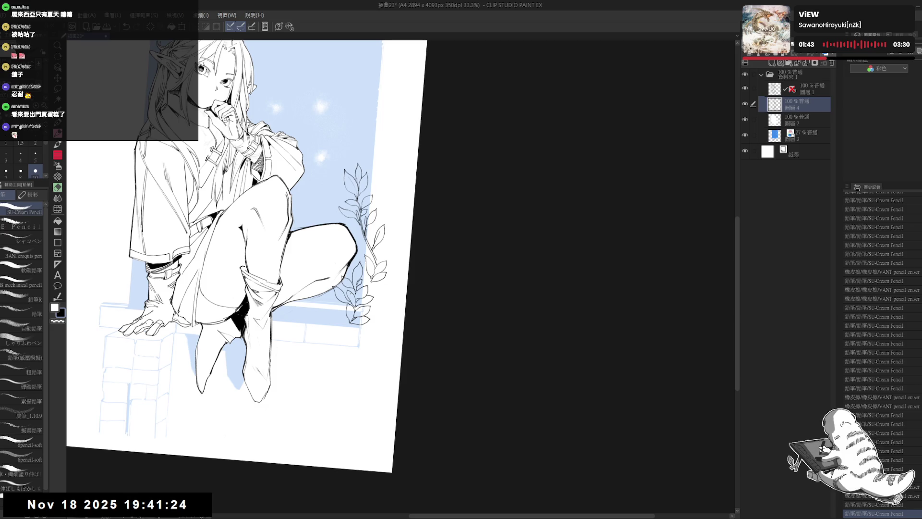
Step: Add small pencil strokes at the top of the plant
scroll(317, 147, down, 2)
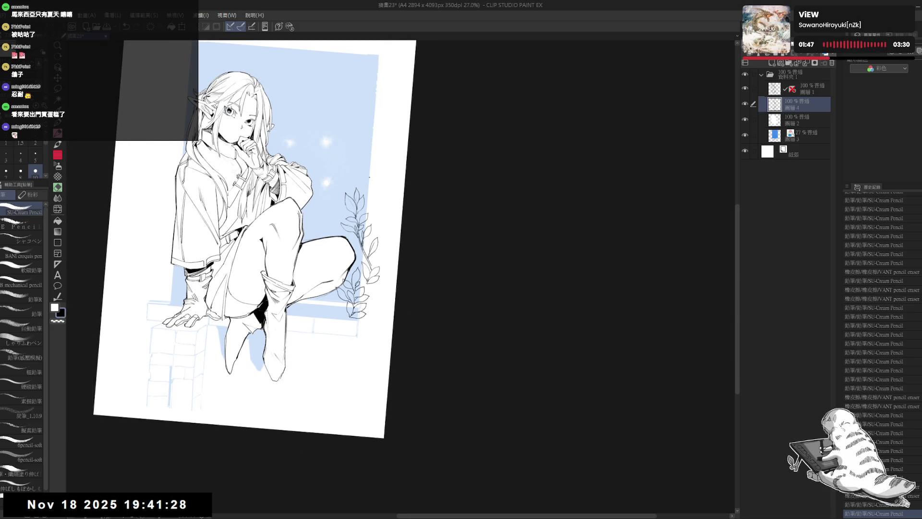
scroll(338, 182, up, 2)
drag(356, 196, 357, 205)
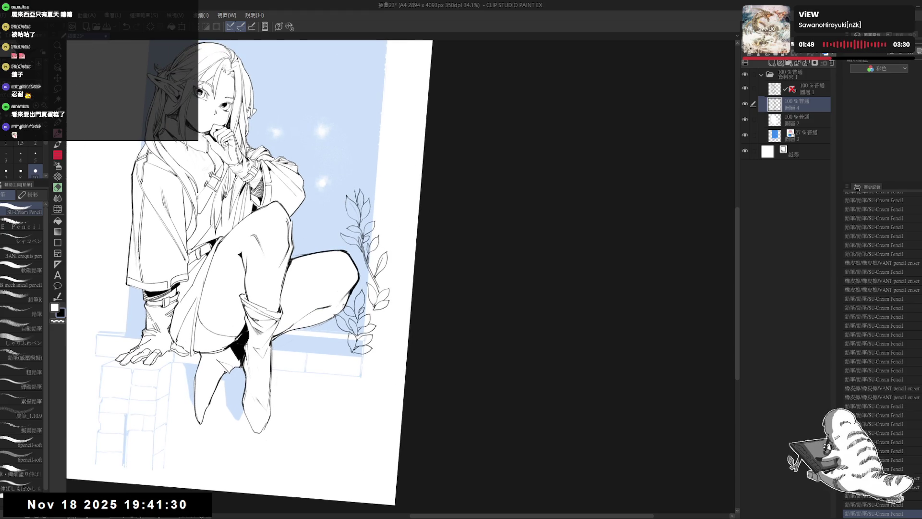
scroll(249, 278, up, 1)
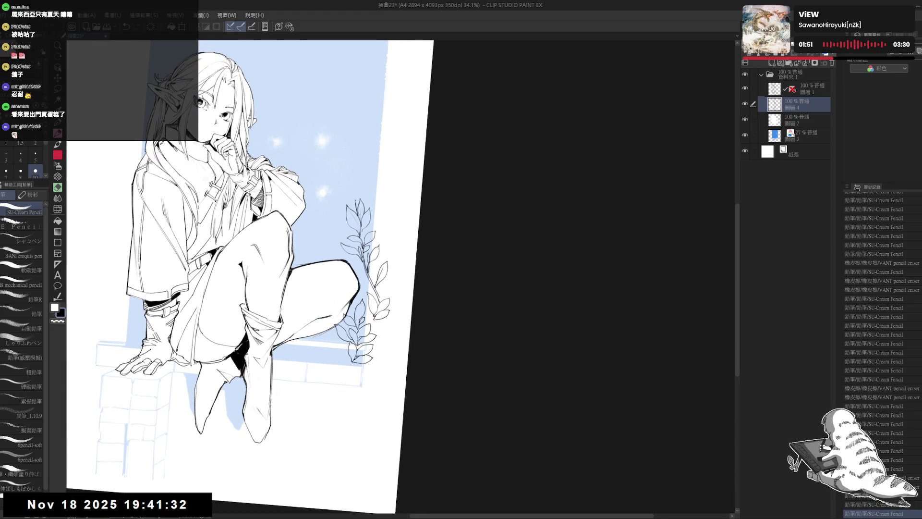
drag(356, 197, 358, 204)
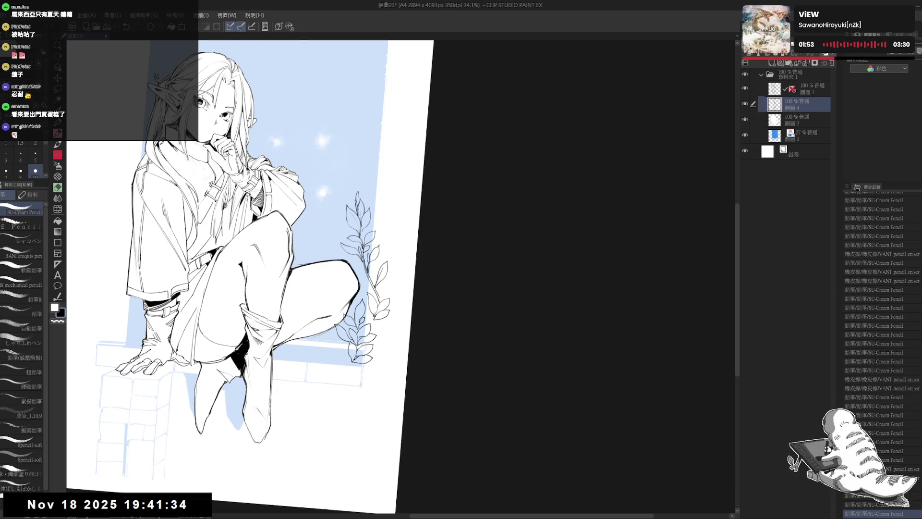
Step: Tilt the canvas clockwise and close the curved stroke into a leaf outline
key(ctrl+at)
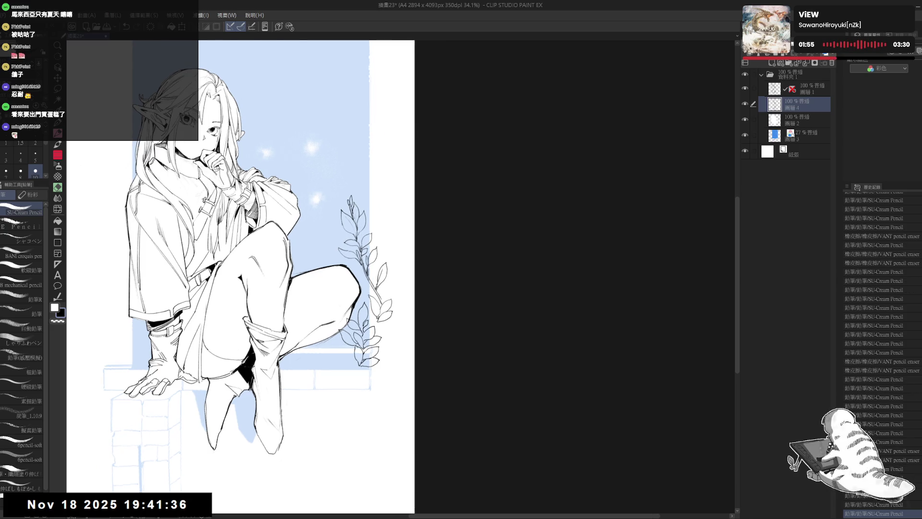
drag(343, 249, 343, 258)
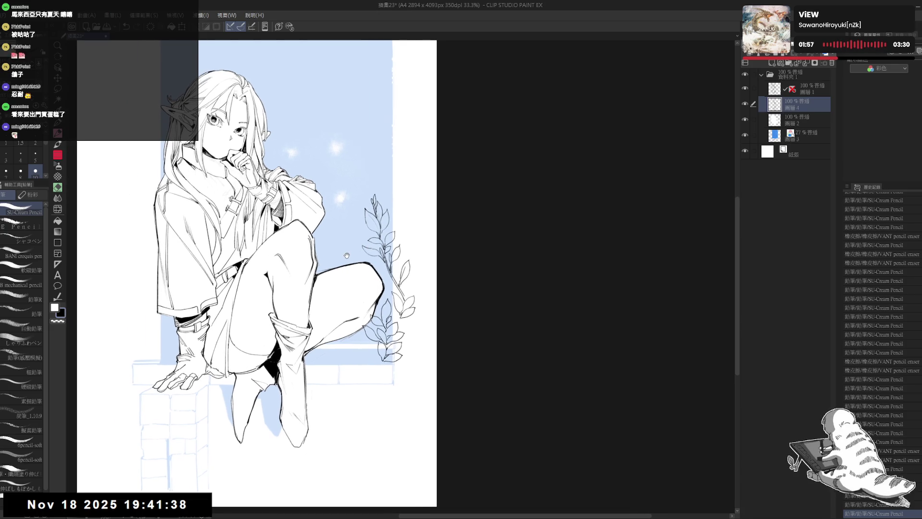
scroll(349, 235, up, 3)
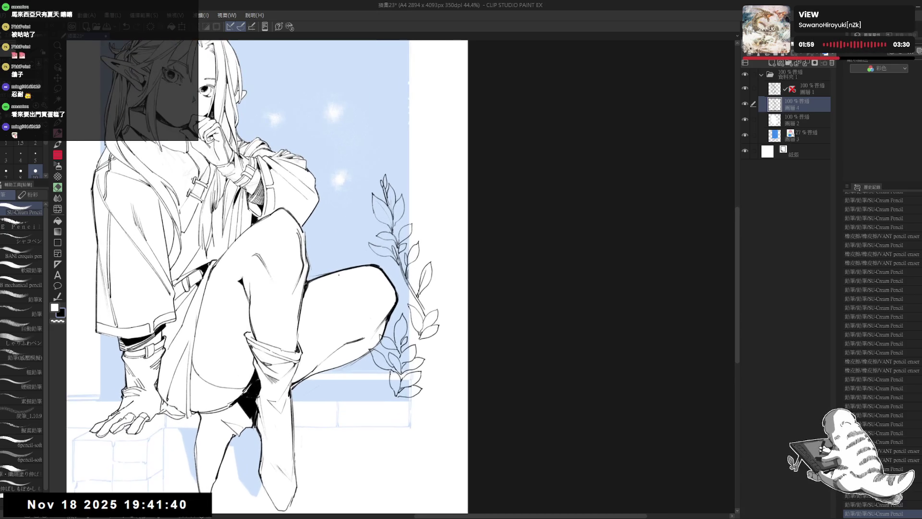
drag(420, 224, 410, 252)
key(asciicircum)
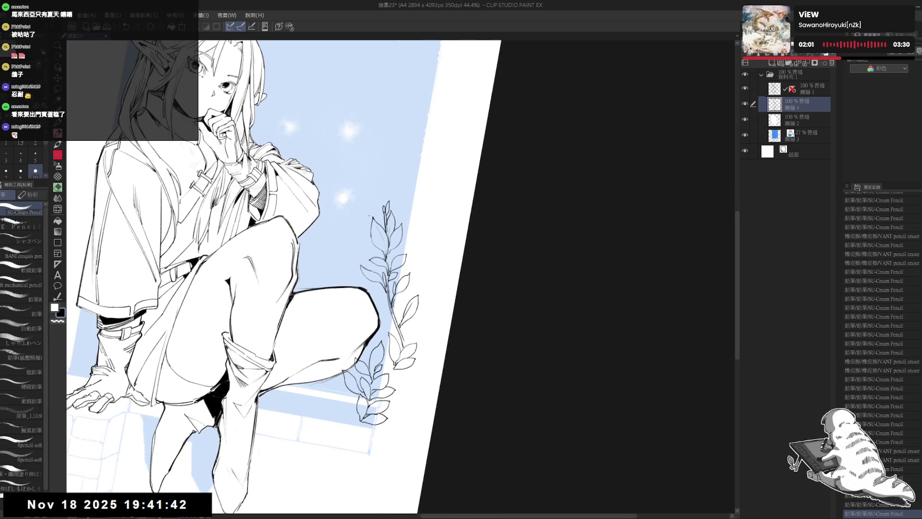
mouse_move(347, 235)
mouse_down()
mouse_move(344, 273)
mouse_move(354, 264)
mouse_move(343, 248)
mouse_move(353, 262)
mouse_up()
key(ctrl+z)
mouse_move(338, 244)
mouse_down()
mouse_move(354, 263)
mouse_move(342, 235)
mouse_move(371, 237)
mouse_move(345, 268)
mouse_up()
click(335, 233)
Step: Clean up and redraw the flower bud lines with the pencil and eraser
key(e)
key(p)
key(e)
key(p)
drag(343, 264, 344, 267)
Step: Reset the rotation, zoom out, and pan around the branch
key(ctrl+0)
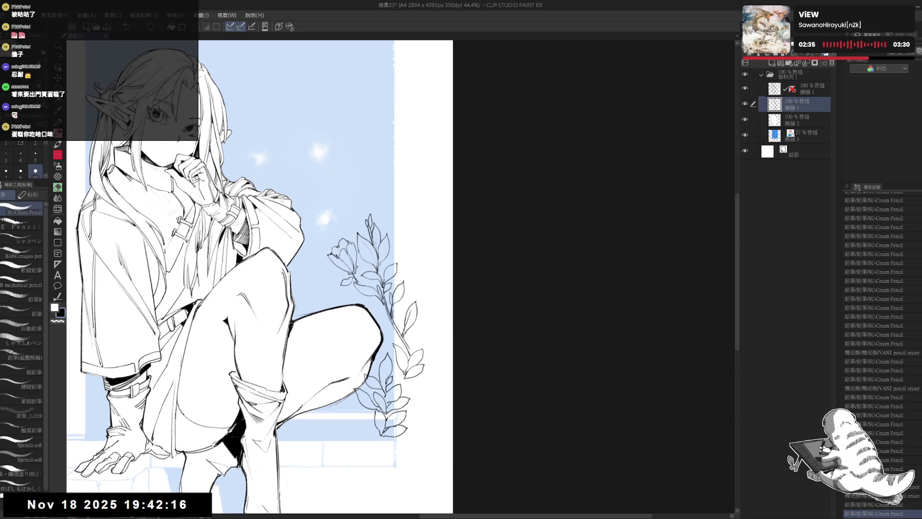
scroll(250, 276, down, 1)
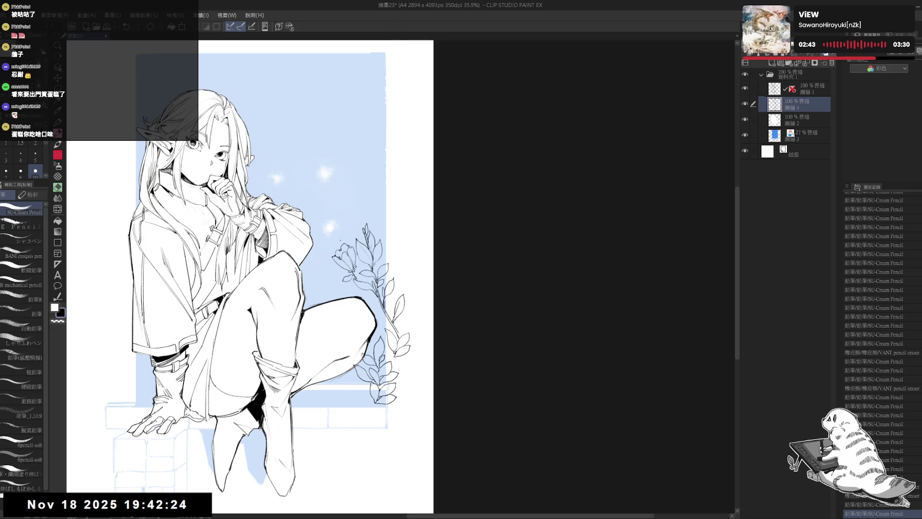
mouse_move(271, 417)
mouse_down()
mouse_move(287, 375)
mouse_move(295, 384)
mouse_up()
key(e)
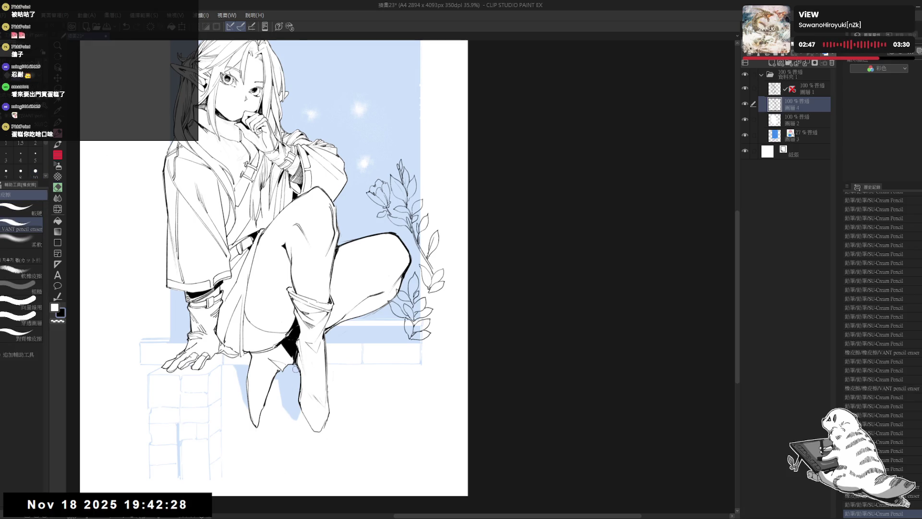
key(h)
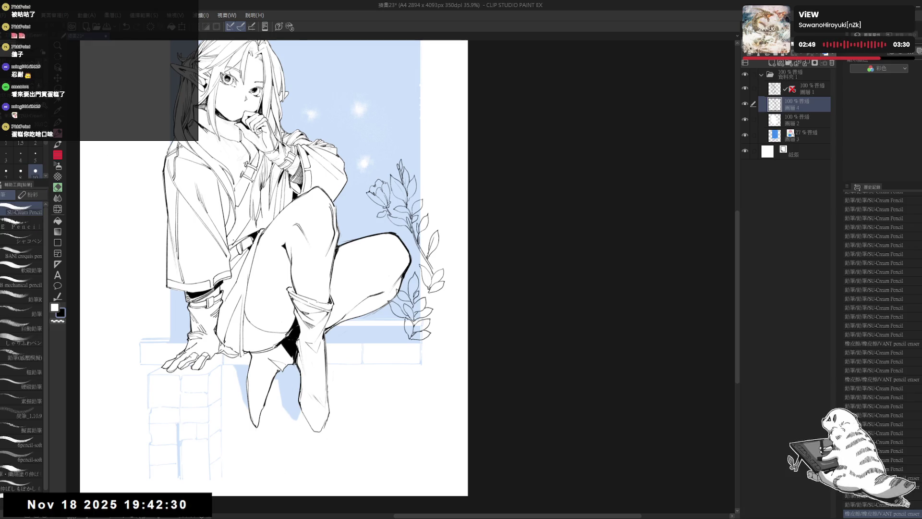
drag(231, 334, 253, 343)
key(minus)
key(p)
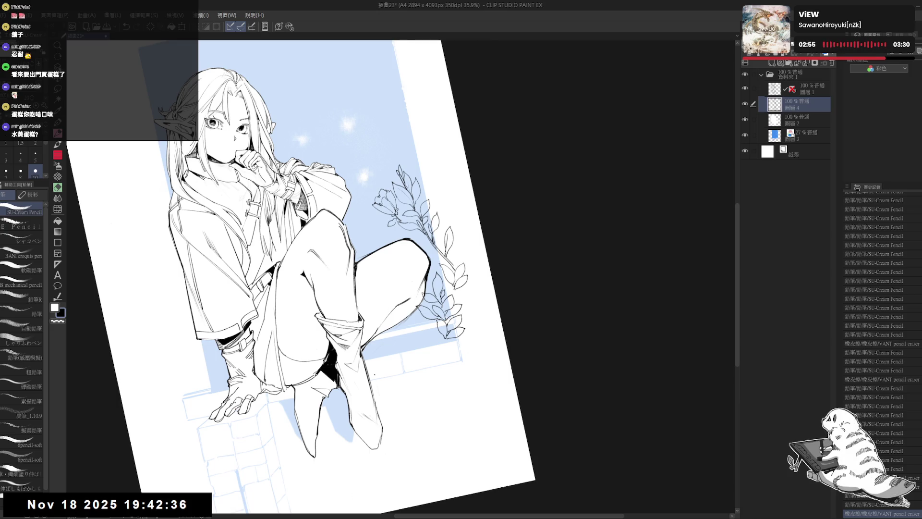
Step: Mirror the canvas to check proportions, then zoom in and tilt it for drawing
key(asciicircum)
drag(420, 226, 372, 263)
drag(374, 154, 366, 159)
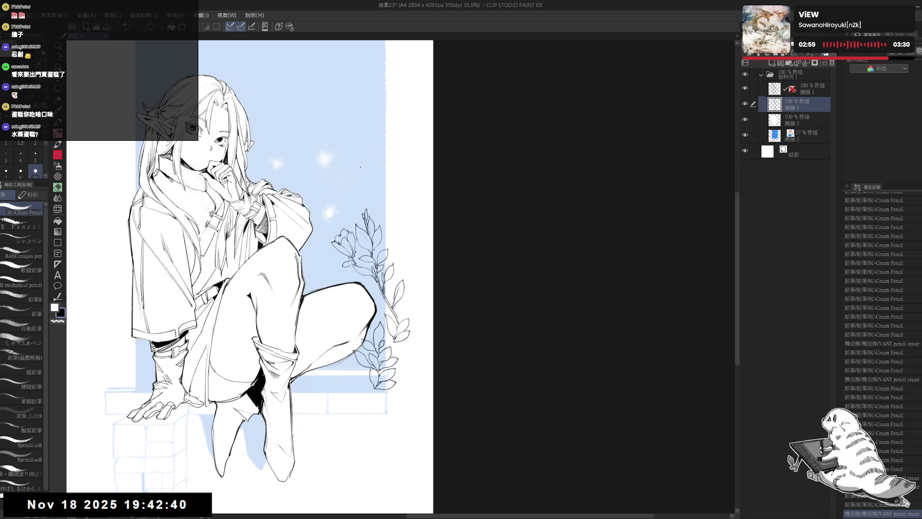
key(h)
key(h)
drag(356, 330, 336, 321)
drag(267, 175, 310, 233)
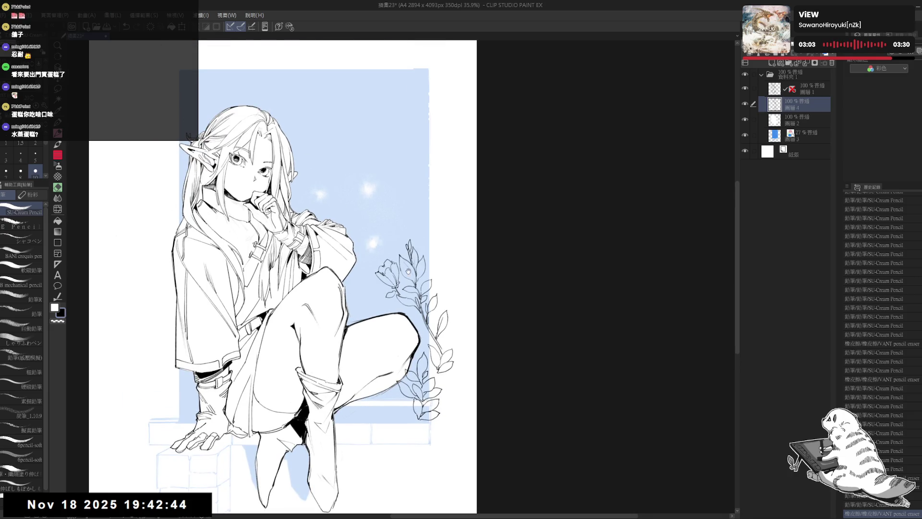
scroll(408, 271, up, 2)
key(r)
drag(366, 255, 337, 307)
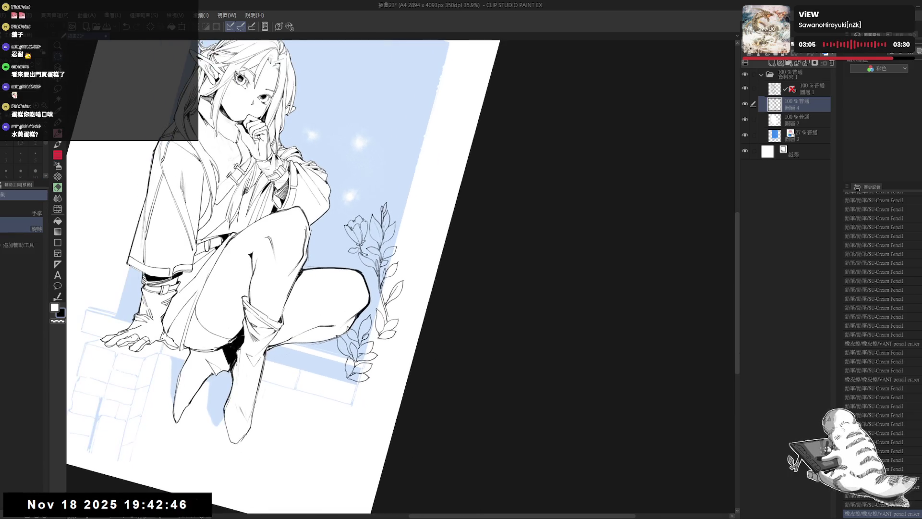
Step: Try a small pencil mark low on the drawing and undo it
key(p)
key(e)
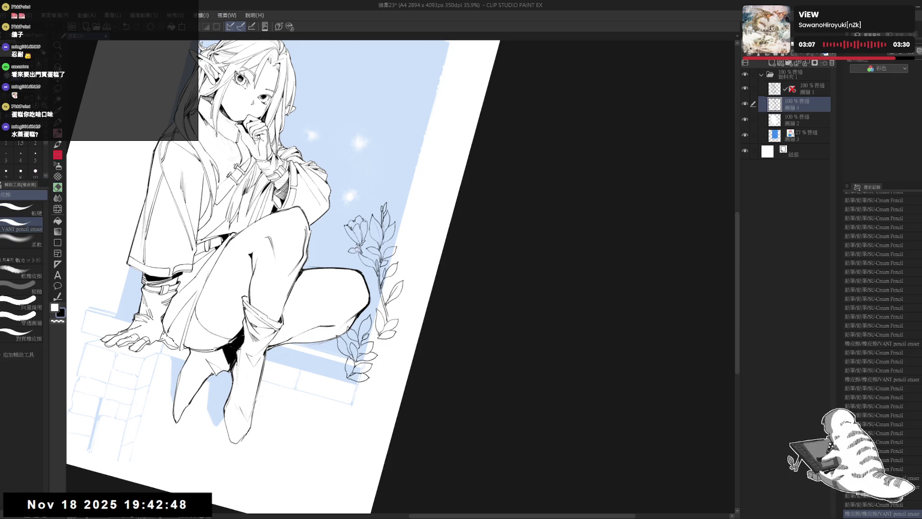
key(p)
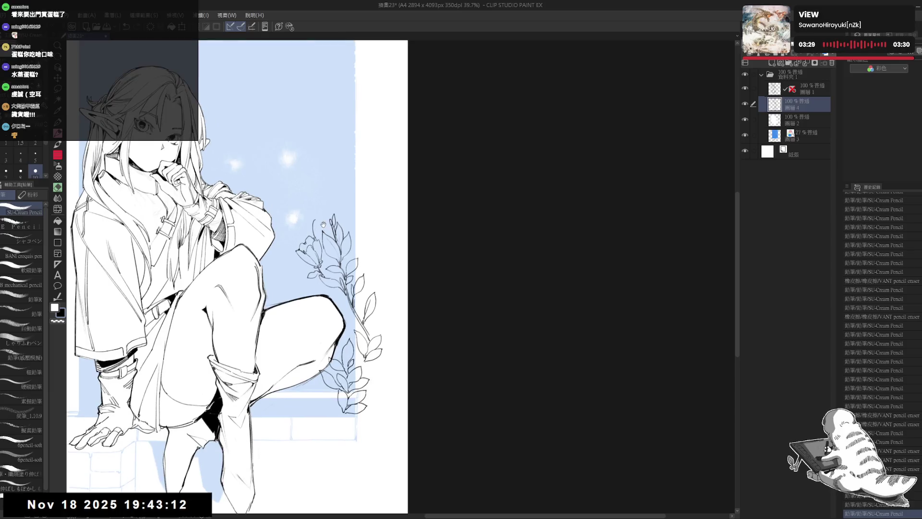
drag(323, 224, 326, 231)
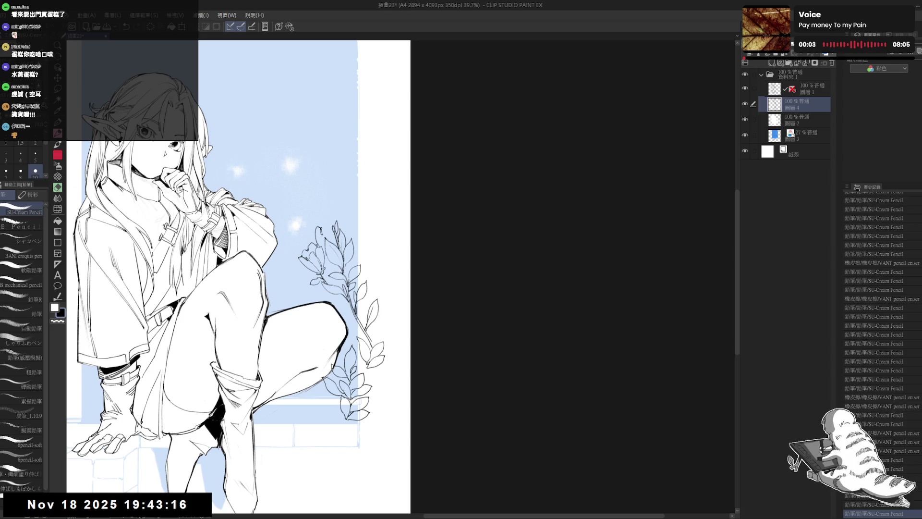
drag(179, 509, 187, 498)
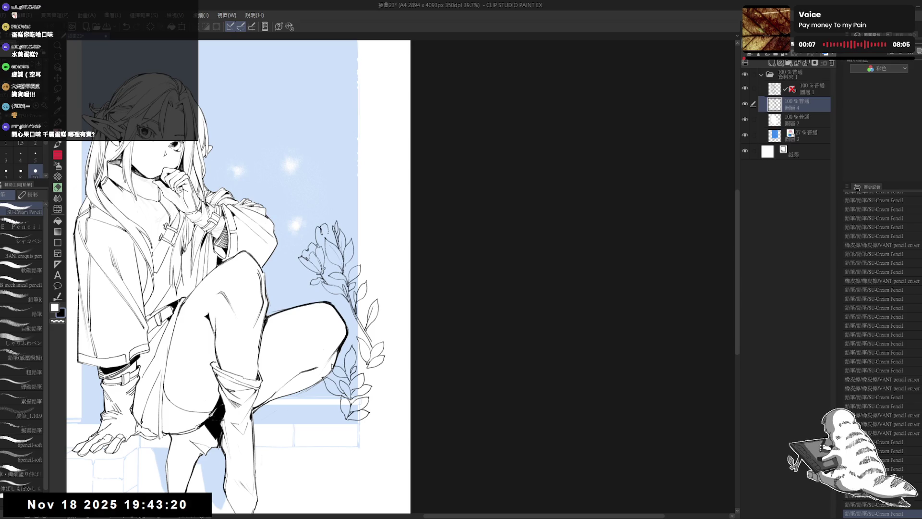
drag(179, 508, 186, 500)
key(ctrl+z)
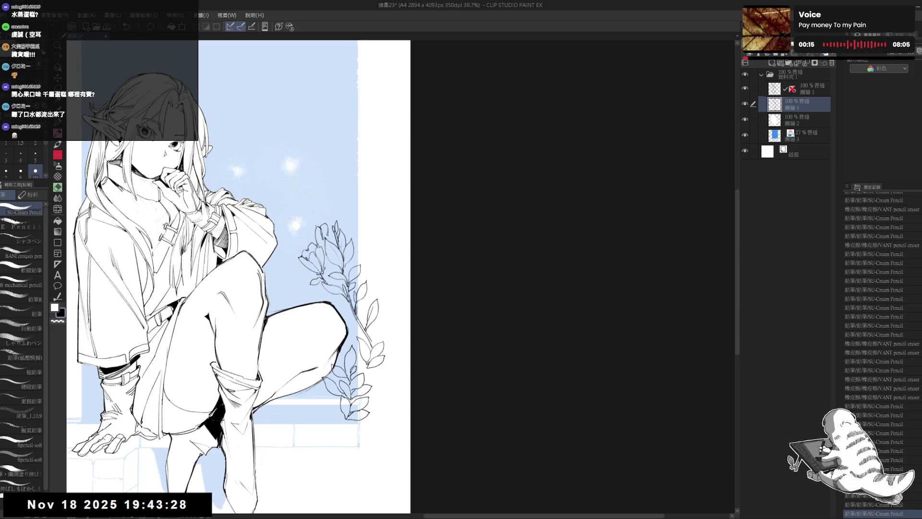
Step: Test short strokes at the flower tip, then undo them
drag(315, 225, 315, 233)
key(ctrl+z)
key(ctrl+z)
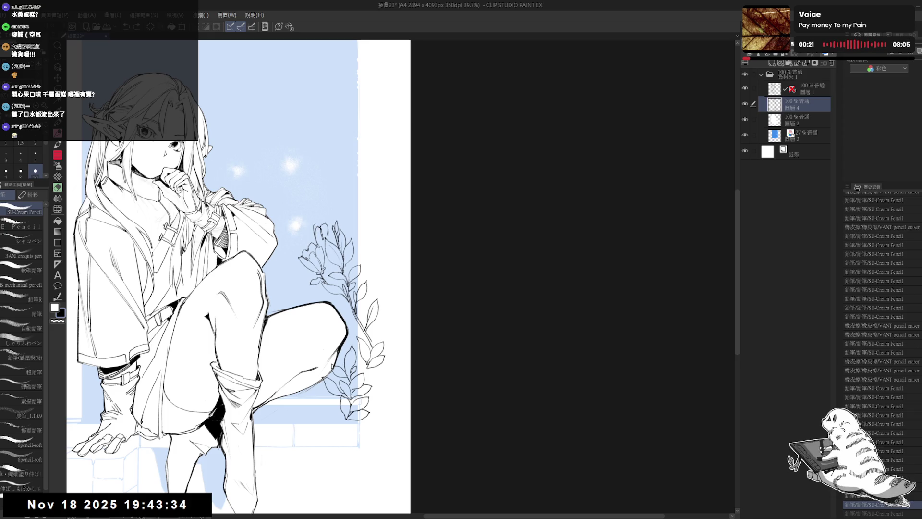
key(ctrl+y)
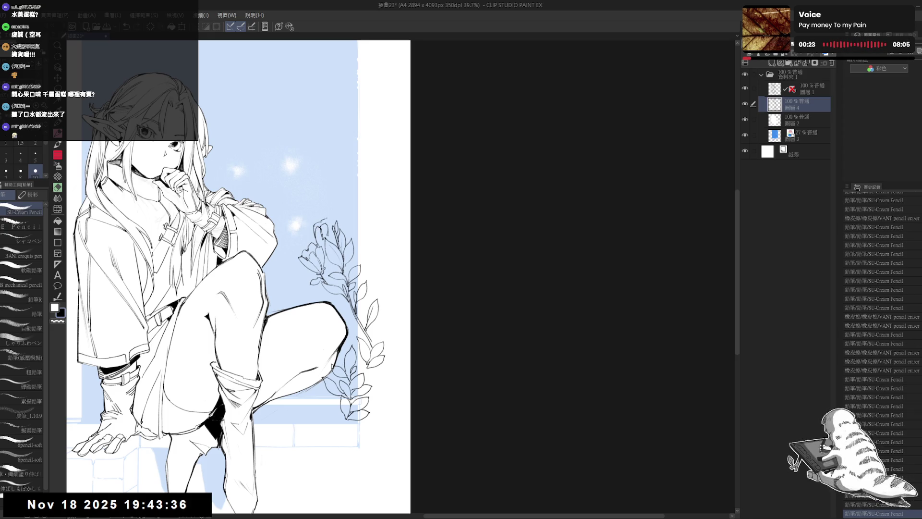
drag(319, 220, 328, 230)
key(ctrl+z)
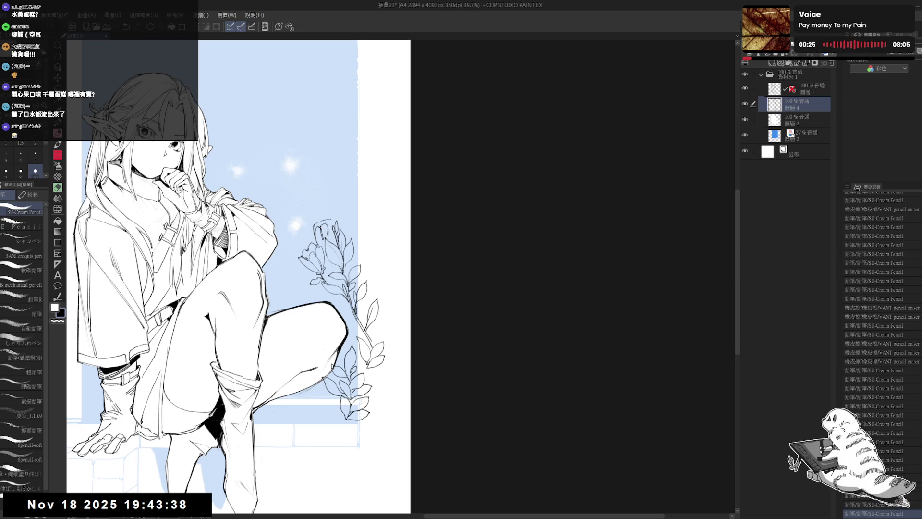
key(ctrl+z)
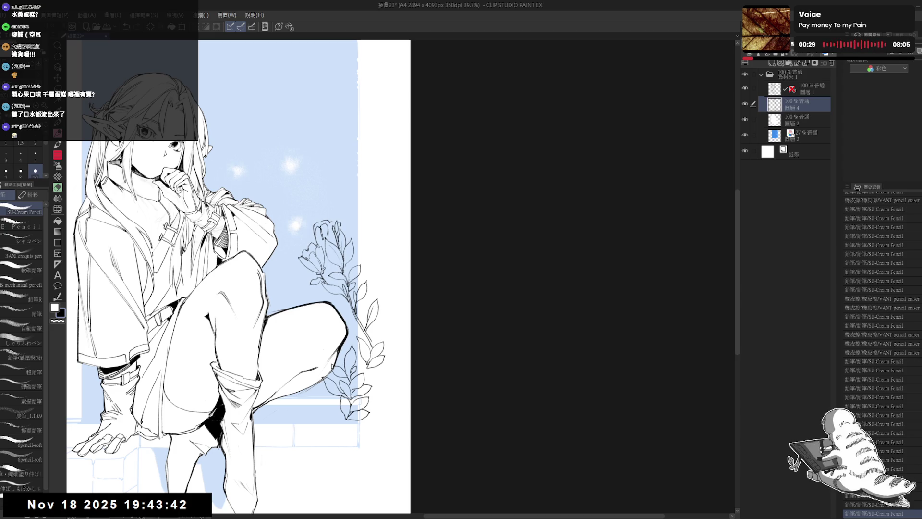
Step: Add a small pencil dot on the thigh and erase a stray line near the flower
click(328, 318)
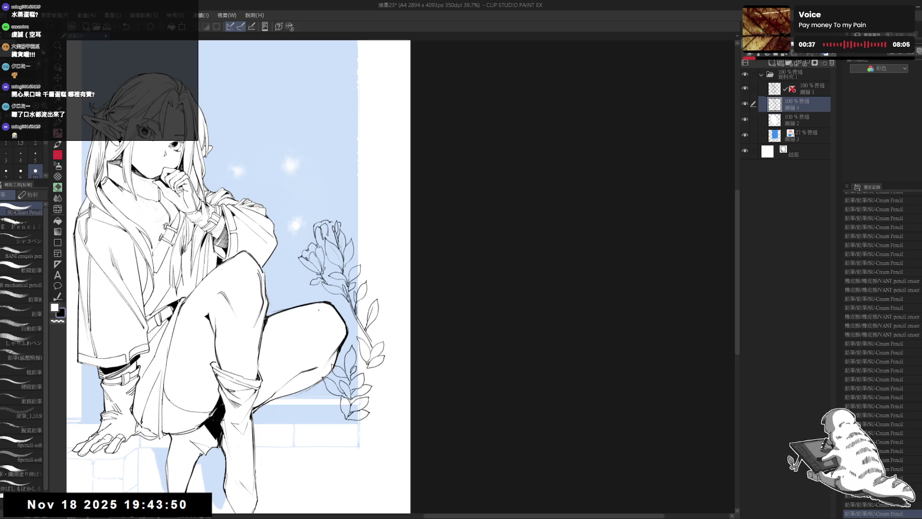
drag(333, 273, 327, 265)
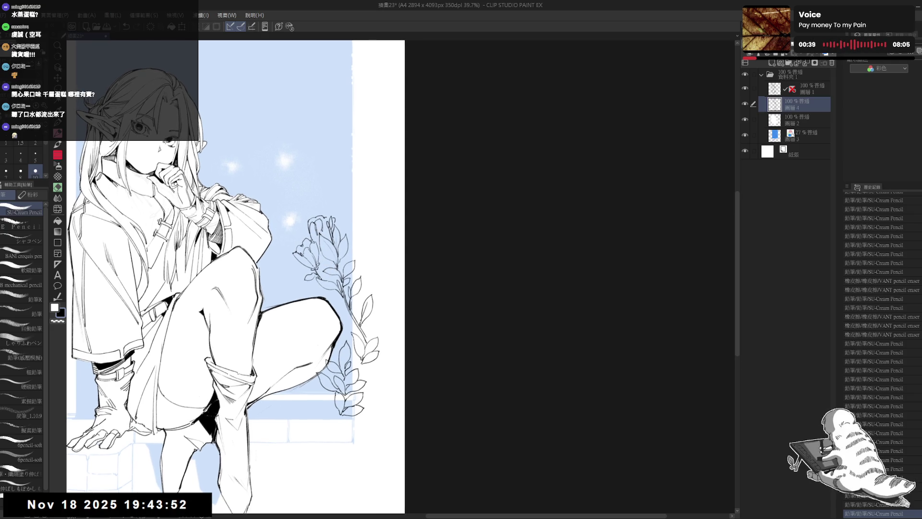
key(e)
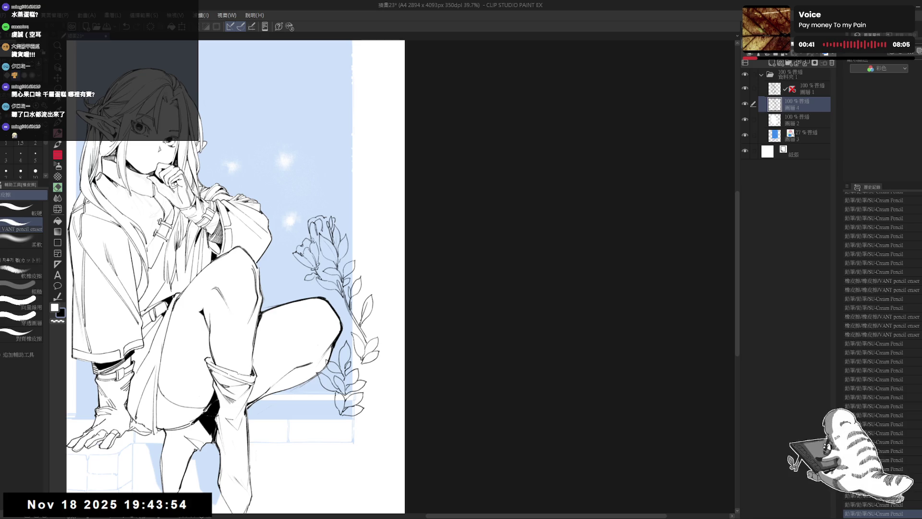
drag(311, 236, 314, 241)
key(p)
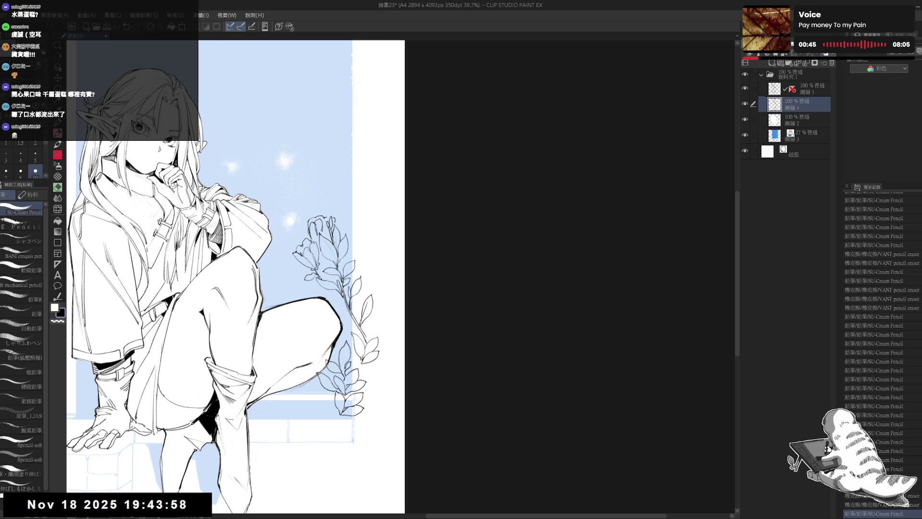
Step: Rotate the page upright, erase a small stray mark, and zoom out to the full elf
mouse_move(325, 234)
mouse_down()
mouse_move(321, 246)
mouse_move(346, 226)
mouse_move(307, 259)
mouse_up()
key(p)
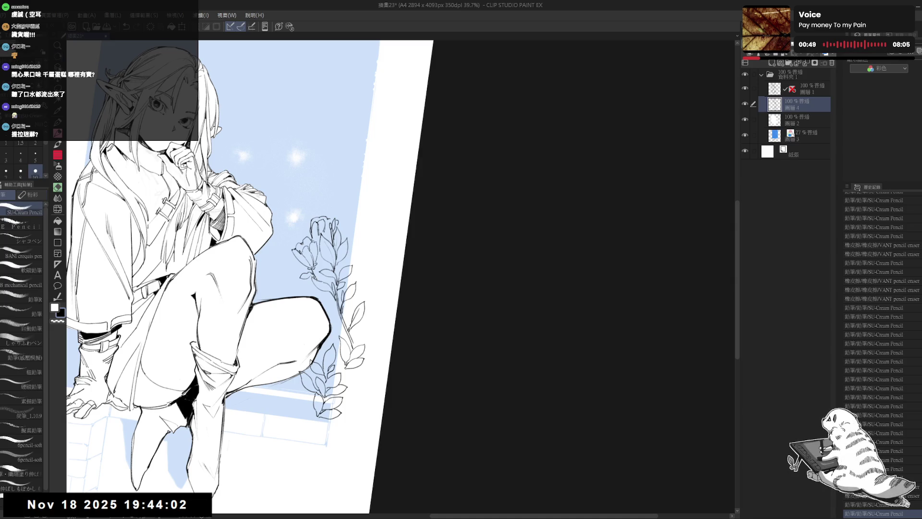
mouse_move(316, 331)
mouse_down()
mouse_move(306, 300)
mouse_move(335, 315)
mouse_move(312, 276)
mouse_move(320, 269)
mouse_up()
drag(191, 378, 211, 370)
key(e)
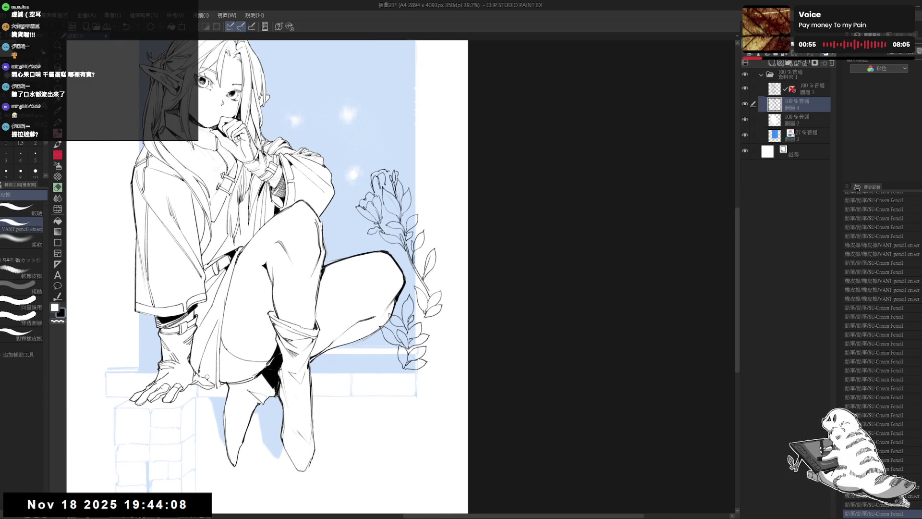
click(208, 377)
key(p)
drag(343, 238, 330, 250)
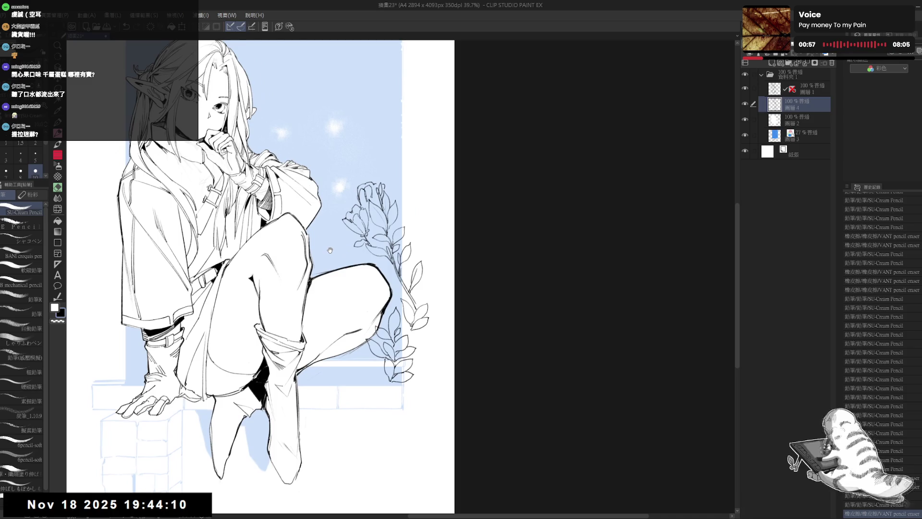
scroll(330, 250, down, 2)
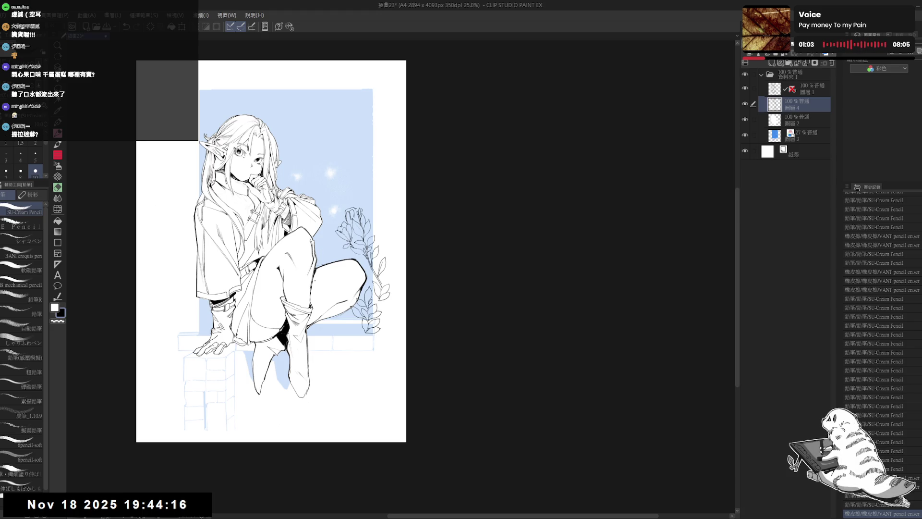
scroll(315, 280, up, 1)
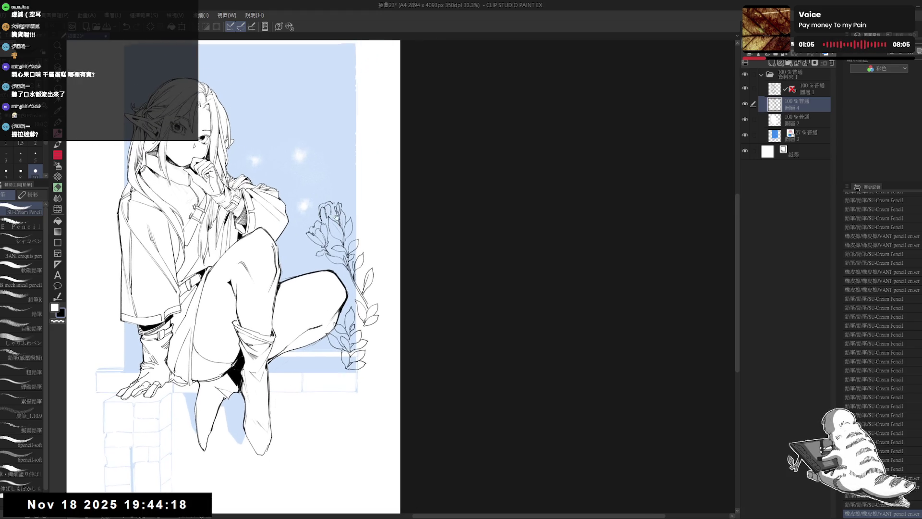
drag(336, 240, 302, 259)
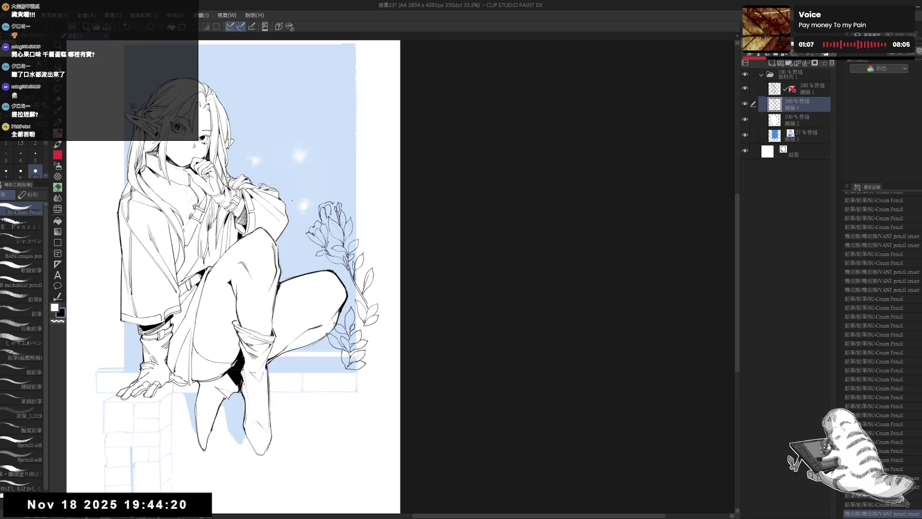
drag(240, 264, 242, 257)
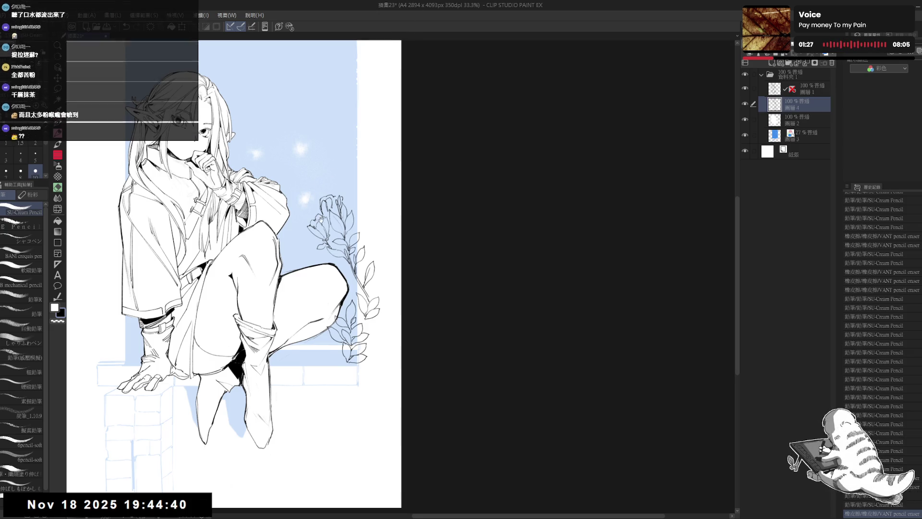
mouse_move(336, 241)
mouse_down()
mouse_move(346, 269)
mouse_move(331, 298)
mouse_up()
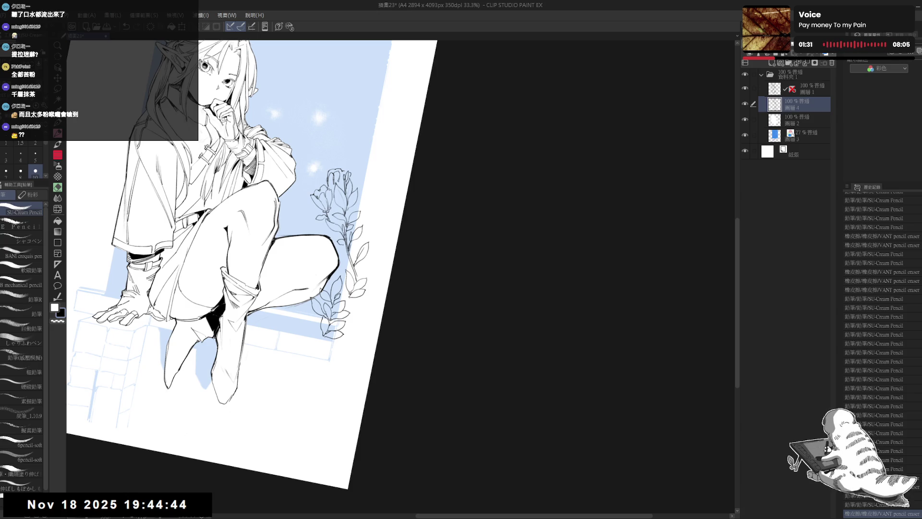
key(ctrl+z)
drag(344, 260, 336, 225)
key(ctrl+y)
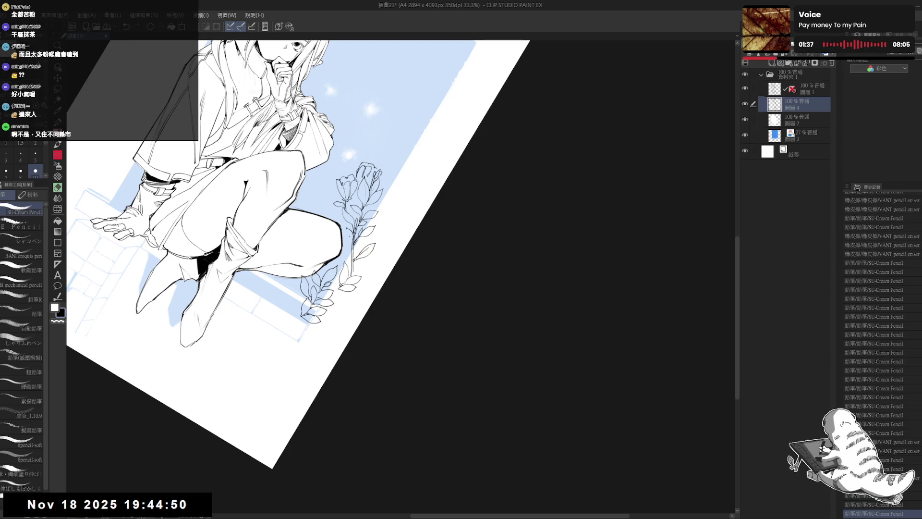
key(ctrl+0)
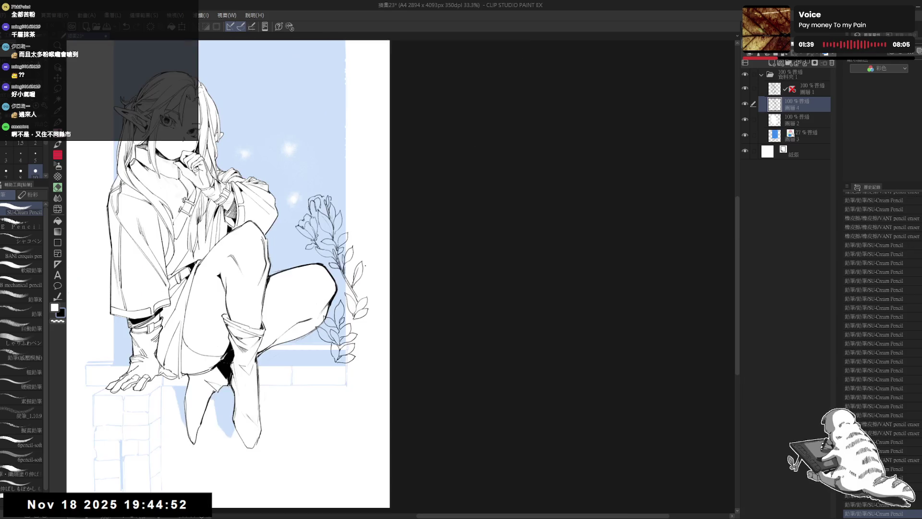
drag(349, 206, 355, 209)
scroll(244, 236, down, 1)
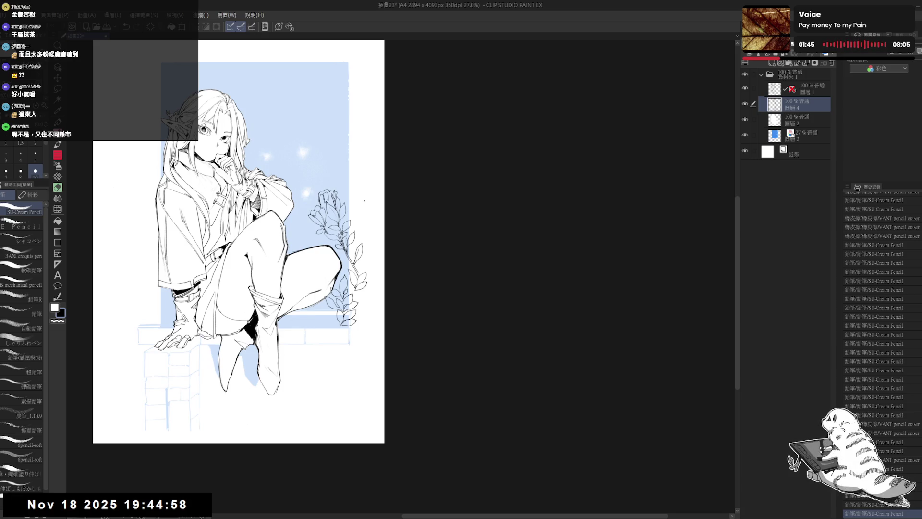
mouse_move(289, 201)
mouse_down()
mouse_move(321, 201)
mouse_move(332, 221)
mouse_up()
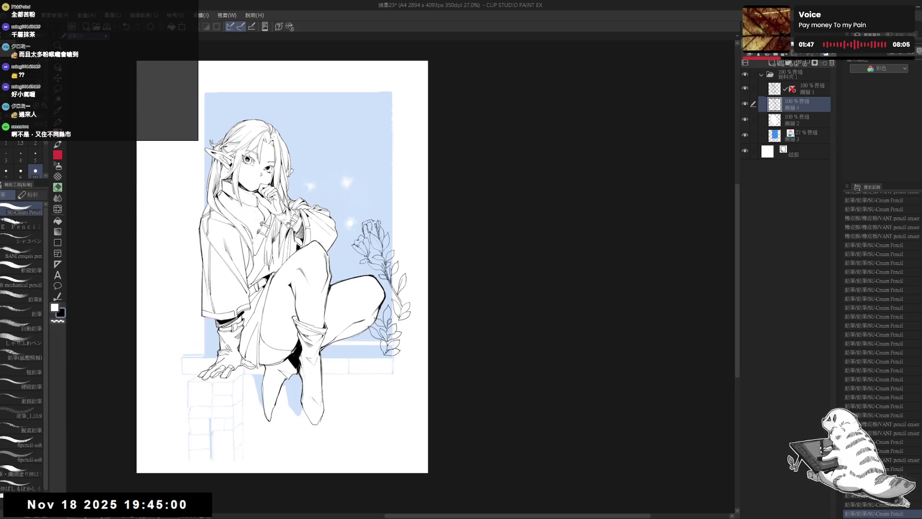
scroll(289, 226, up, 3)
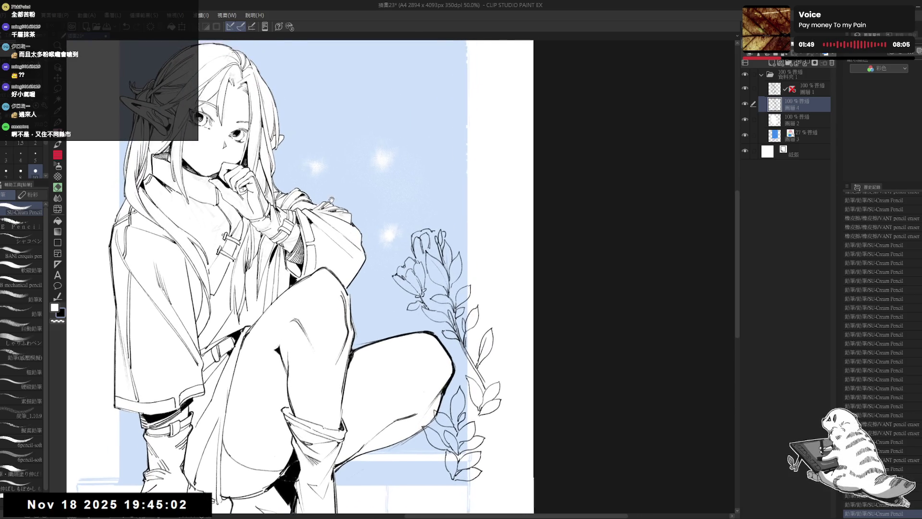
scroll(361, 203, down, 2)
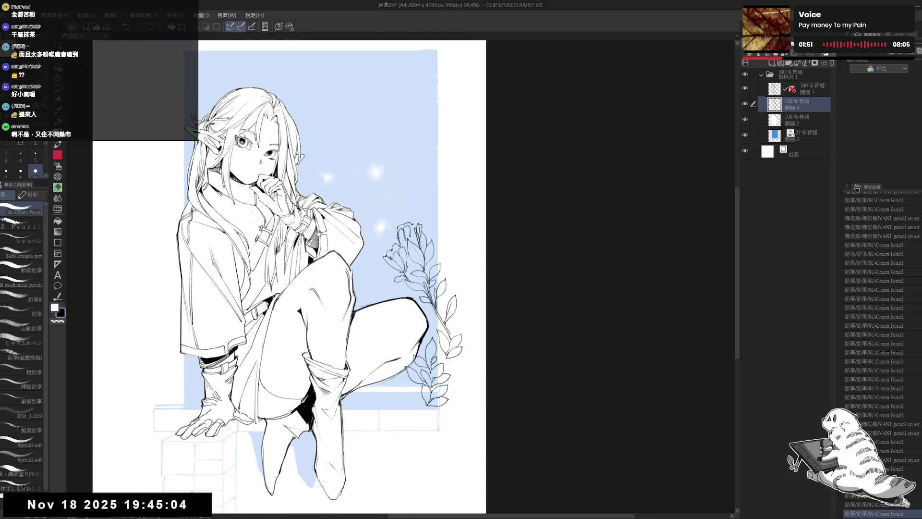
drag(332, 264, 298, 245)
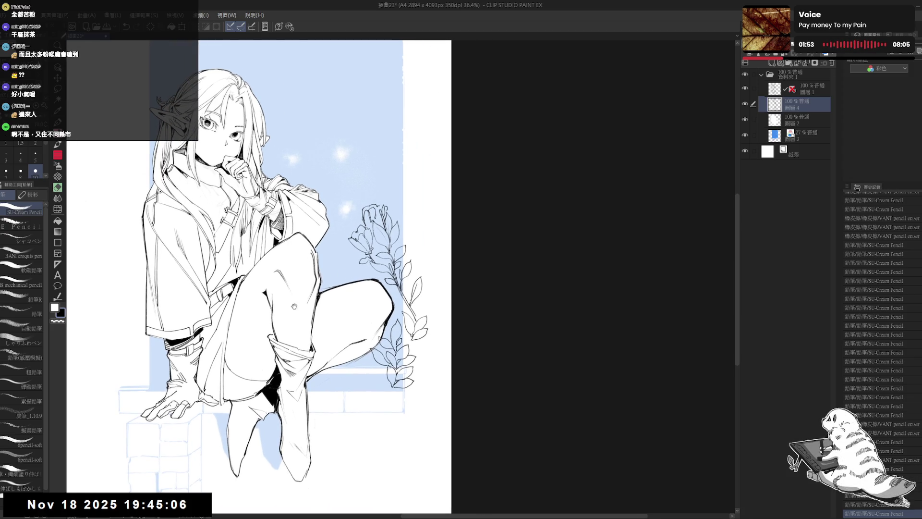
drag(294, 305, 293, 289)
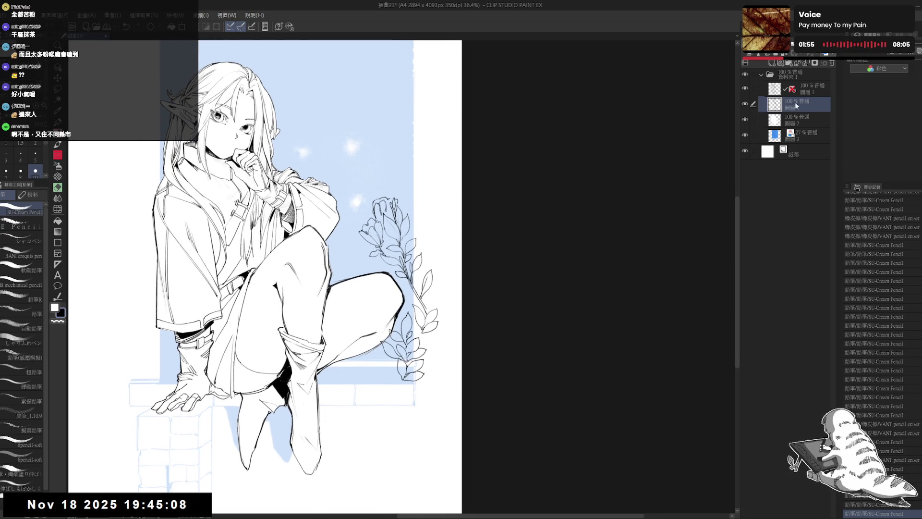
drag(297, 269, 306, 253)
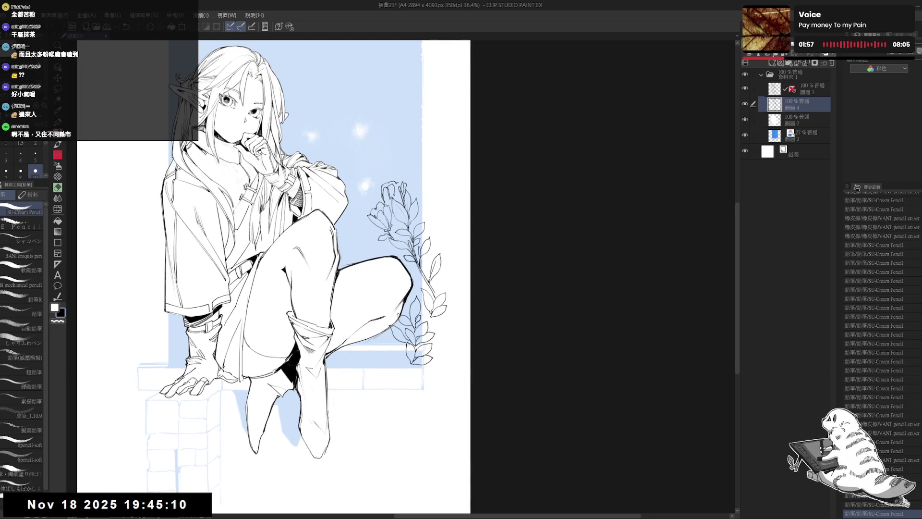
click(817, 94)
Step: Erase two stray bits near the knee and redraw a short pencil line there
key(e)
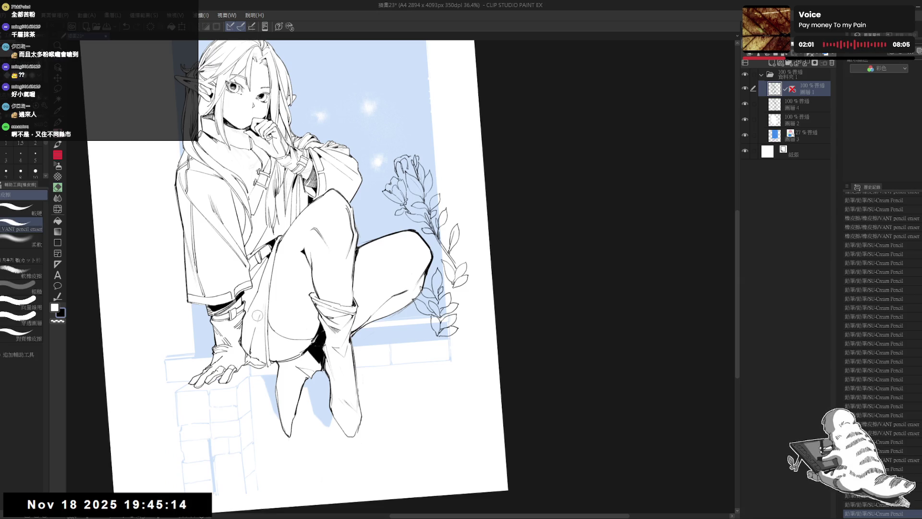
mouse_move(260, 309)
mouse_down()
mouse_move(267, 295)
mouse_move(261, 304)
mouse_up()
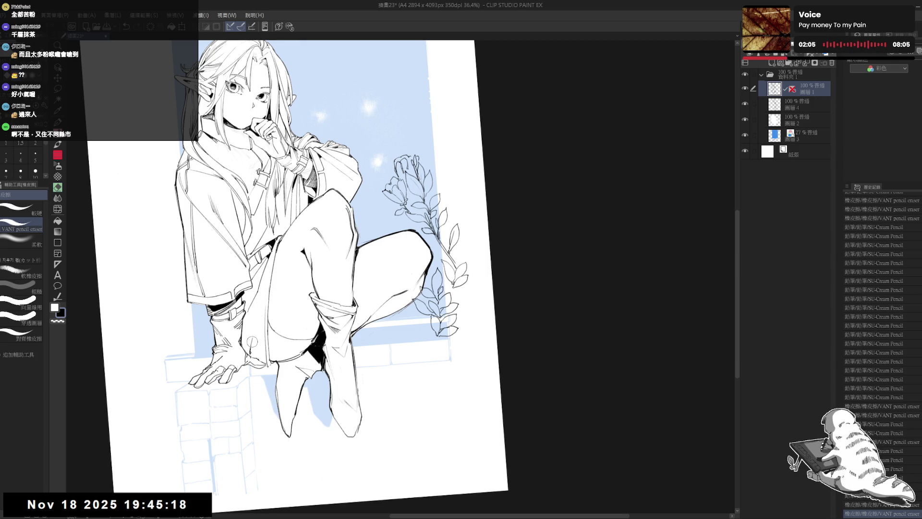
drag(250, 352, 250, 356)
key(p)
mouse_move(269, 252)
mouse_down()
mouse_move(254, 339)
mouse_move(259, 332)
mouse_up()
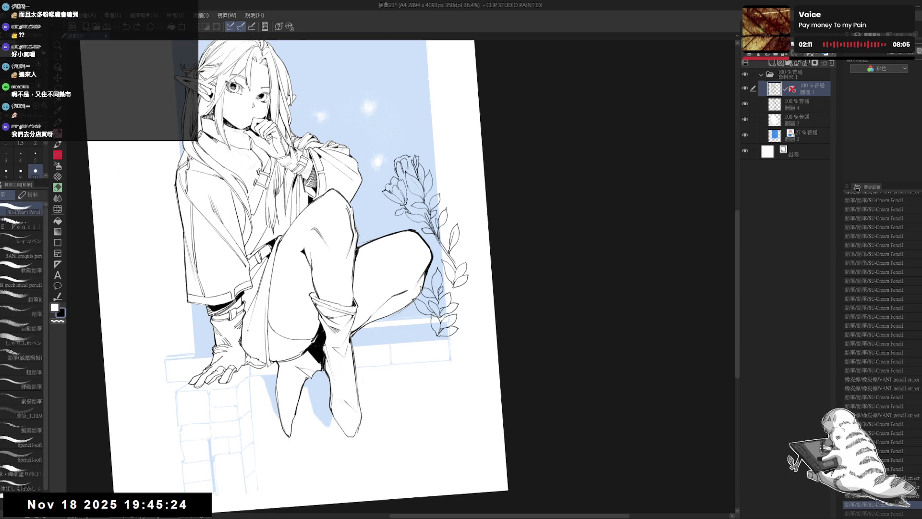
Step: Straighten and mirror the view, then erase tiny marks at the knee and undo a pencil stroke
key(ctrl+@)
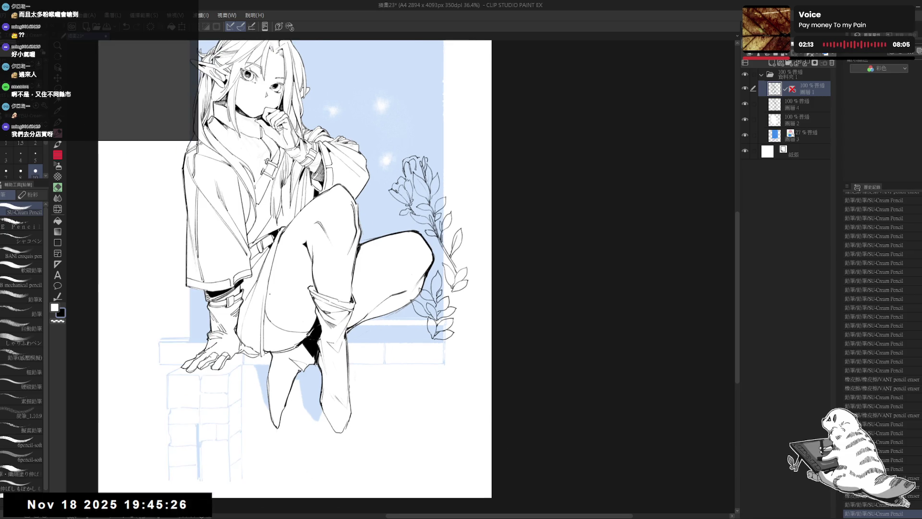
key(h)
drag(377, 403, 298, 367)
key(e)
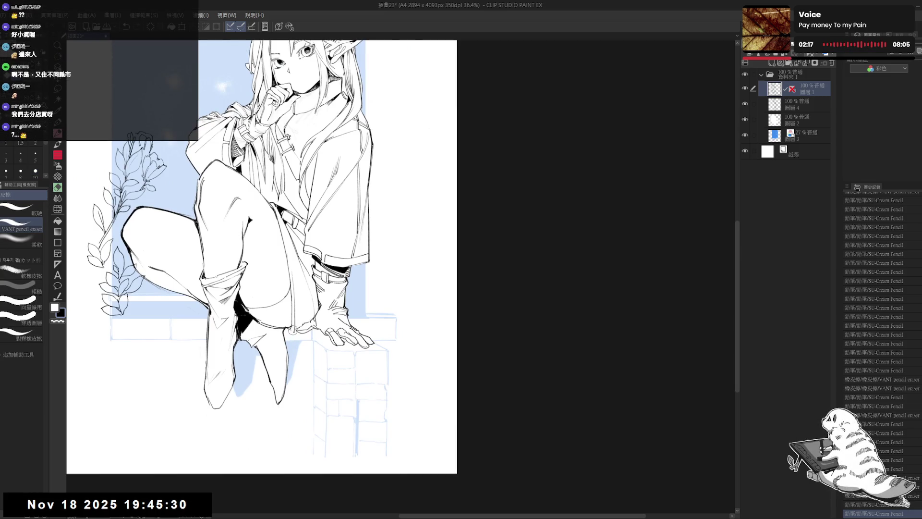
click(291, 331)
key(p)
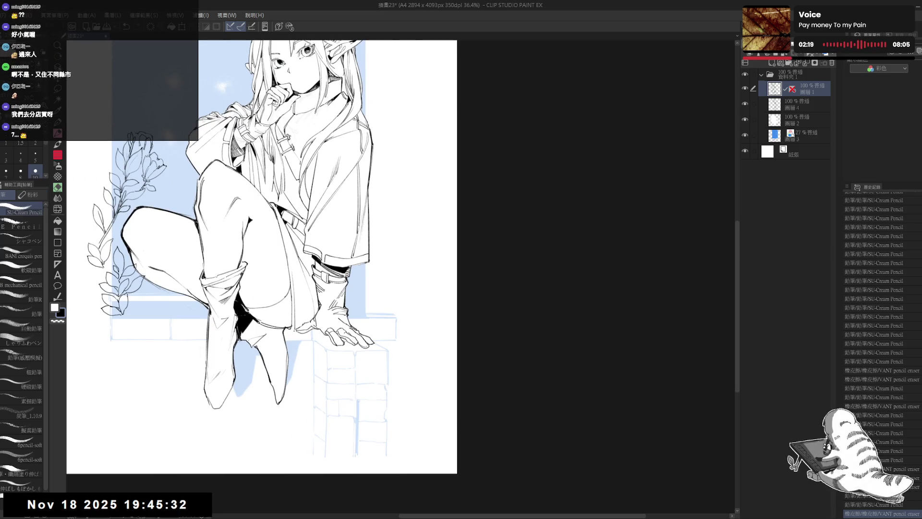
key(ctrl+z)
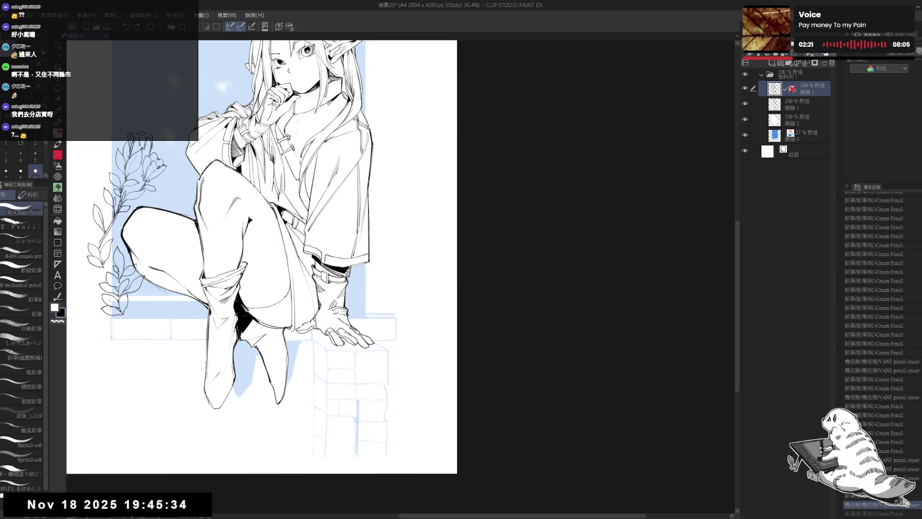
key(e)
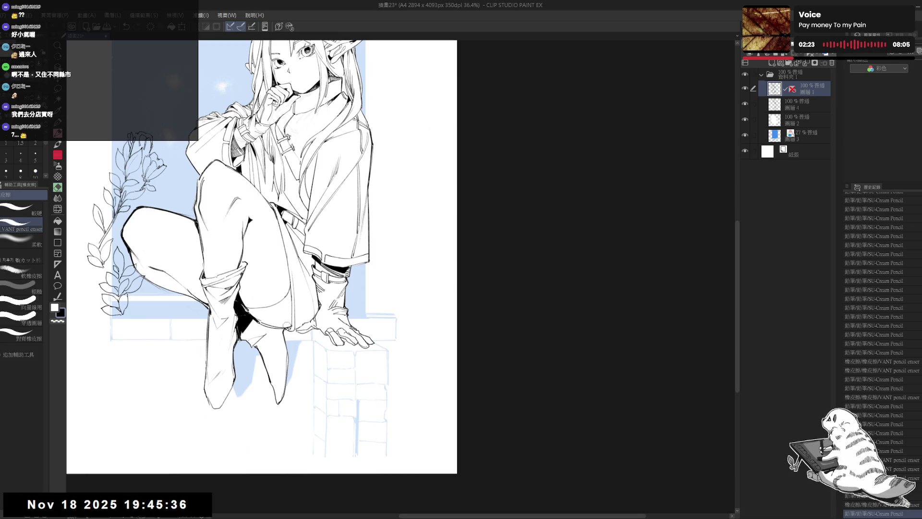
click(291, 325)
Step: Fill the small gaps near the knee and add a few tiny pencil strokes
key(g)
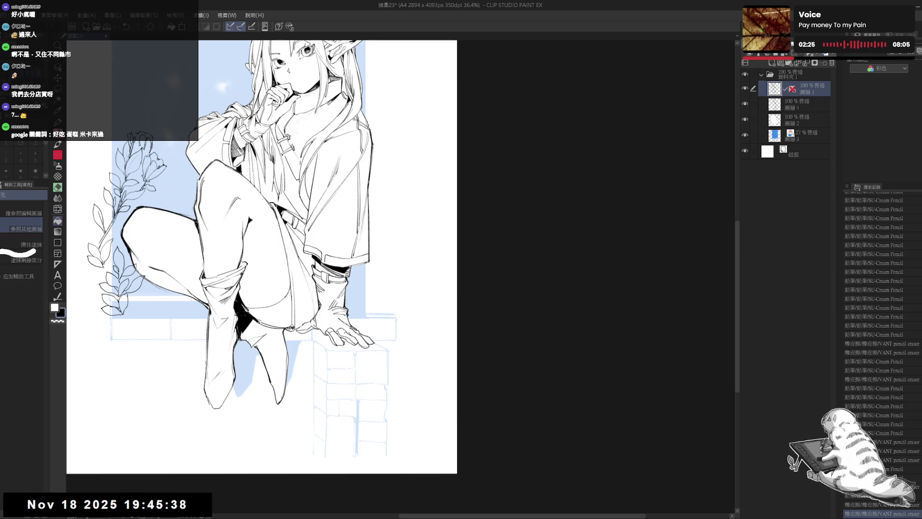
click(293, 326)
click(292, 324)
key(p)
drag(289, 325, 293, 328)
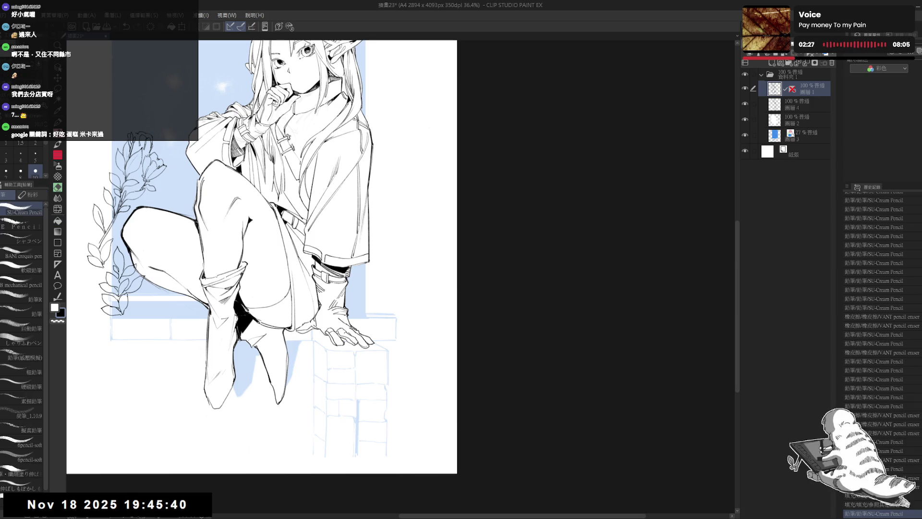
drag(290, 365, 291, 366)
drag(291, 366, 292, 367)
Step: Erase a stray line on the legs, add a pencil stroke, then mirror and zoom out to the page
key(e)
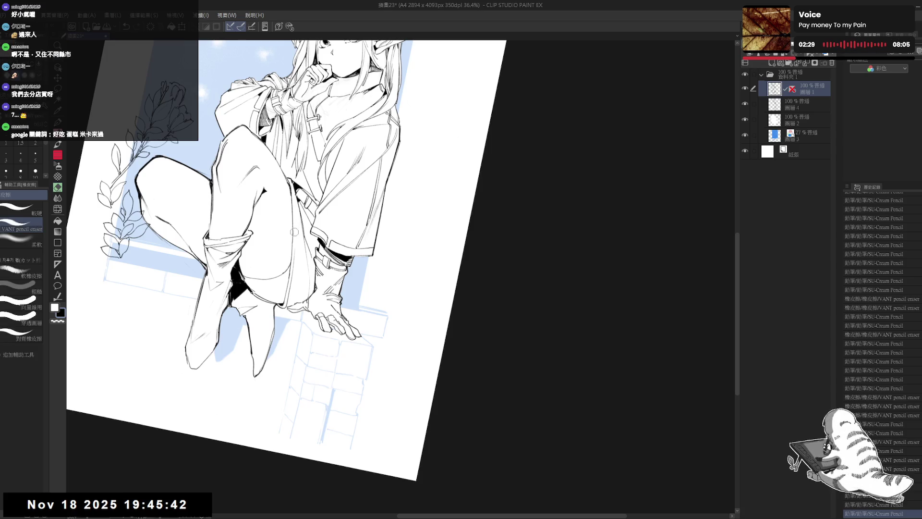
drag(293, 226, 295, 234)
key(p)
drag(293, 192, 294, 250)
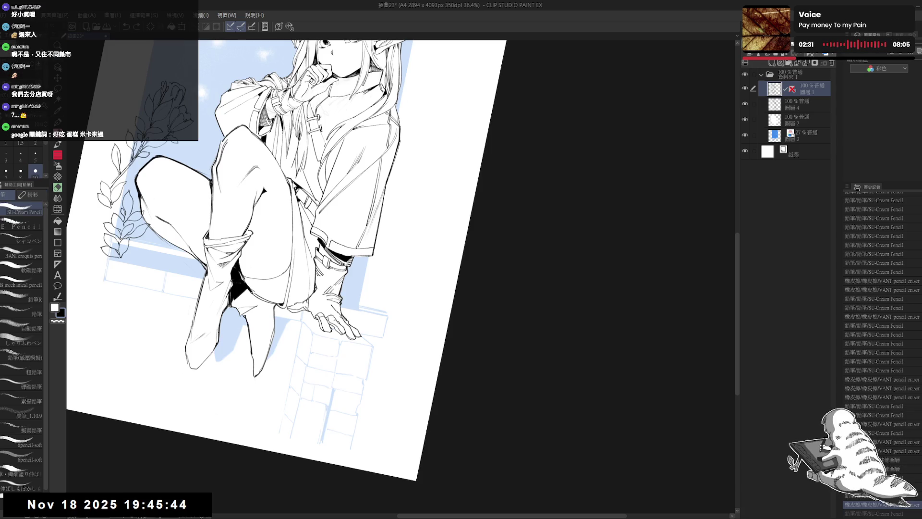
key(ctrl+at)
key(h)
key(ctrl+minus)
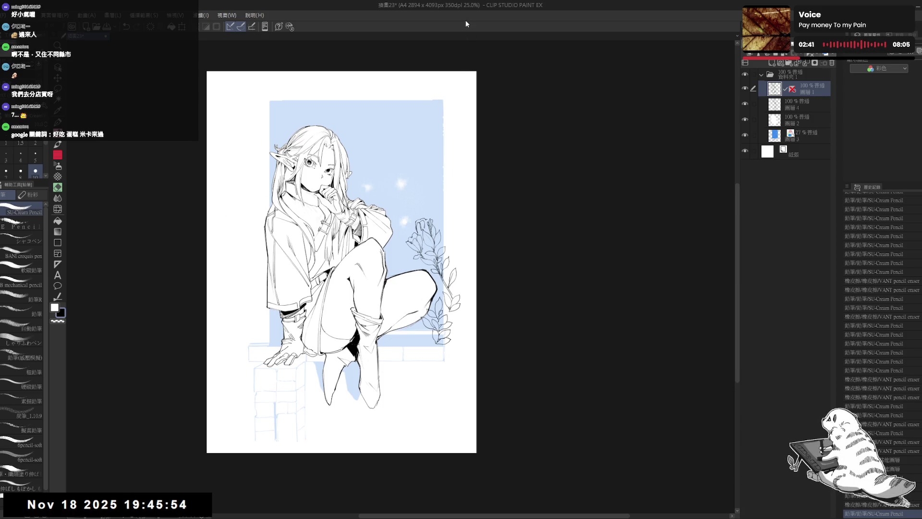
drag(402, 148, 375, 158)
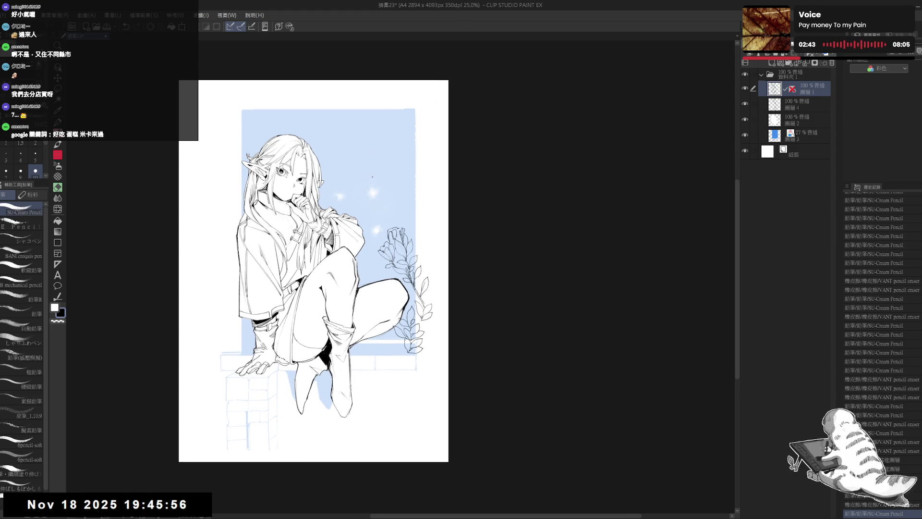
scroll(372, 176, up, 1)
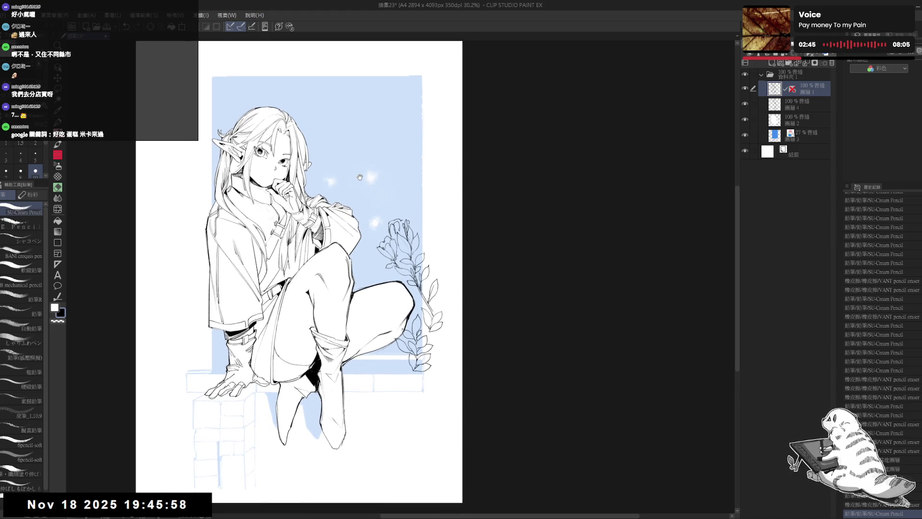
drag(359, 177, 361, 184)
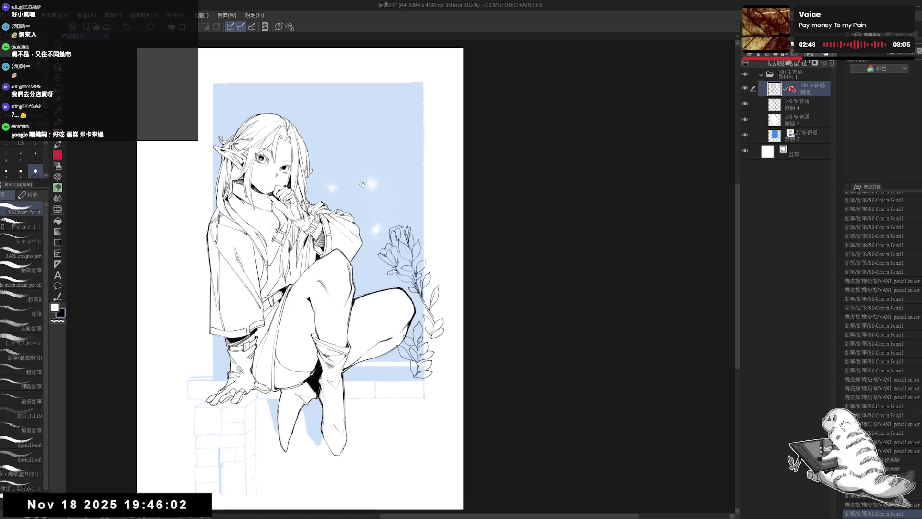
scroll(273, 231, up, 3)
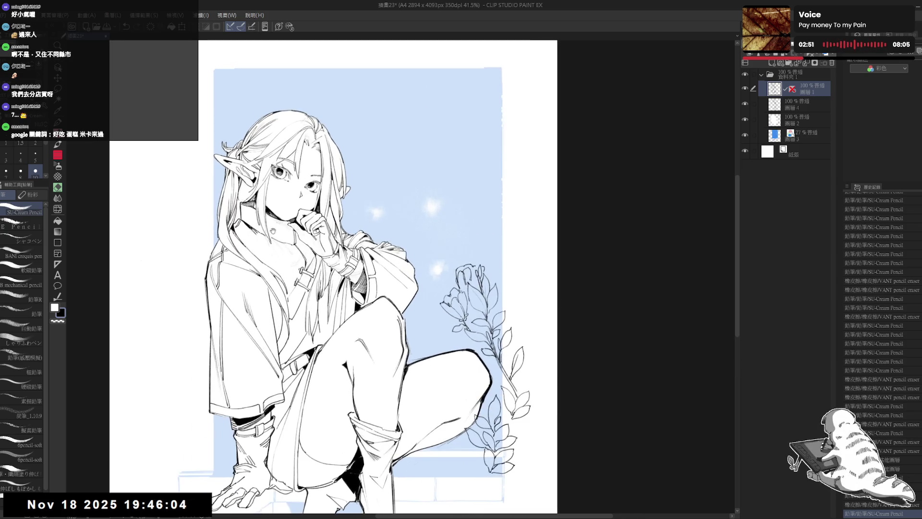
drag(273, 231, 276, 247)
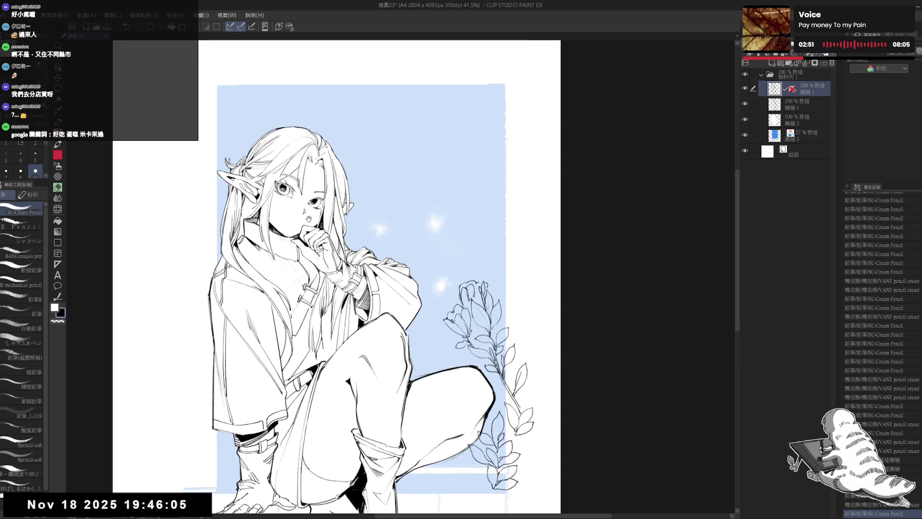
click(745, 89)
click(745, 88)
drag(270, 175, 296, 185)
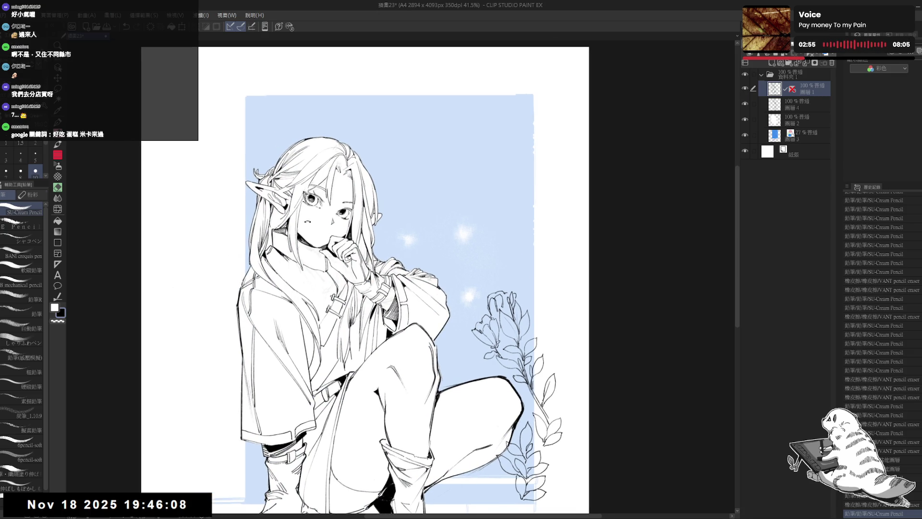
key(minus)
scroll(288, 277, up, 3)
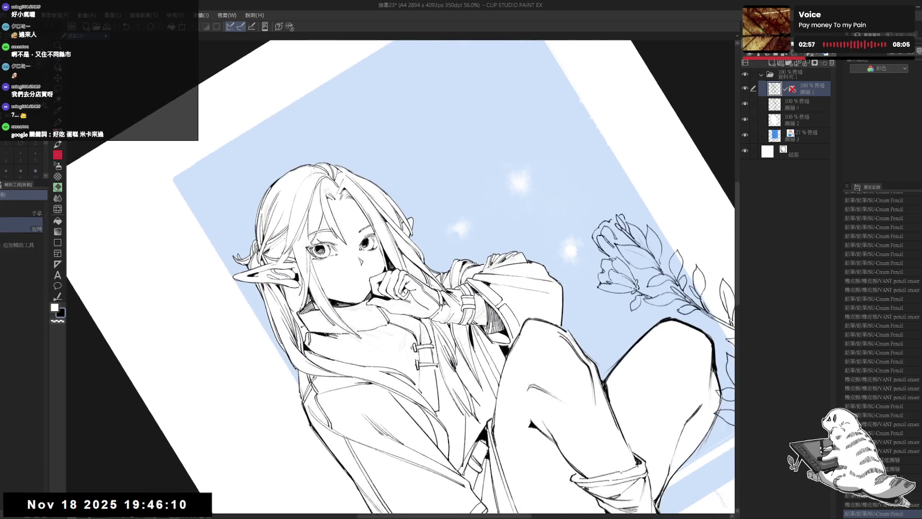
Step: Erase stray marks near the elf's ear, undoing a trial pencil line there
key(e)
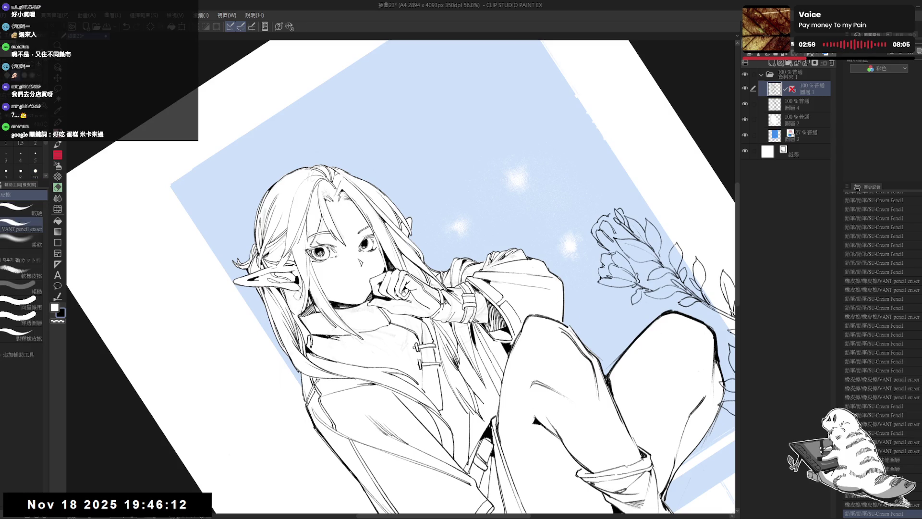
drag(295, 293, 300, 298)
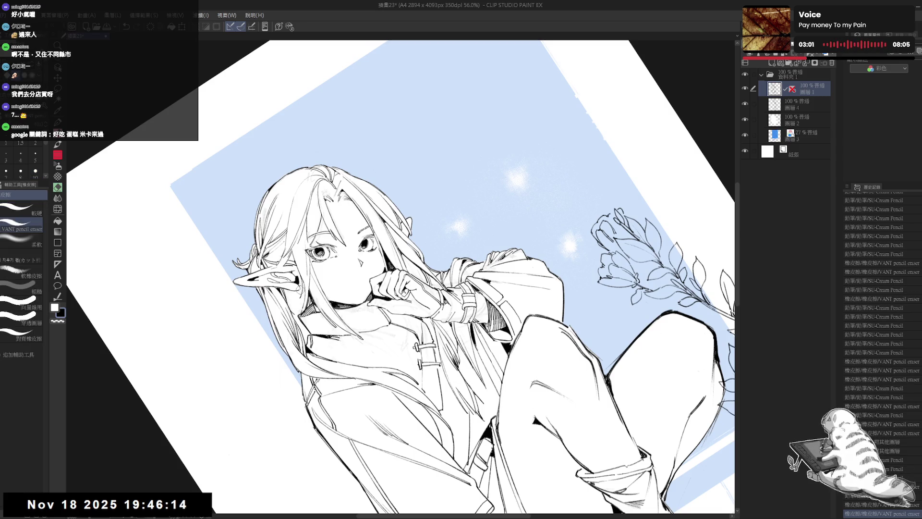
key(^)
key(^)
key(p)
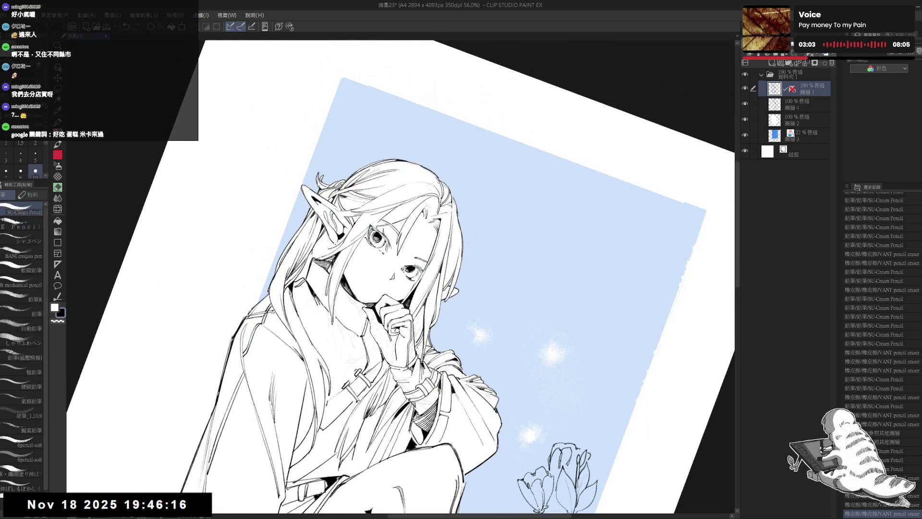
drag(335, 244, 338, 250)
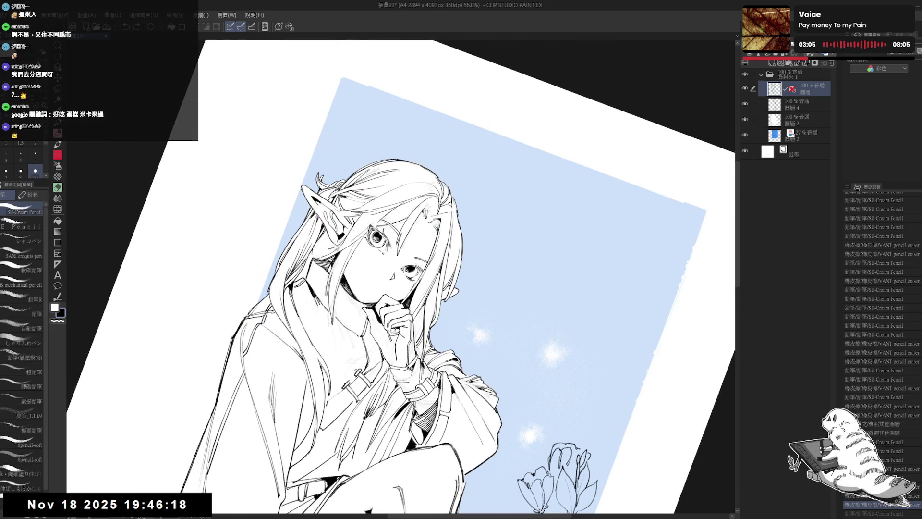
key(ctrl+z)
key(e)
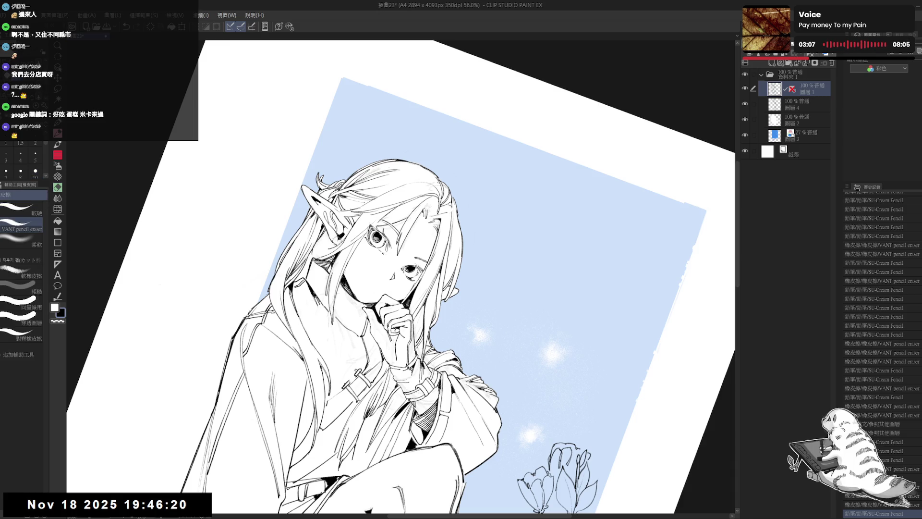
drag(334, 237, 338, 244)
key(p)
Step: Tilt the canvas and erase a small mark near the hand, with an undo and redo
key(-)
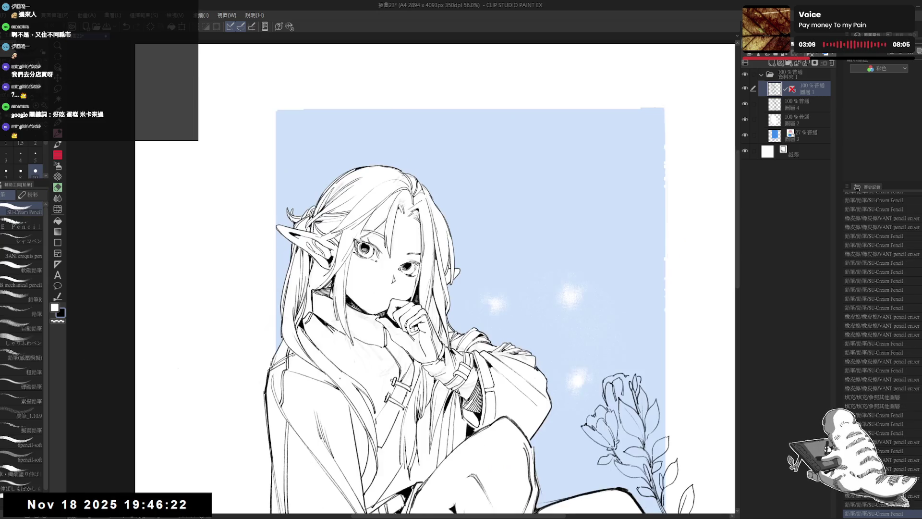
key(-)
key(-)
key(-)
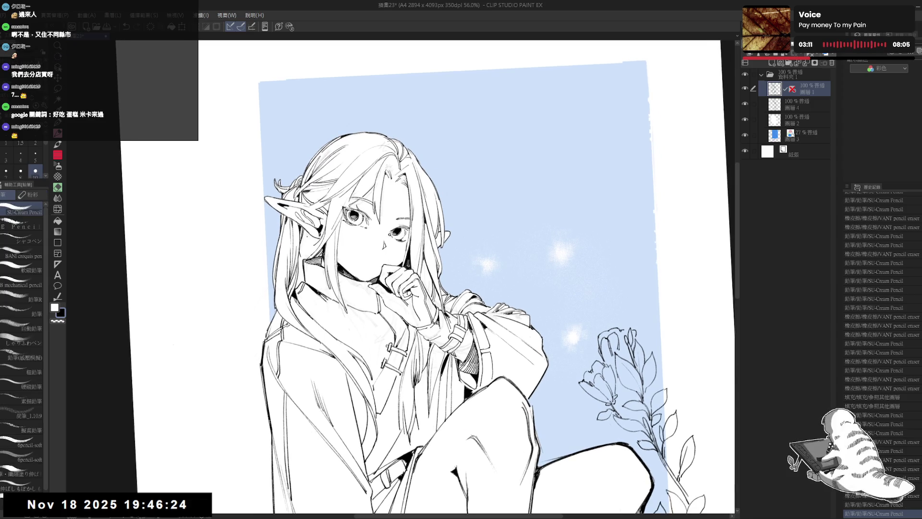
key(-)
key(-)
key(e)
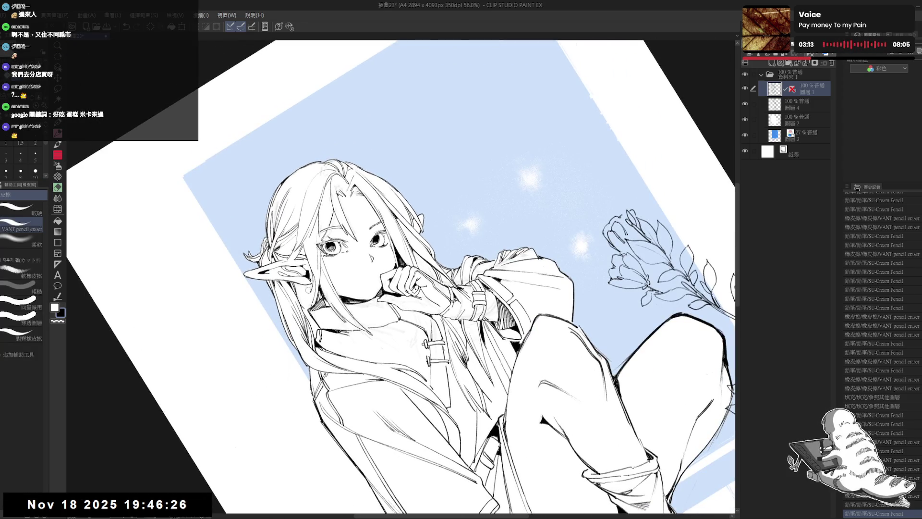
drag(307, 289, 312, 295)
key(p)
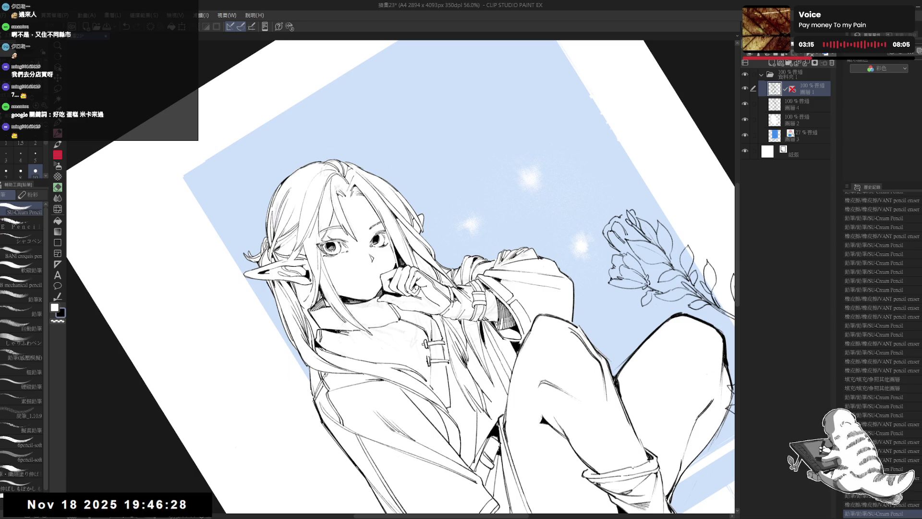
key(ctrl+z)
key(ctrl+y)
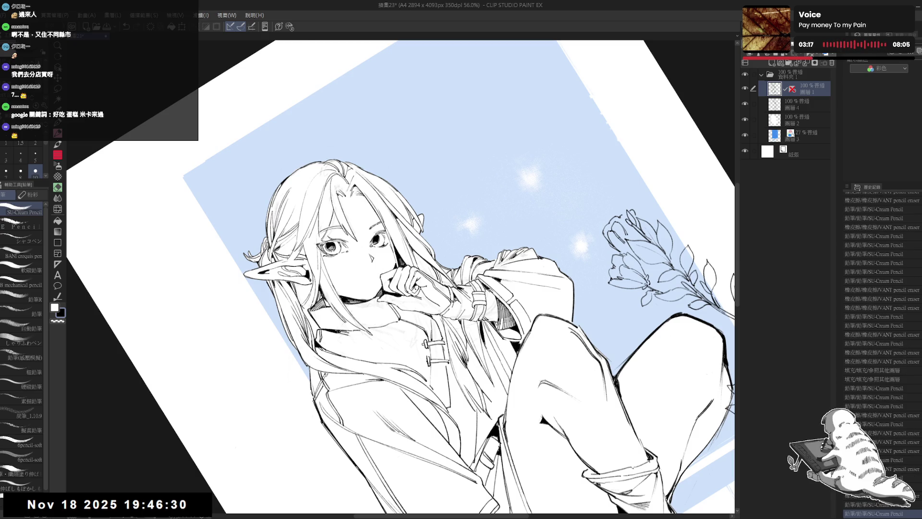
Step: Straighten and reposition the view, then make layer 4 active with automatic selection
key(ctrl+@)
drag(276, 295, 220, 261)
scroll(195, 135, down, 3)
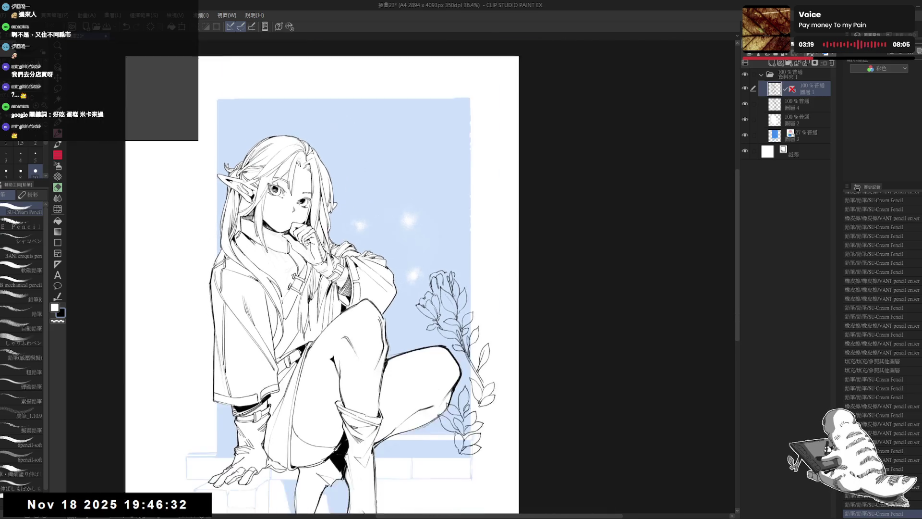
scroll(293, 247, down, 1)
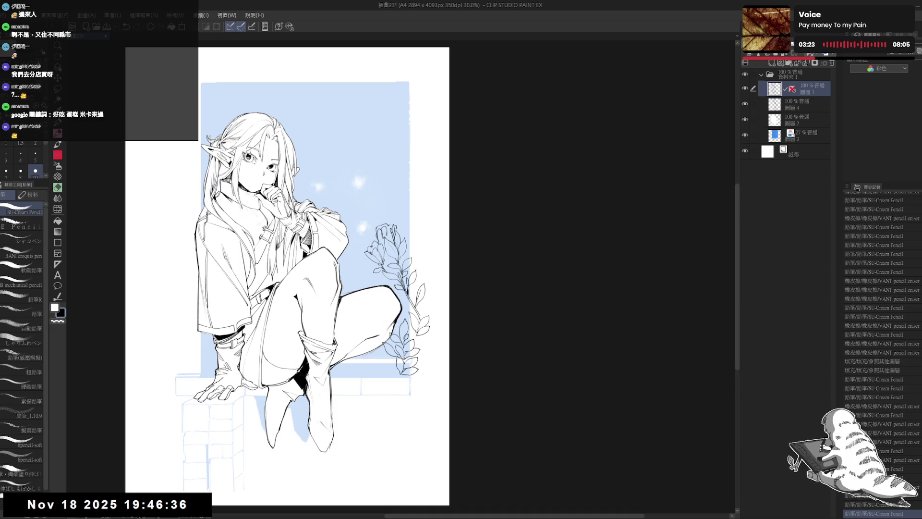
scroll(307, 244, up, 2)
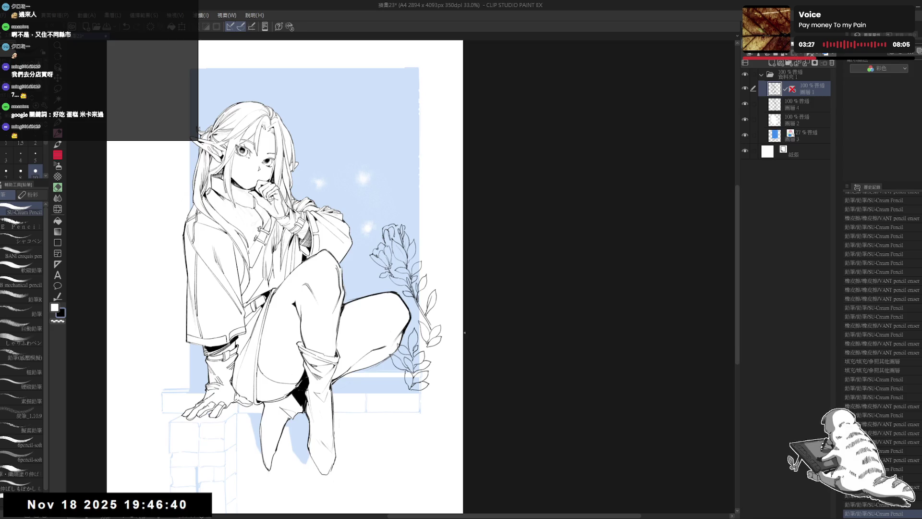
key(w)
click(807, 106)
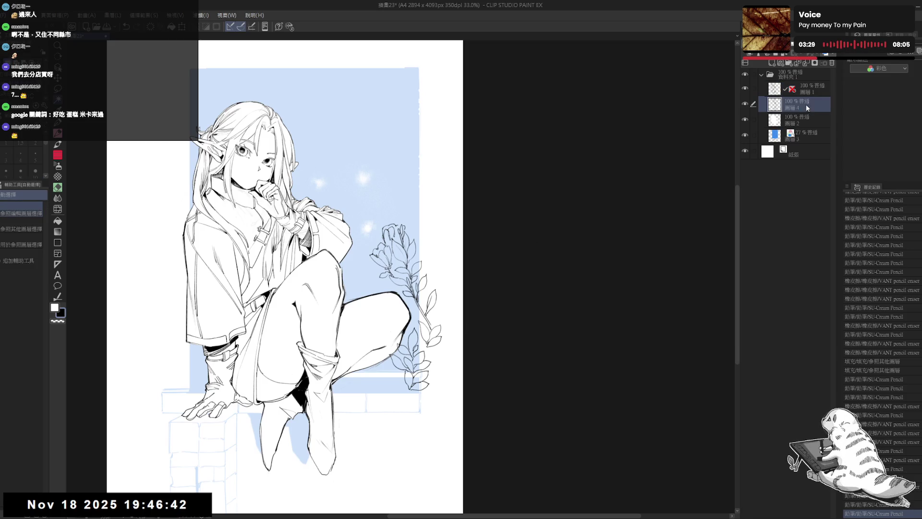
Step: Auto-select the flower area, referencing other layers, adding several regions around the sprig
click(19, 210)
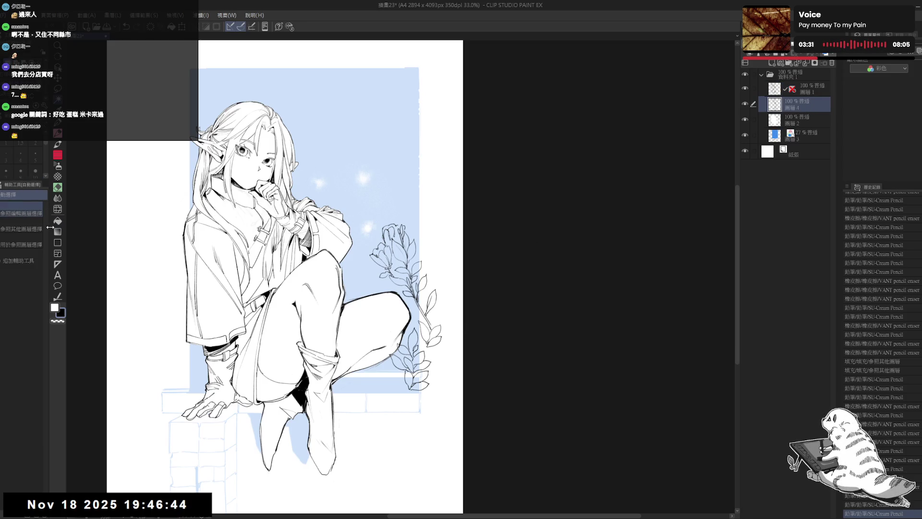
click(370, 293)
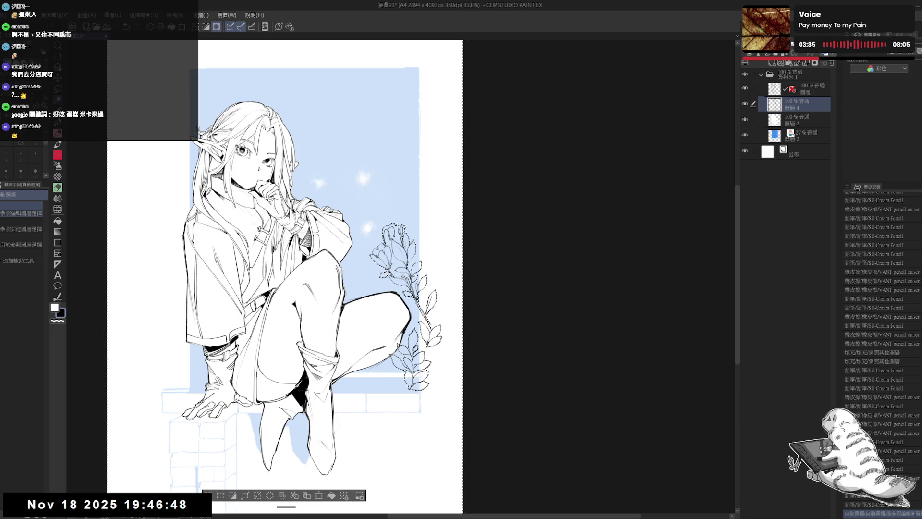
click(401, 288)
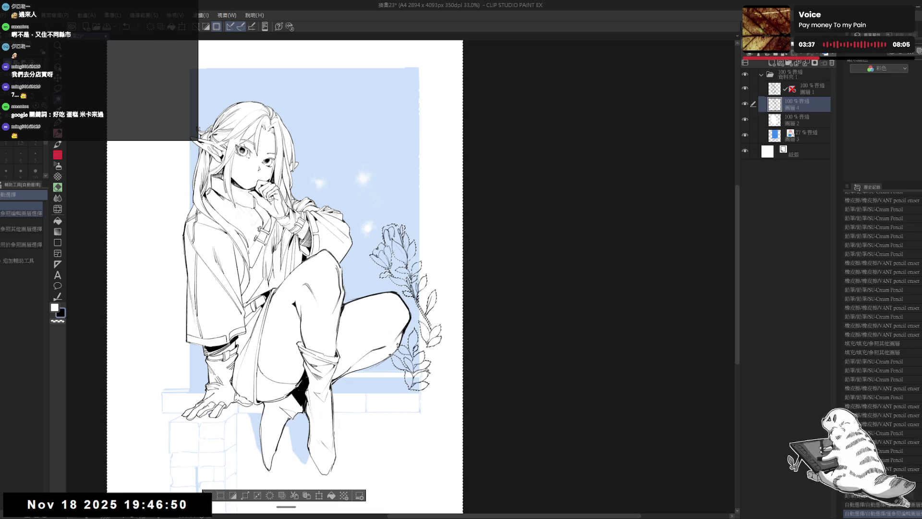
click(446, 388)
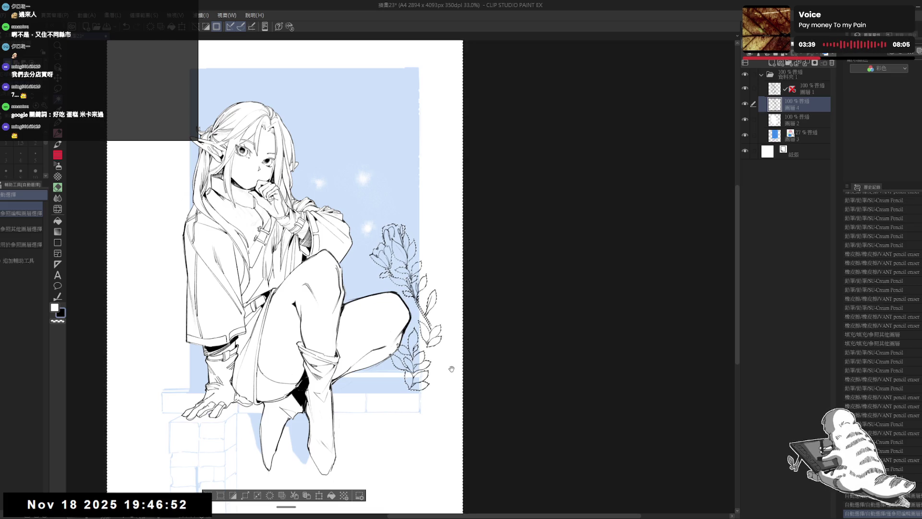
drag(446, 387, 435, 390)
key(r)
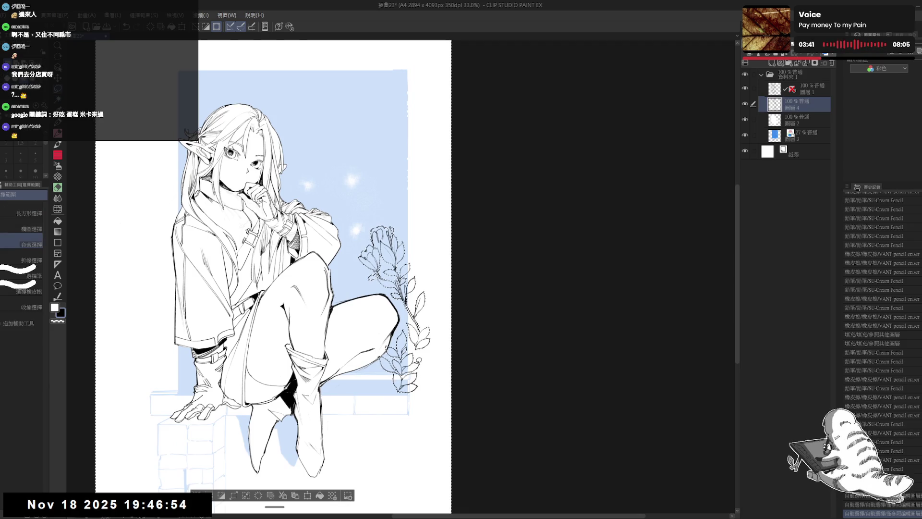
scroll(435, 390, up, 3)
drag(434, 391, 480, 336)
Step: Refine the flower selection around the stem with the freehand lasso
key(m)
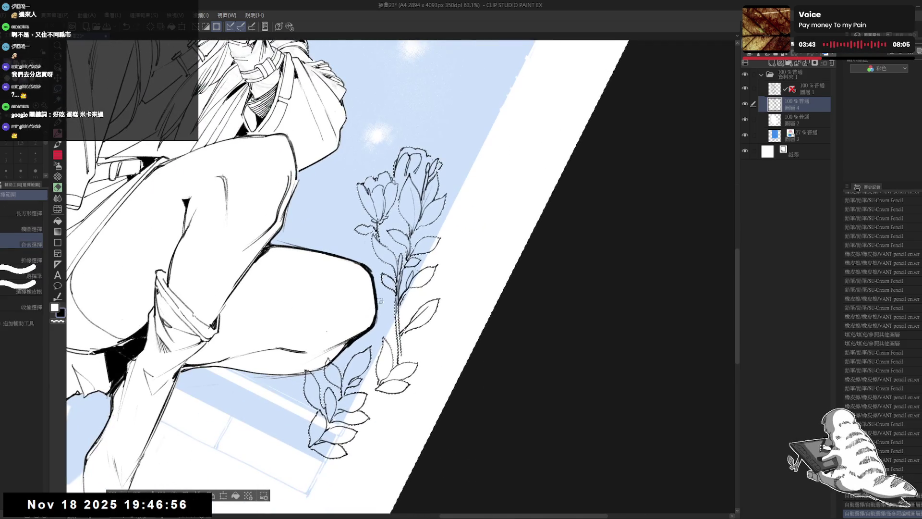
mouse_move(339, 323)
mouse_down()
mouse_move(320, 338)
mouse_move(337, 322)
mouse_up()
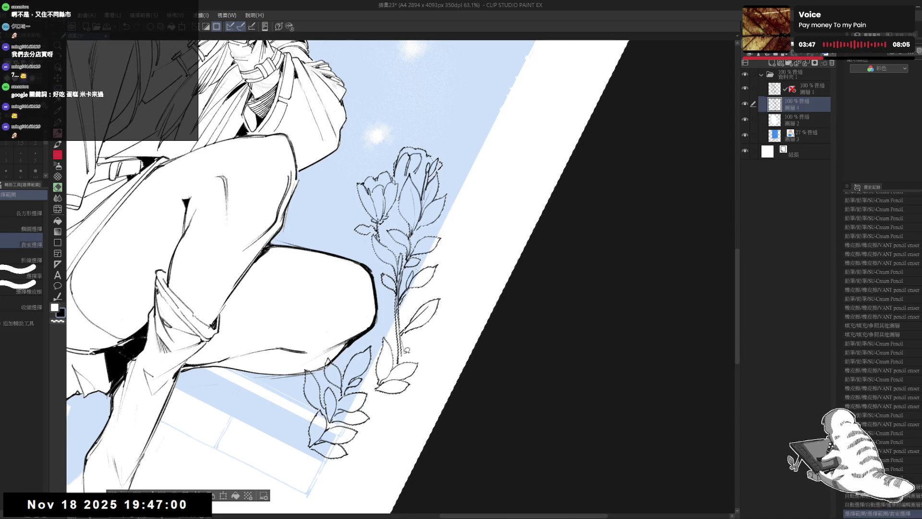
click(400, 319)
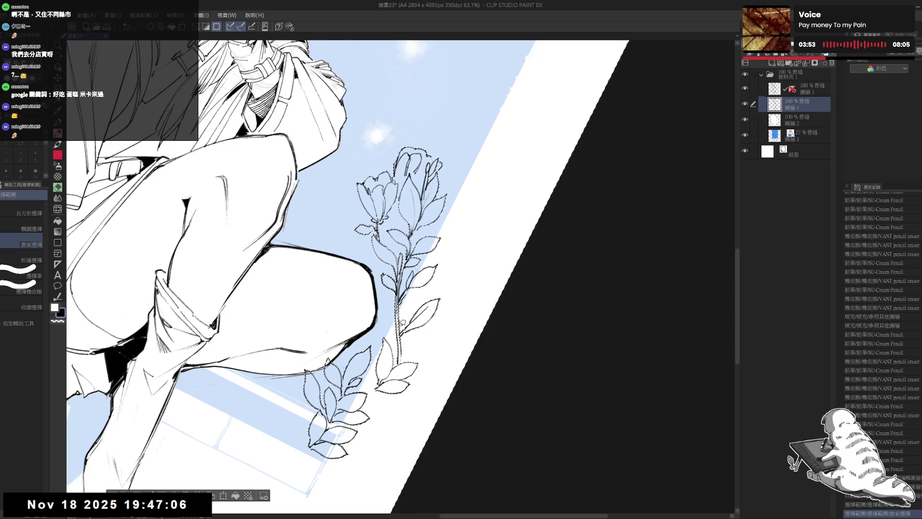
drag(399, 296, 406, 316)
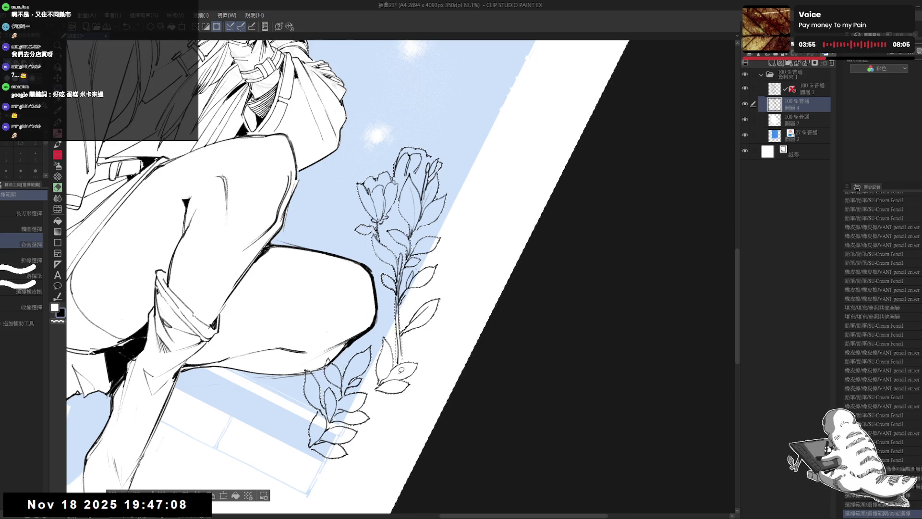
key(ctrl+at)
scroll(399, 354, down, 2)
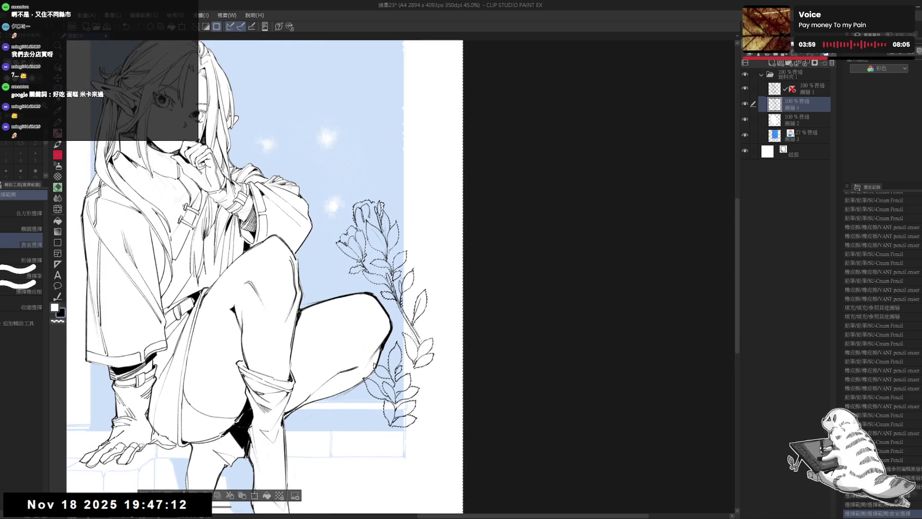
Step: Invert the selection, delete the blue on Layer 3 inside the flower, and deselect
click(167, 493)
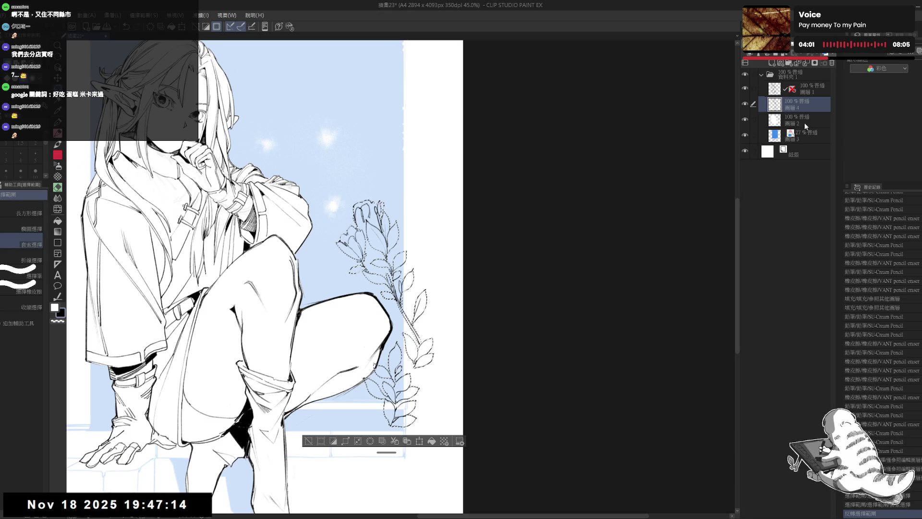
click(815, 137)
key(Delete)
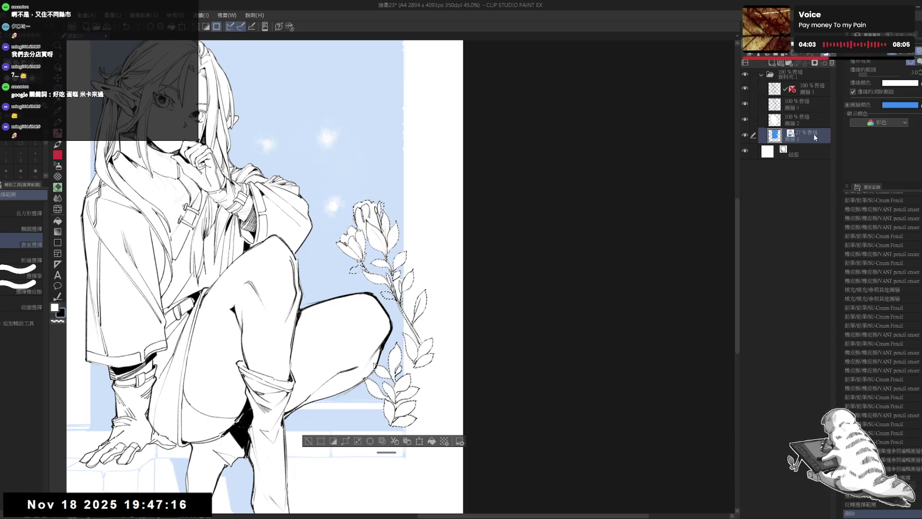
key(ctrl+d)
scroll(464, 223, down, 2)
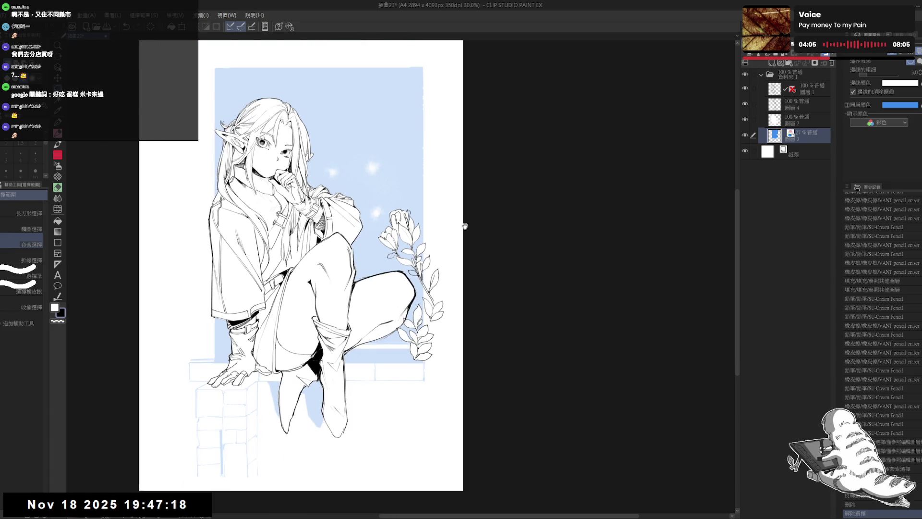
Step: Erase stray marks near the flower and along its stem with the pencil eraser
drag(465, 226, 456, 224)
scroll(412, 252, up, 2)
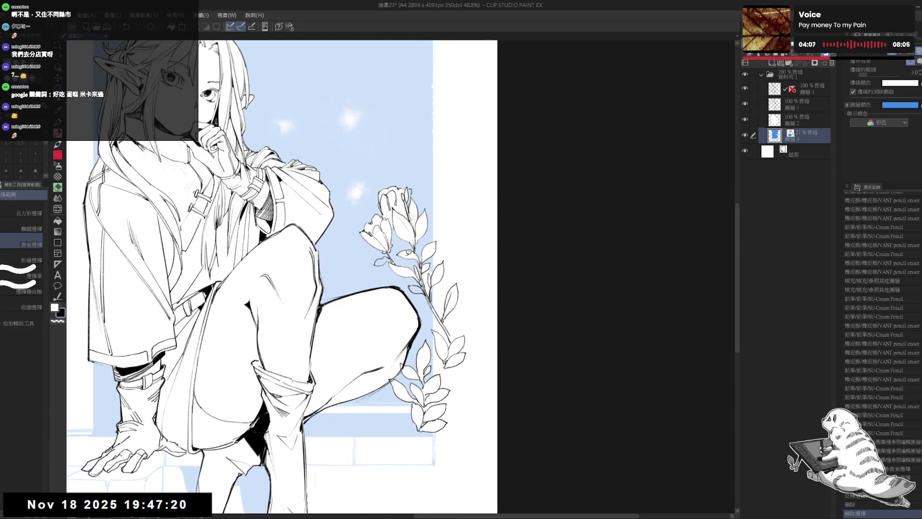
key(e)
key(minus)
key(minus)
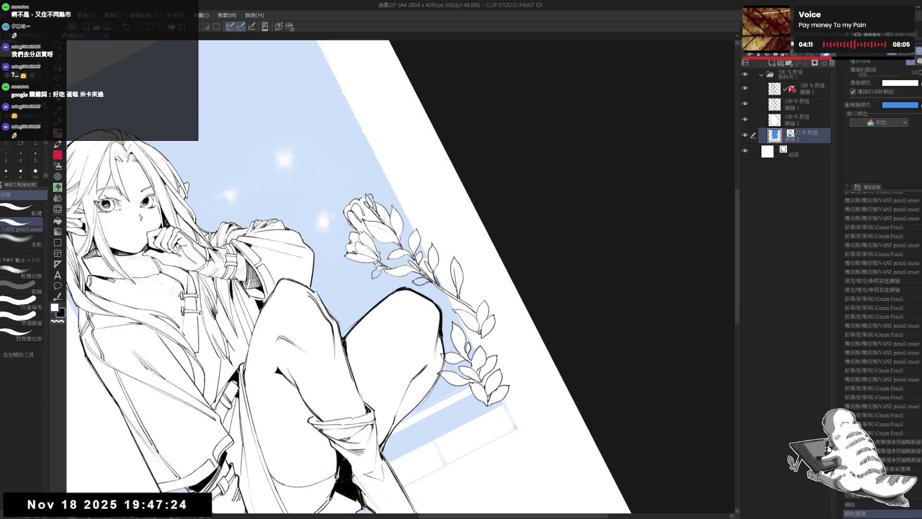
drag(385, 271, 379, 268)
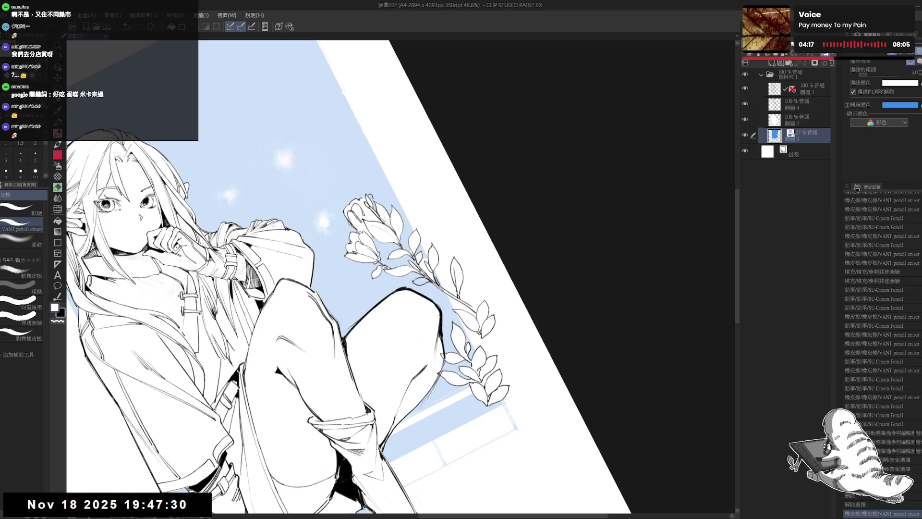
mouse_move(386, 267)
mouse_down()
mouse_move(413, 297)
mouse_move(400, 284)
mouse_up()
key(e)
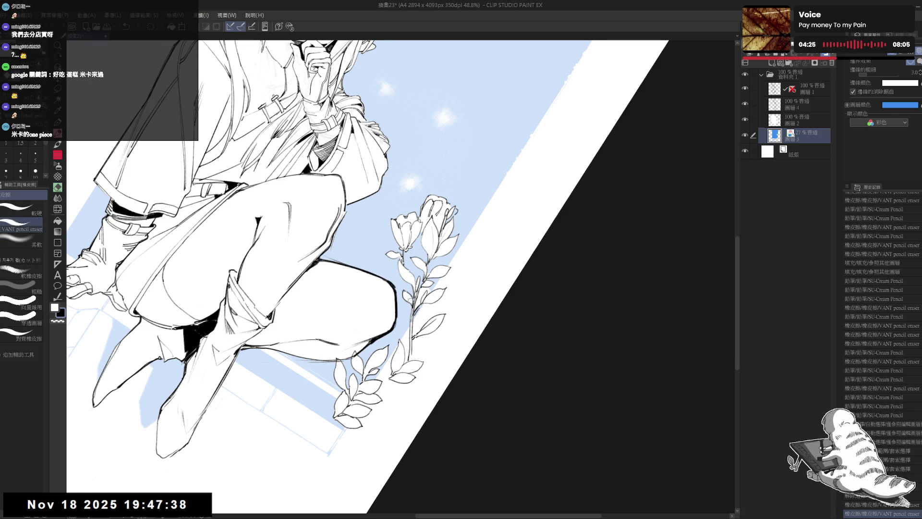
drag(409, 296, 426, 307)
Step: Add a short ink stroke by the stem and touch up beside it in transparent colour
key(ctrl+at)
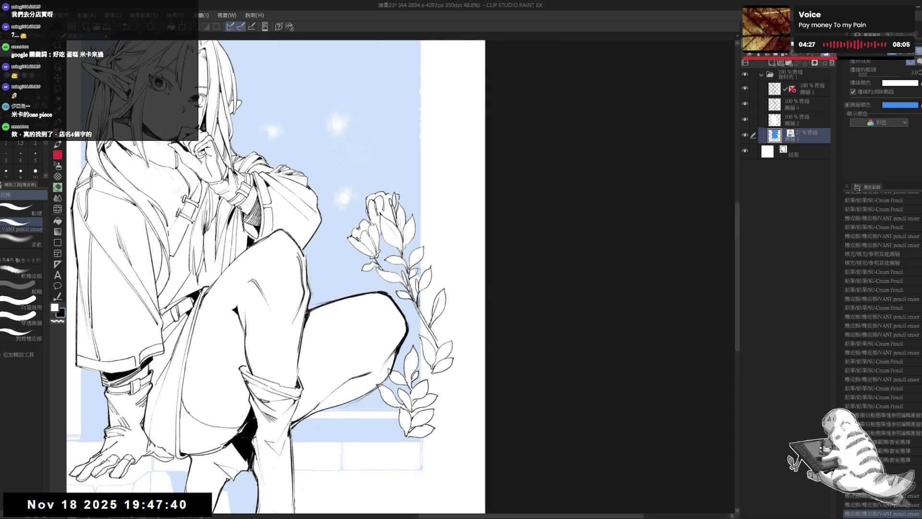
key(p)
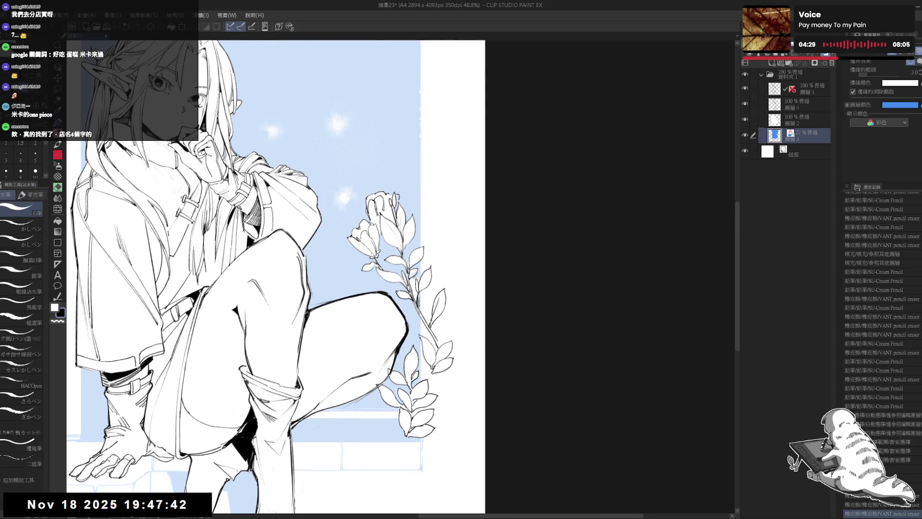
drag(412, 274, 414, 283)
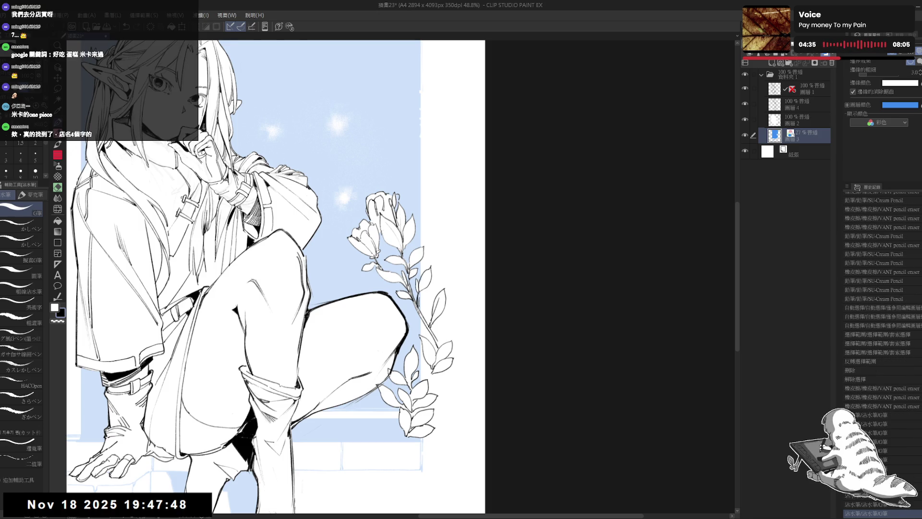
key(c)
drag(386, 240, 399, 290)
key(ctrl+z)
key(ctrl+z)
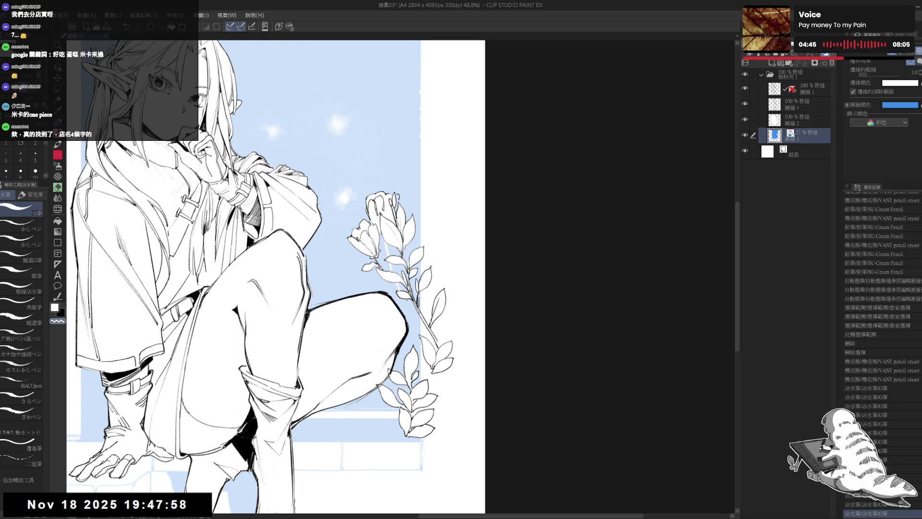
drag(388, 252, 395, 269)
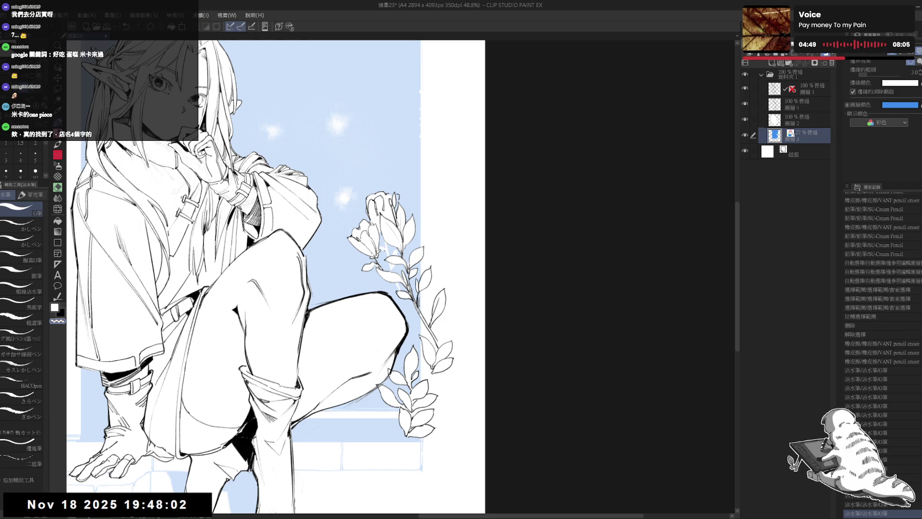
scroll(389, 235, down, 3)
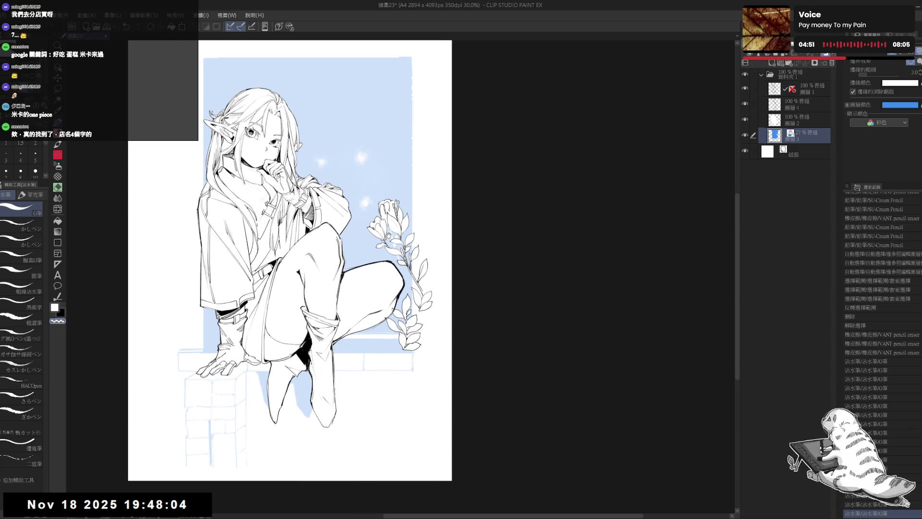
scroll(377, 234, left, 2)
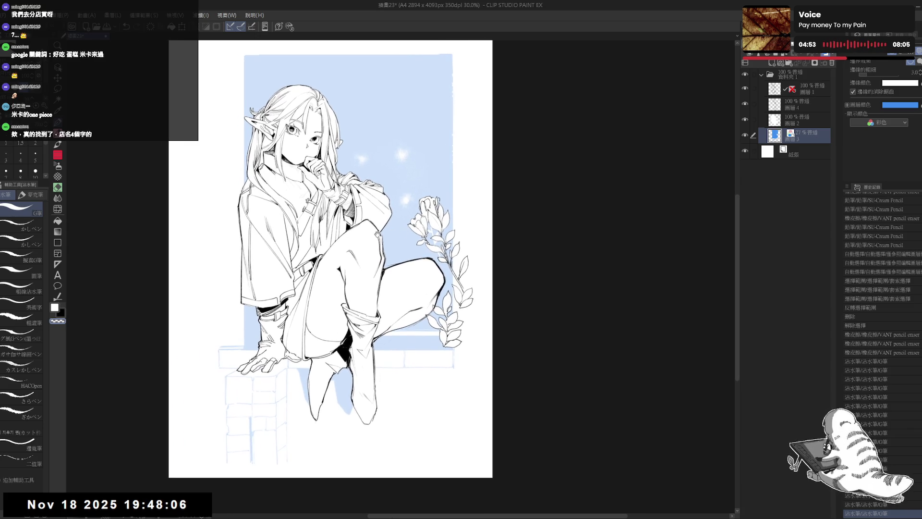
scroll(444, 178, up, 2)
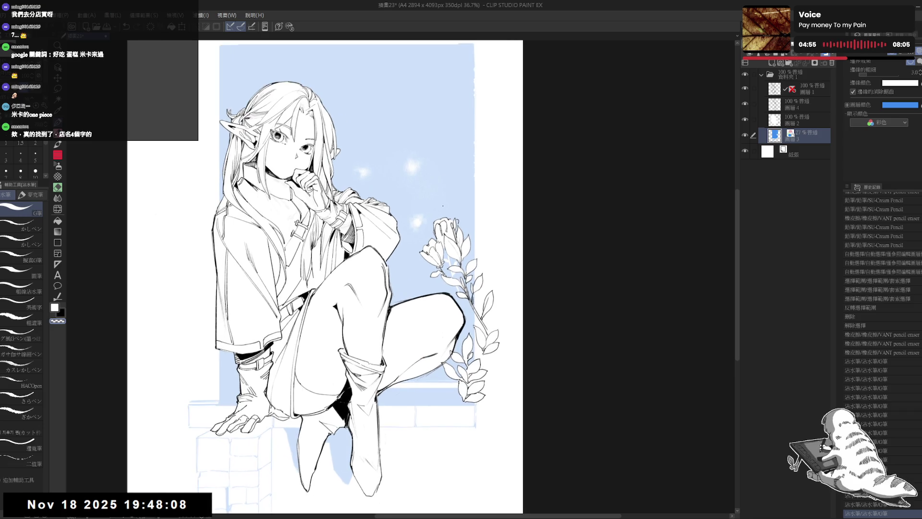
click(744, 103)
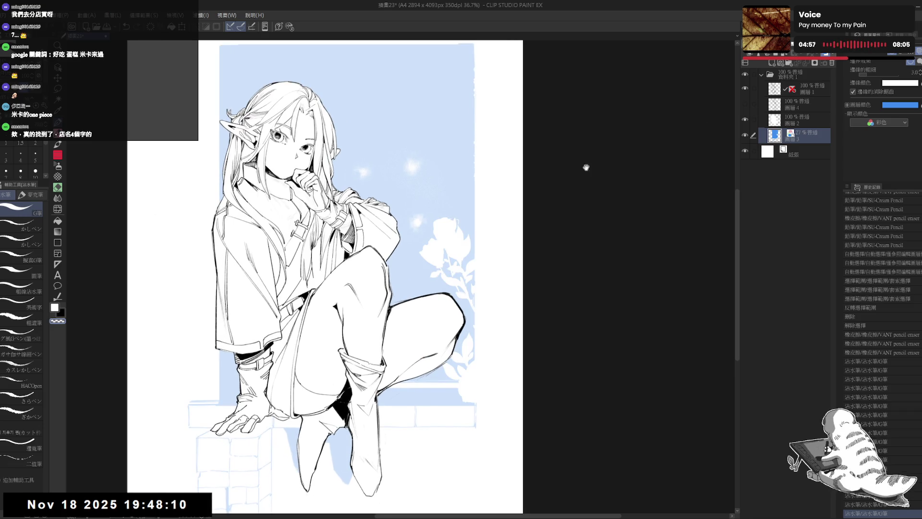
scroll(440, 219, up, 2)
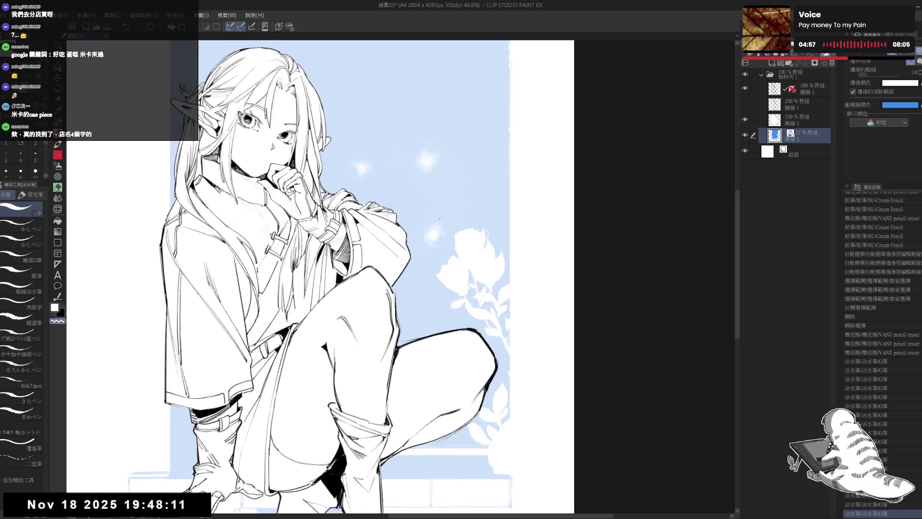
click(744, 104)
mouse_move(488, 321)
mouse_down()
mouse_move(423, 284)
mouse_move(434, 248)
mouse_up()
key(e)
key(minus)
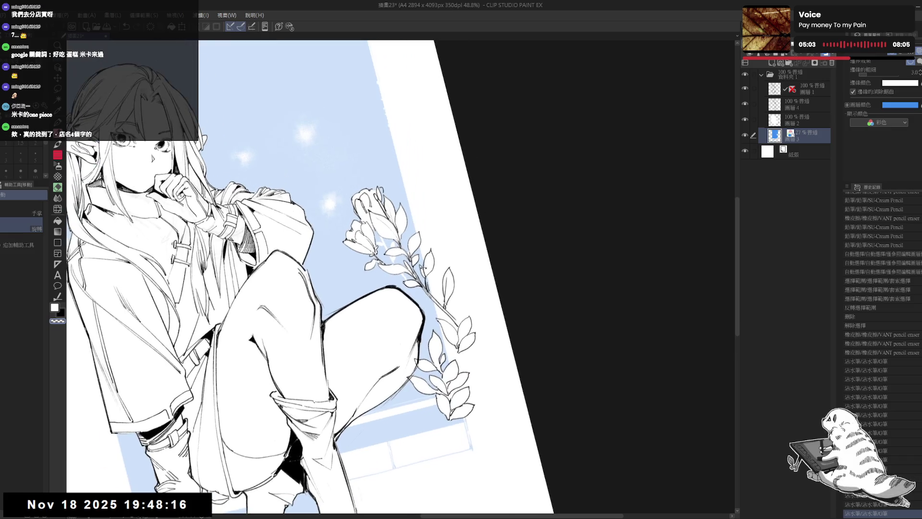
mouse_move(426, 264)
mouse_down()
mouse_move(426, 297)
mouse_move(365, 312)
mouse_up()
key(p)
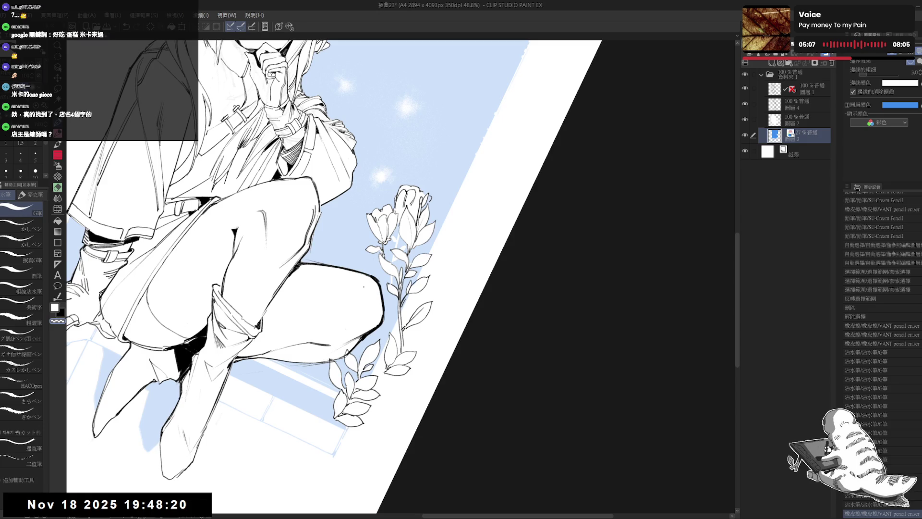
key(r)
mouse_move(401, 334)
mouse_down()
mouse_move(363, 387)
mouse_move(356, 250)
mouse_up()
key(m)
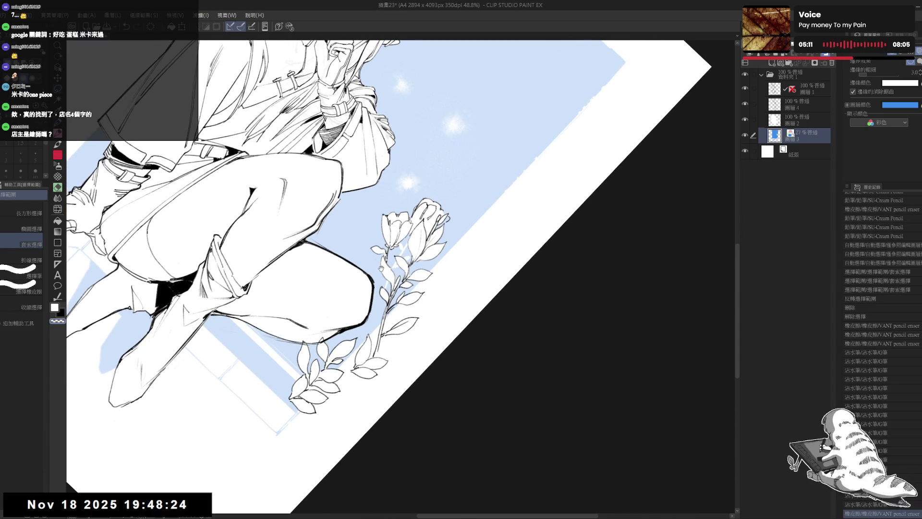
drag(388, 274, 369, 377)
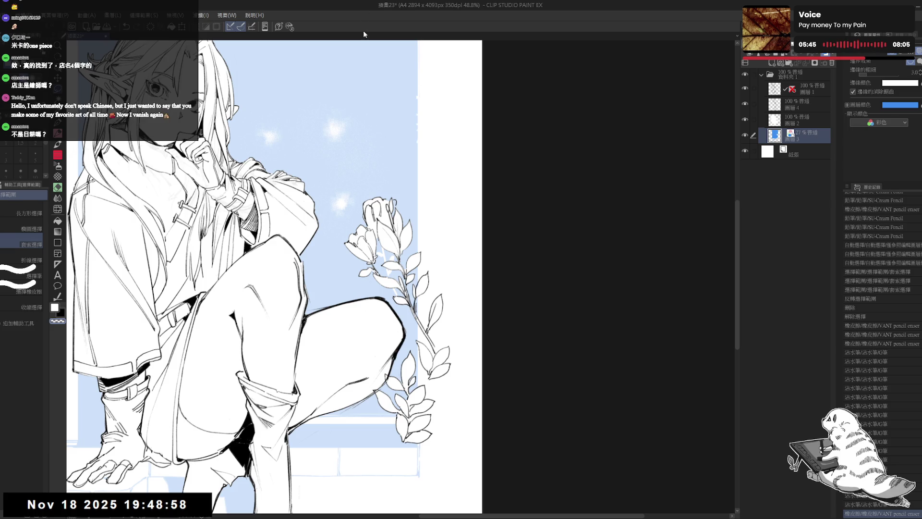
drag(233, 192, 247, 213)
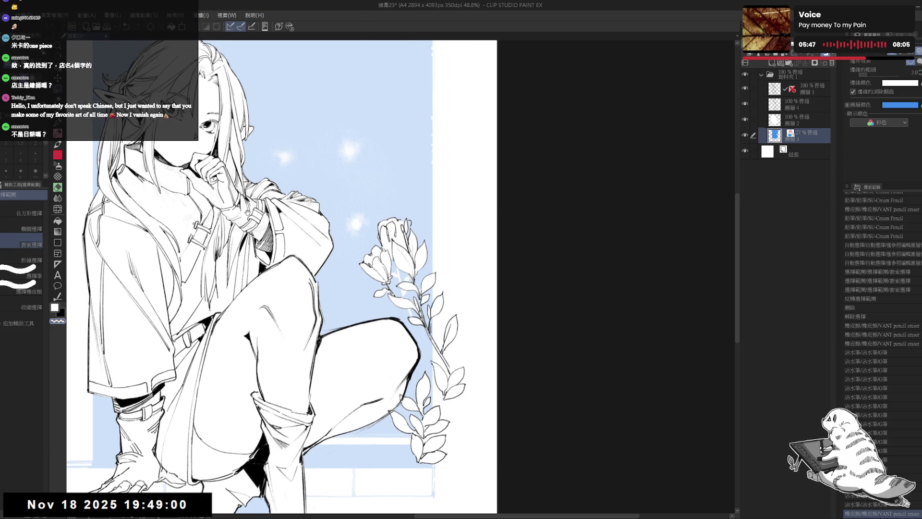
scroll(247, 213, down, 1)
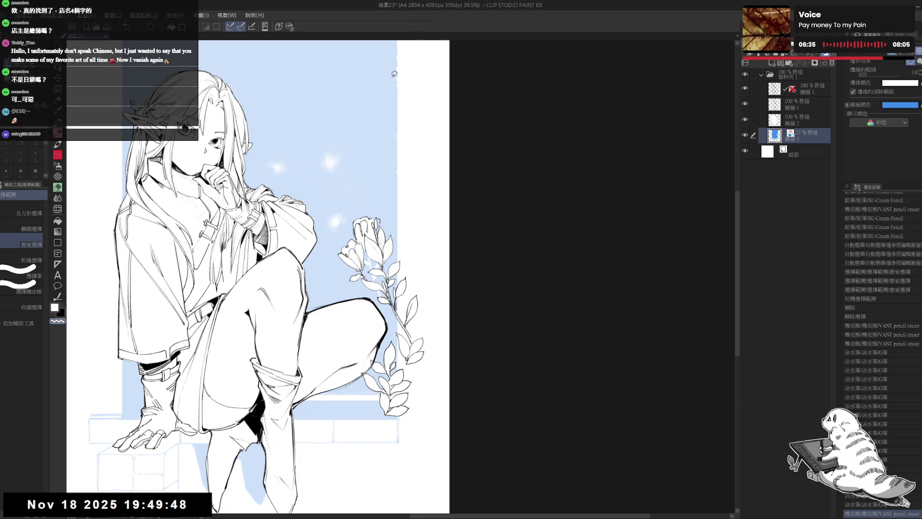
Step: Lasso the flower bud and fill it with white
mouse_move(336, 288)
mouse_down()
mouse_move(291, 273)
mouse_move(269, 312)
mouse_up()
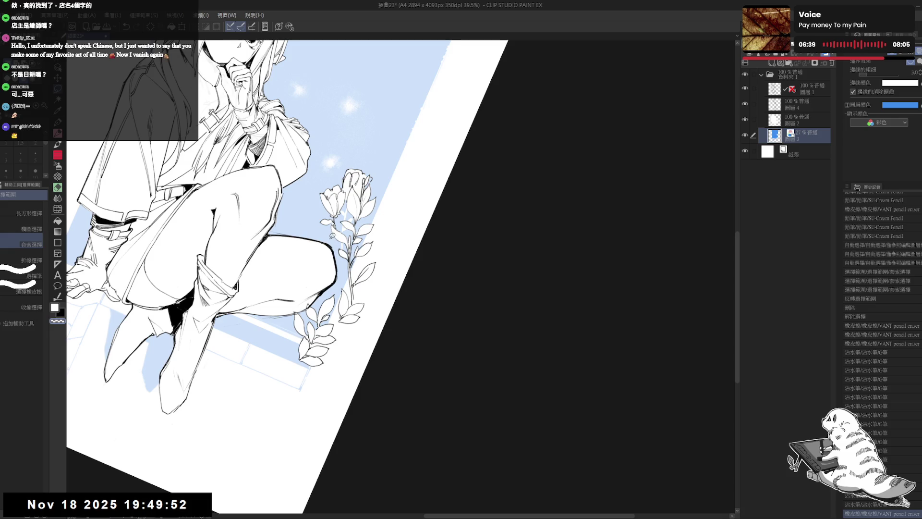
mouse_move(332, 235)
mouse_down()
mouse_move(345, 245)
mouse_move(335, 242)
mouse_up()
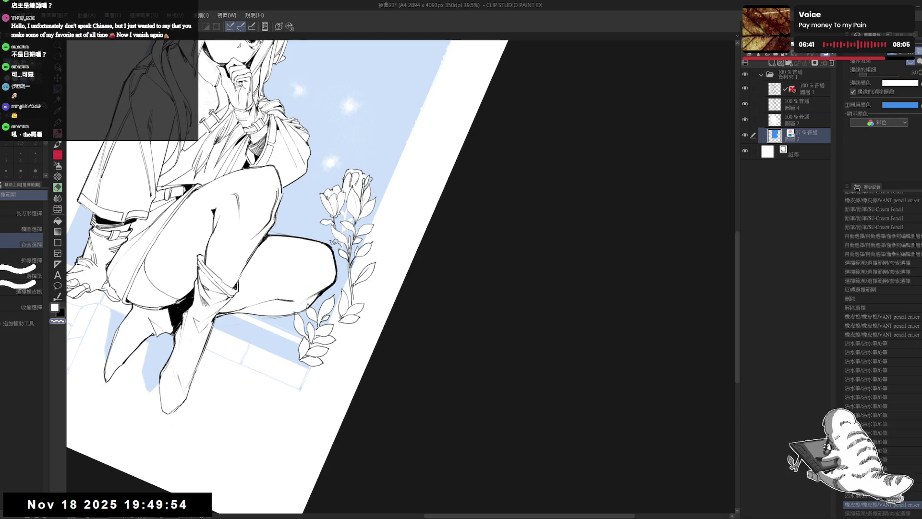
key(alt+BackSpace)
key(ctrl+d)
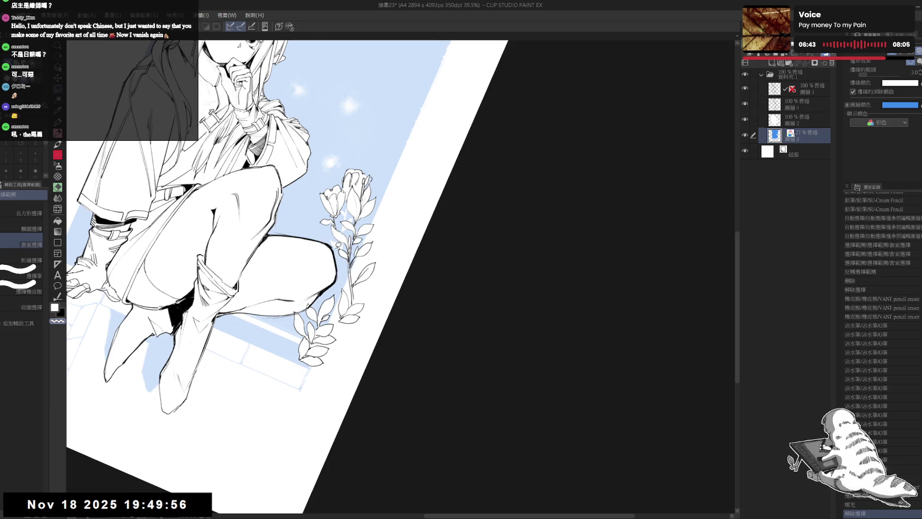
Step: Straighten and zoom out to the whole page, then hide Layer 4's flower line art
key(ctrl+at)
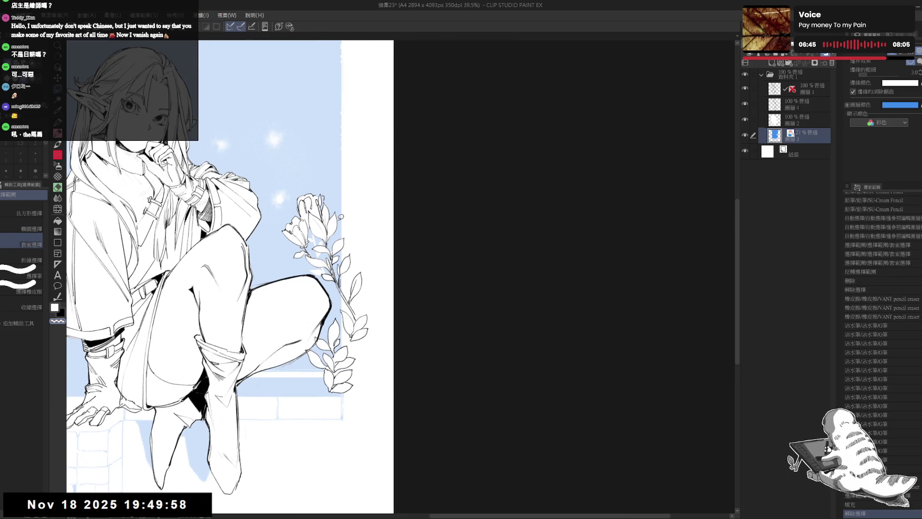
key(ctrl+minus)
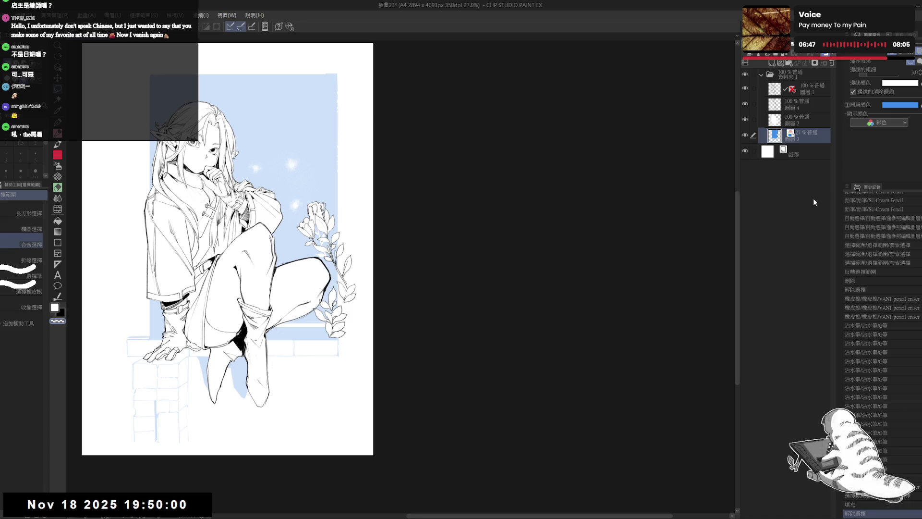
click(745, 102)
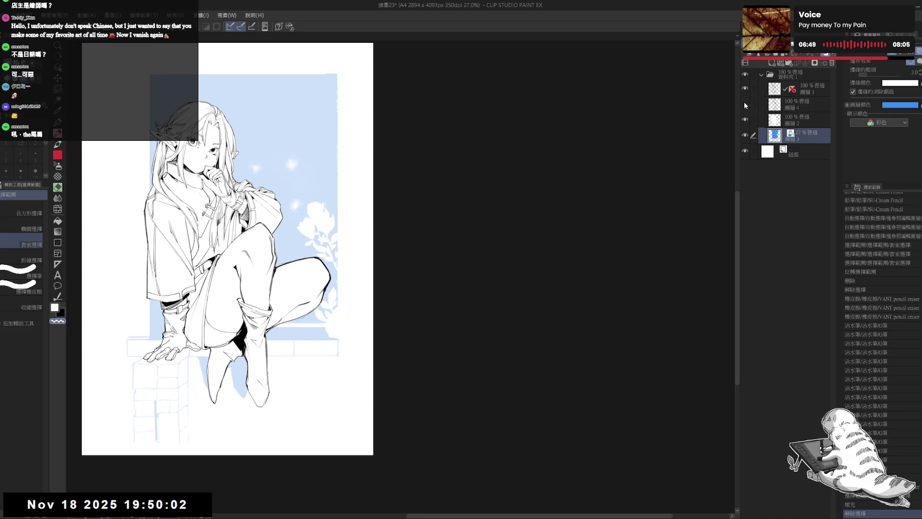
Step: Turn off Layer 3's layer colour for a solid black window, show Layer 4 again, and select the top layer
drag(425, 221, 511, 255)
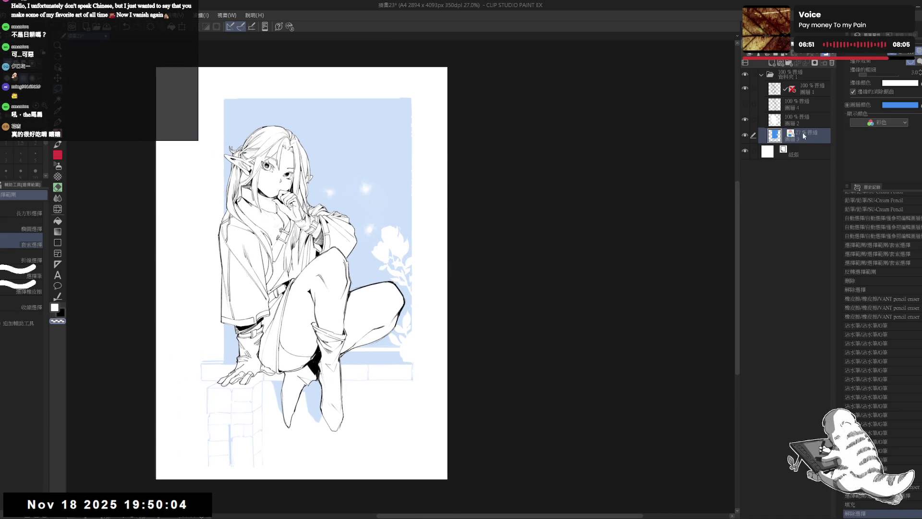
click(790, 133)
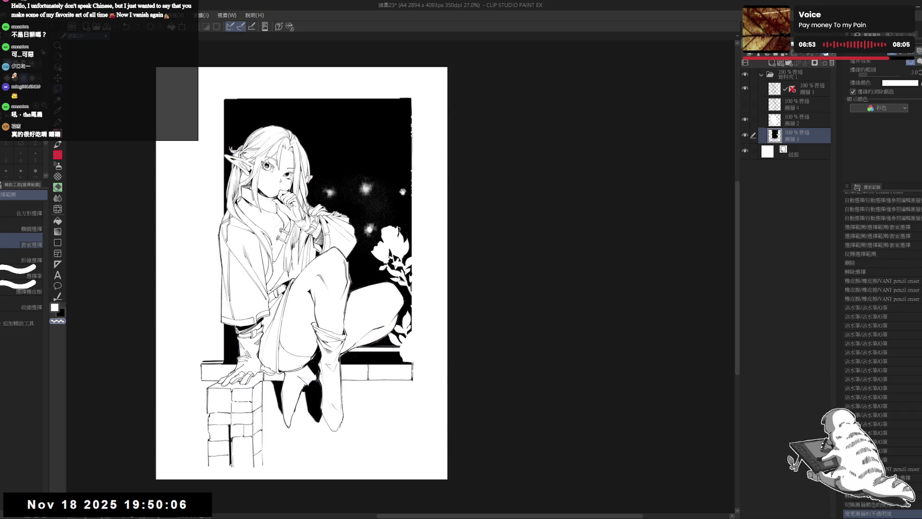
scroll(402, 192, up, 4)
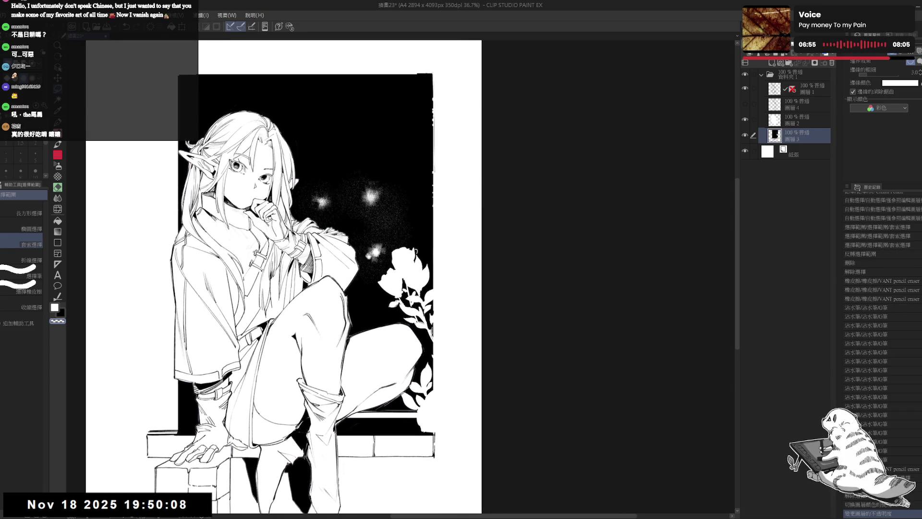
click(745, 103)
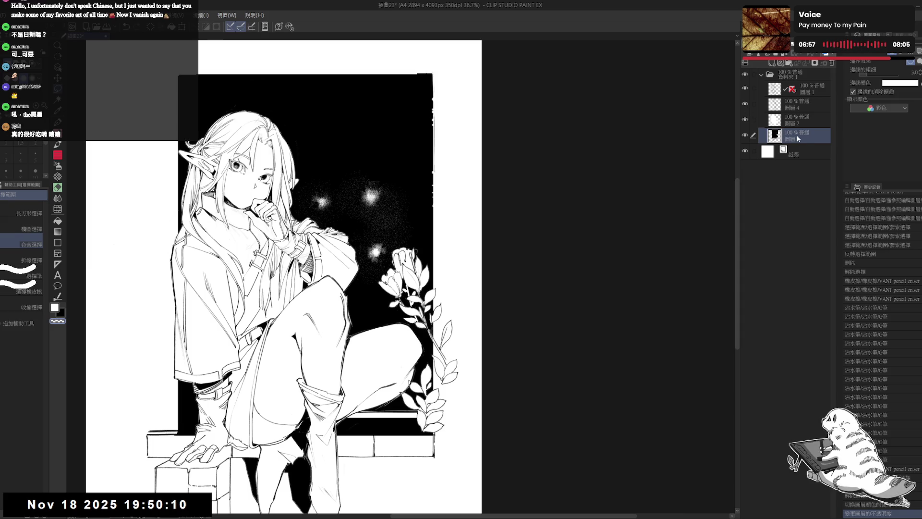
scroll(416, 220, down, 3)
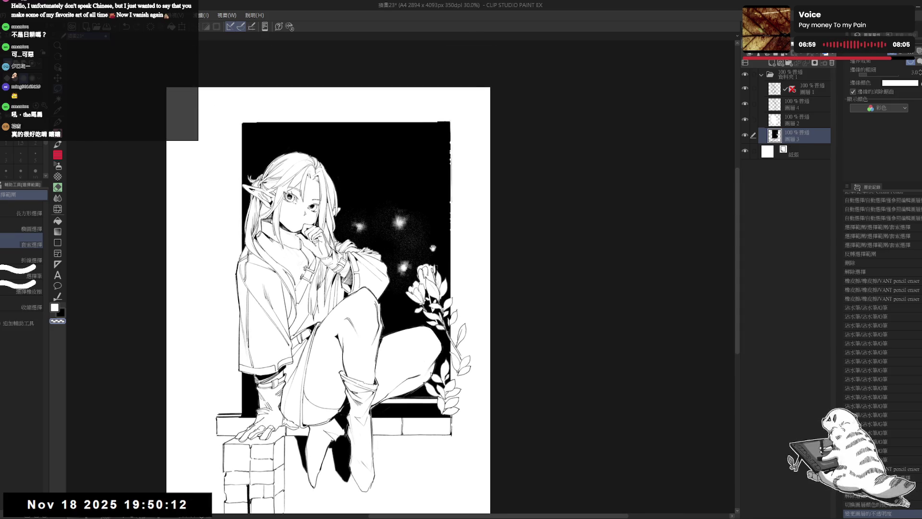
scroll(418, 259, down, 3)
scroll(418, 259, right, 4)
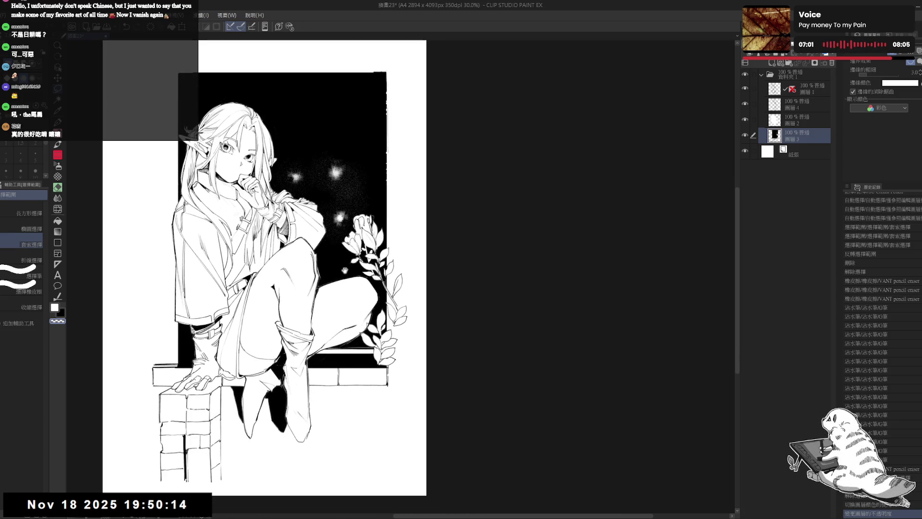
scroll(345, 270, up, 1)
click(813, 89)
Step: Erase a small stray mark on Layer 1, then make the black background layer active
key(e)
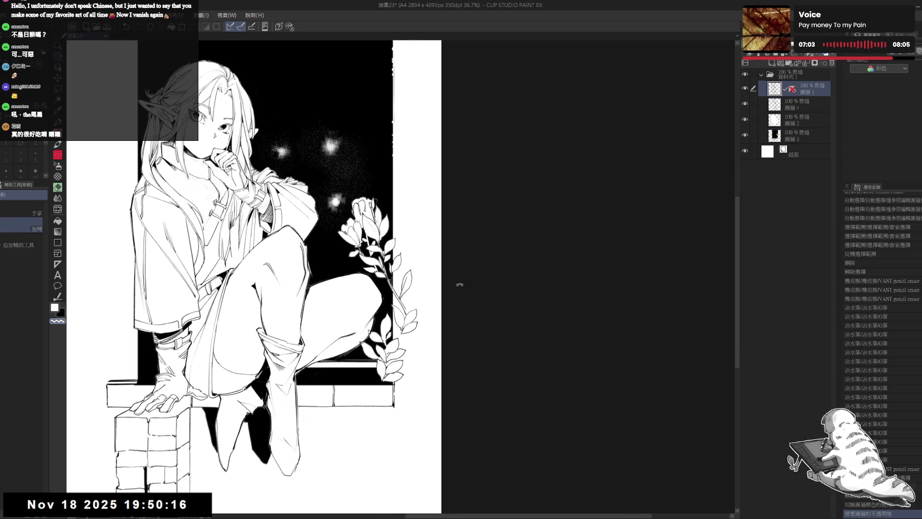
key(asciicircum)
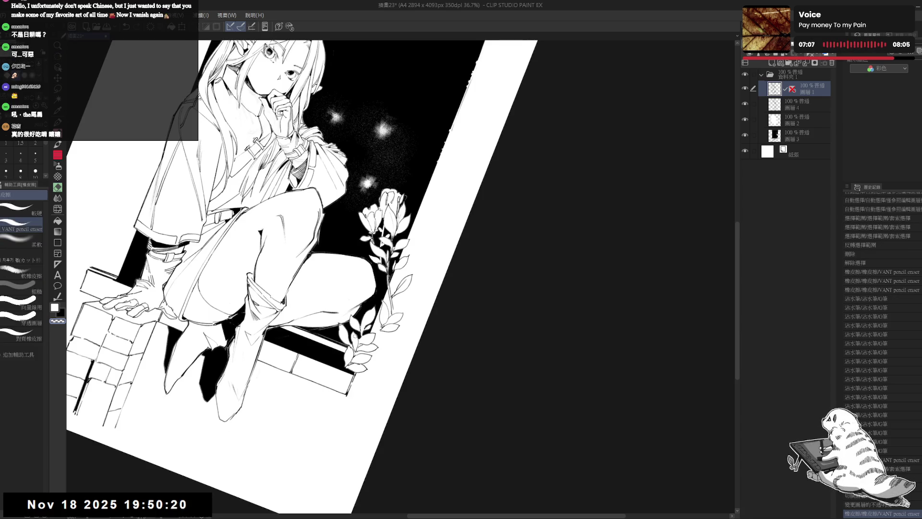
key(m)
key(ctrl+0)
key(e)
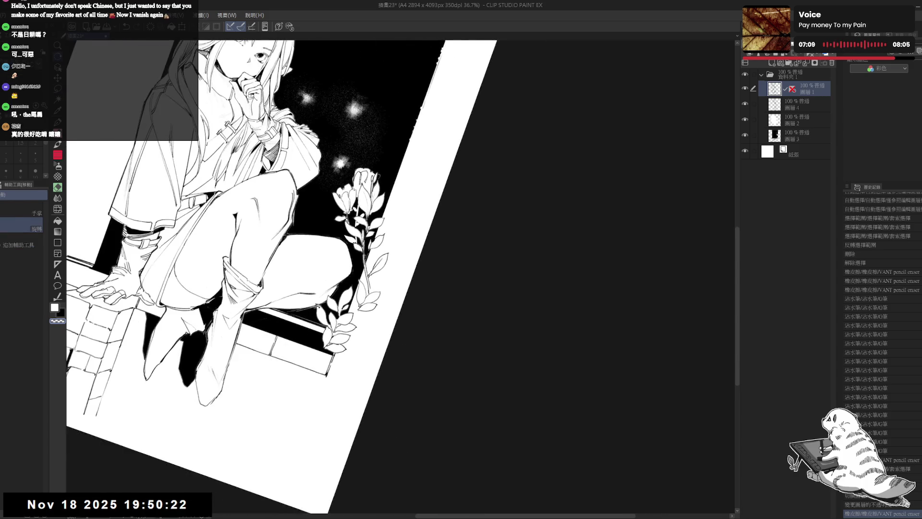
click(317, 303)
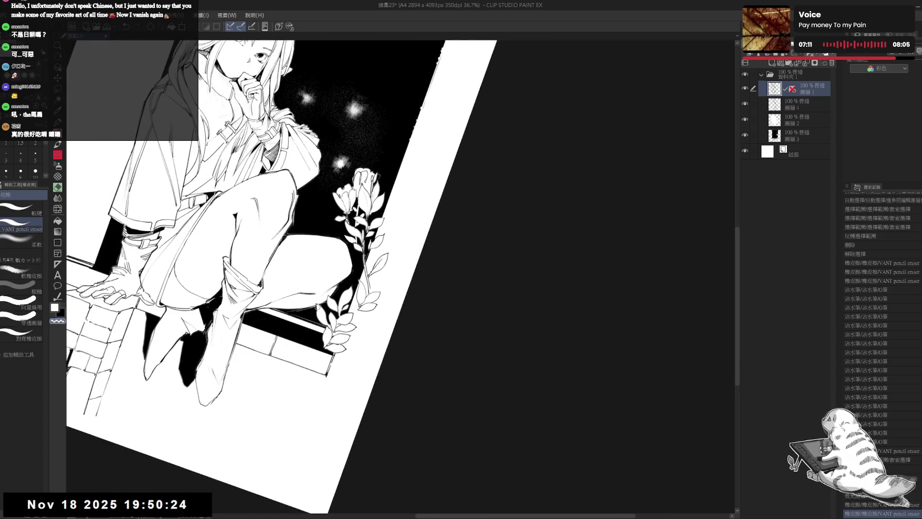
key(ctrl+0)
drag(249, 279, 257, 296)
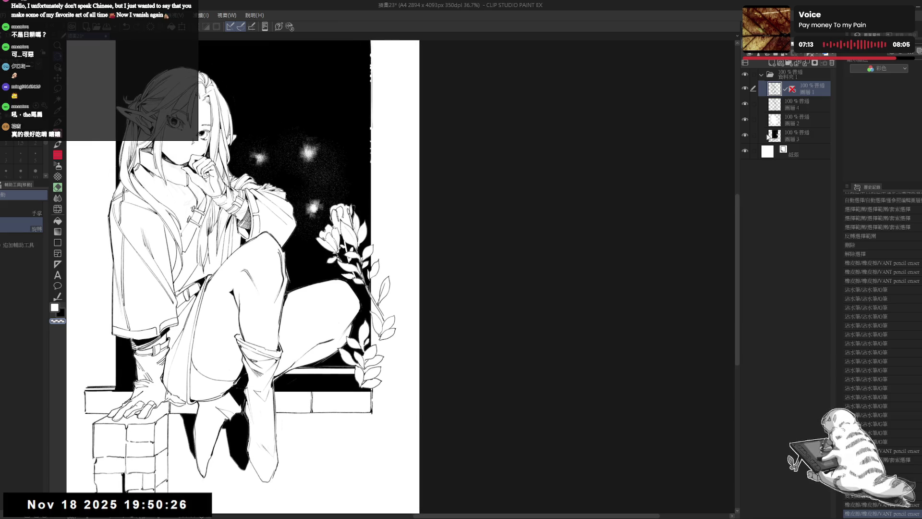
click(790, 137)
key(e)
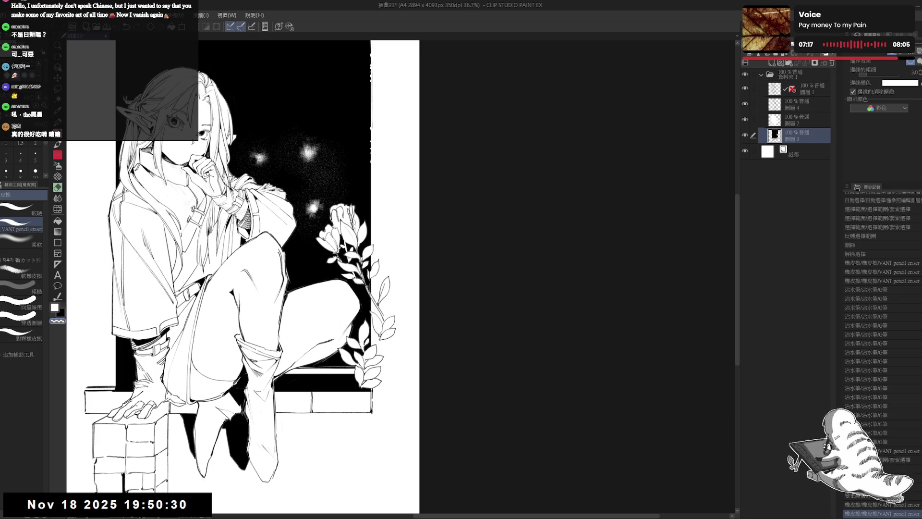
Step: Erase small bits near the flower tip and recentre the zoomed-out page
drag(352, 214, 353, 226)
click(353, 216)
key(h)
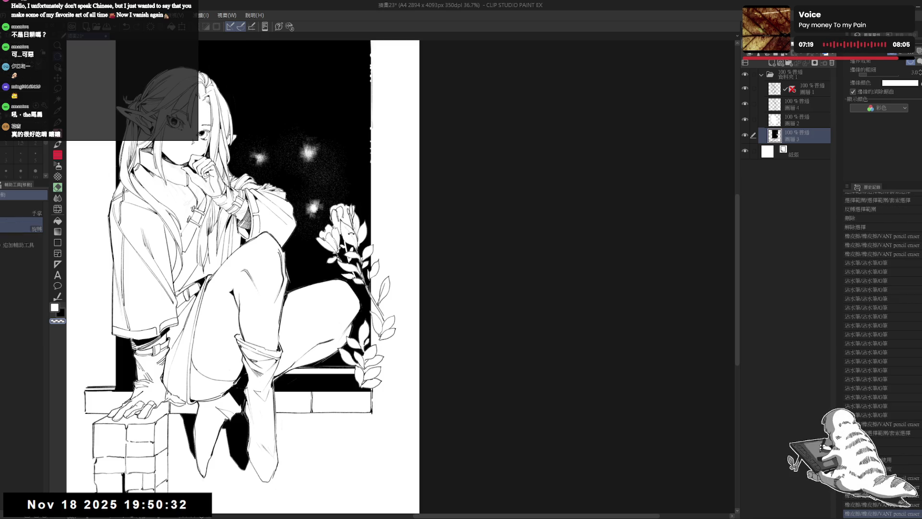
scroll(351, 215, down, 2)
scroll(348, 232, down, 2)
mouse_move(325, 226)
mouse_down()
mouse_move(343, 250)
mouse_move(295, 251)
mouse_up()
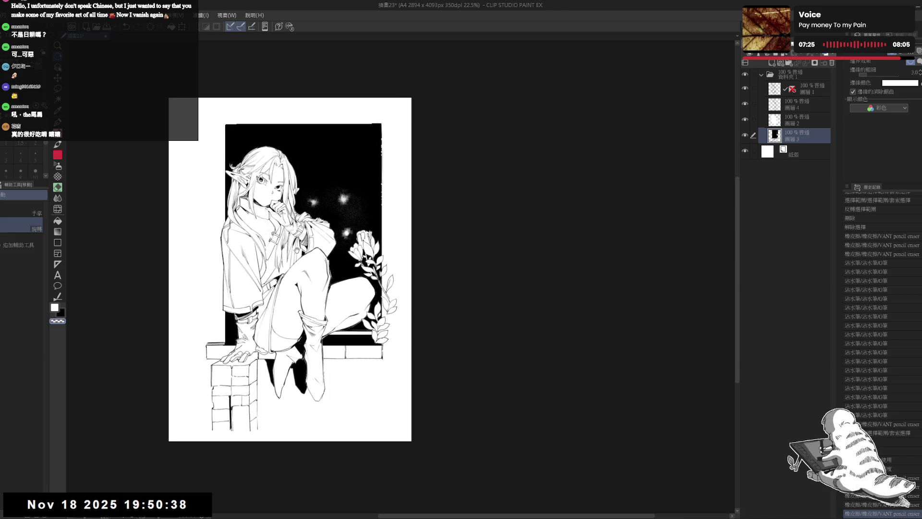
scroll(289, 263, up, 2)
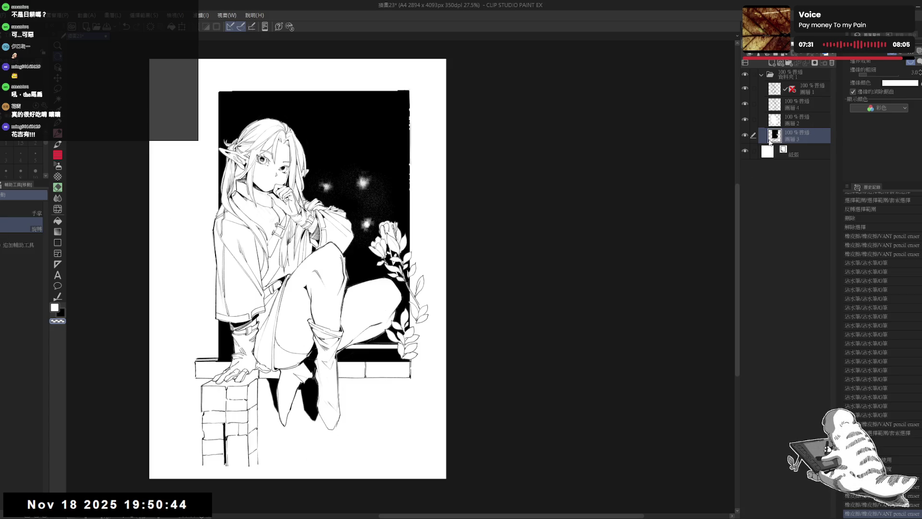
drag(212, 272, 213, 267)
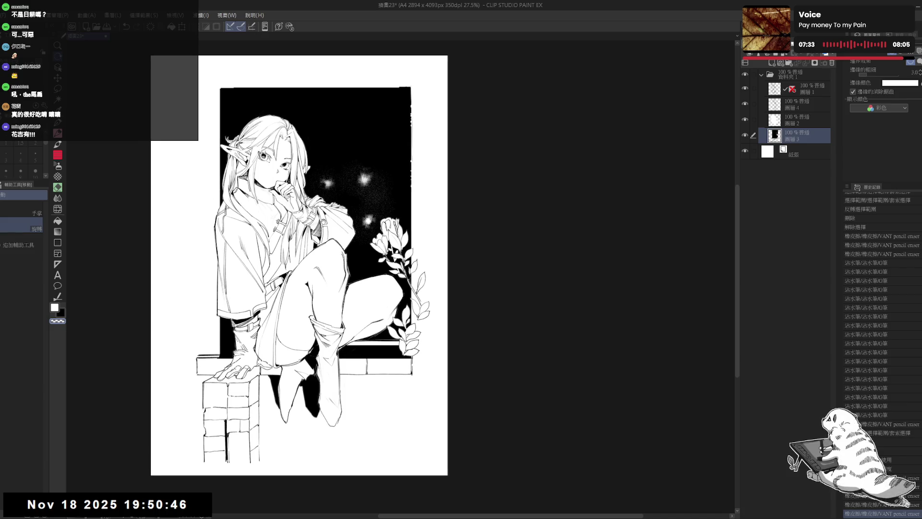
drag(262, 192, 257, 198)
drag(284, 294, 305, 274)
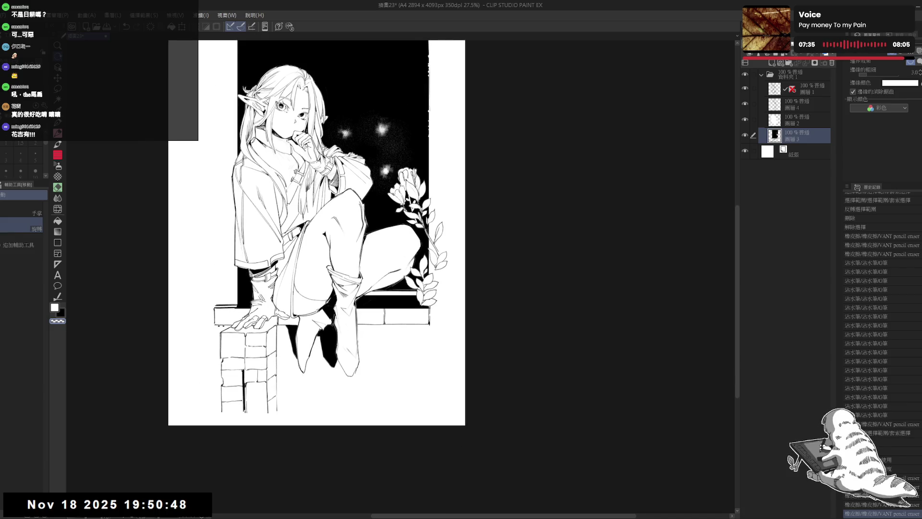
Step: Undo an accidental pen stroke and switch the colour from transparent back to the pencil brushes
key(p)
click(222, 328)
key(ctrl+z)
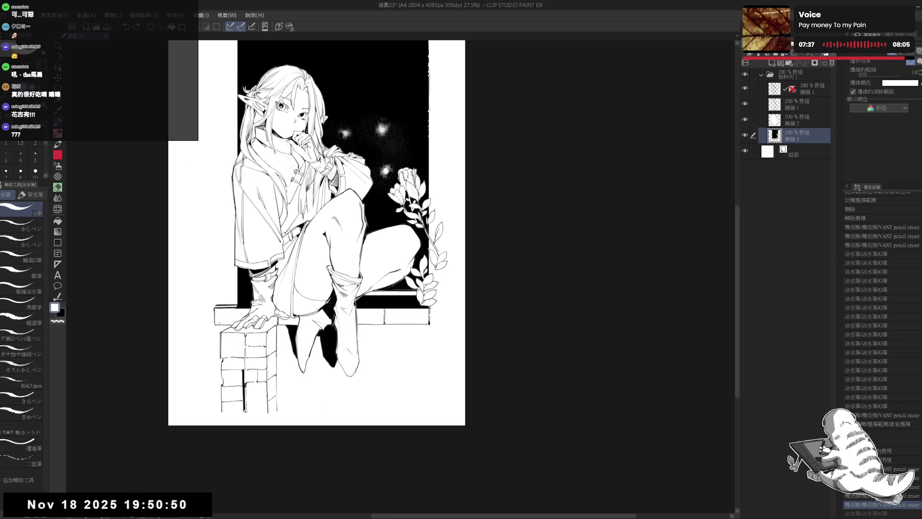
key(c)
key(p)
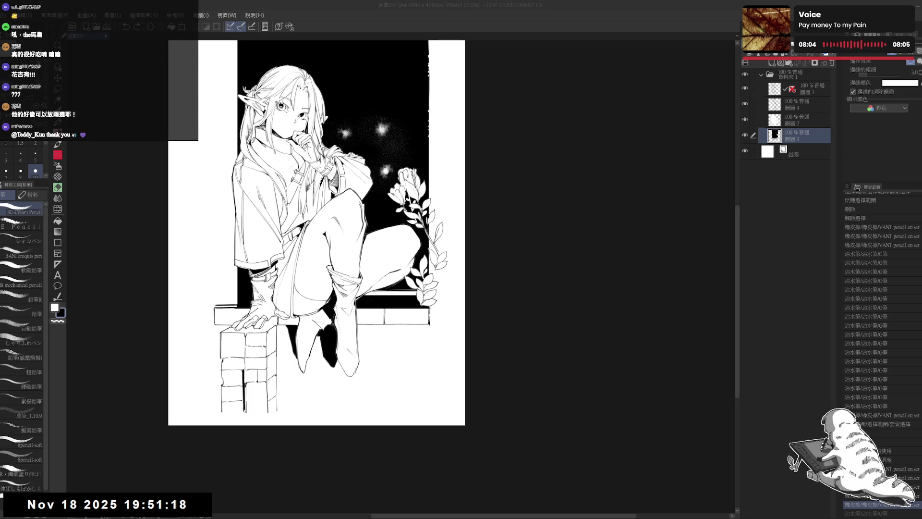
scroll(315, 233, down, 2)
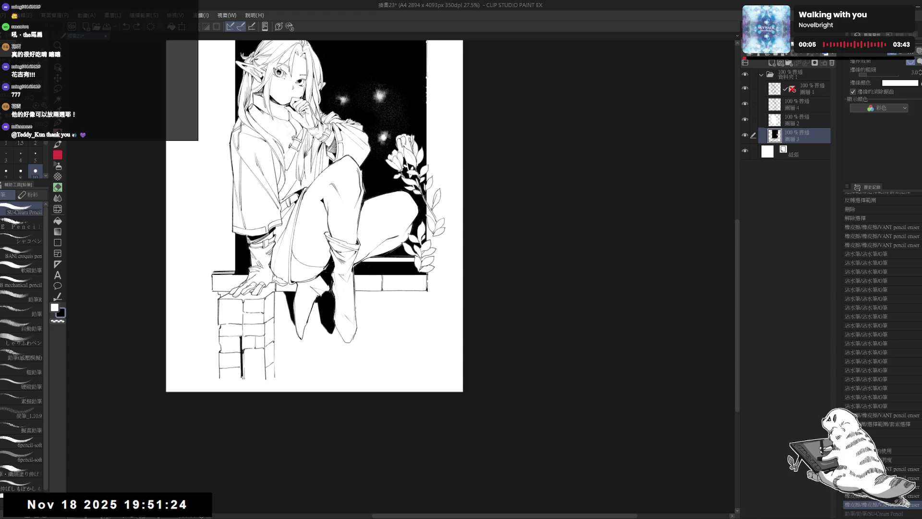
Step: Try fills on the background and brick ledge corner, toggle layer 2 to check, then undo them
key(g)
click(266, 339)
drag(241, 310, 246, 306)
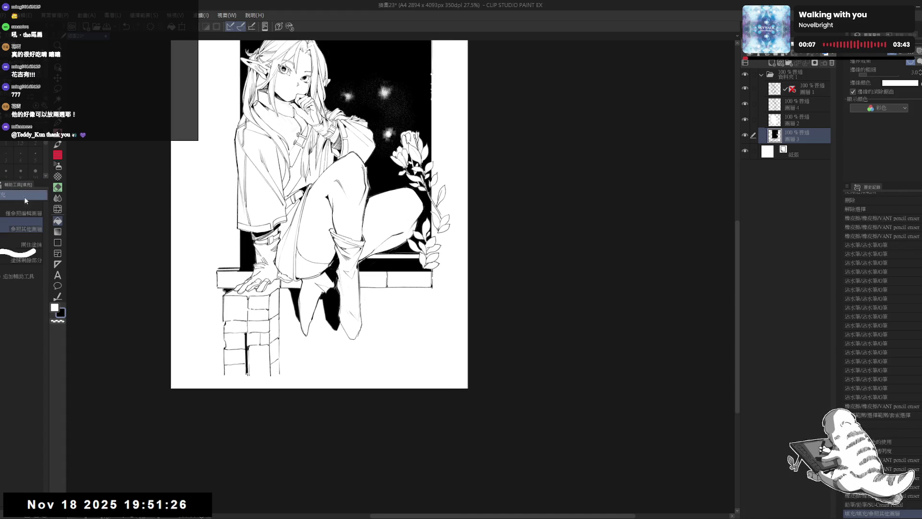
scroll(218, 281, up, 2)
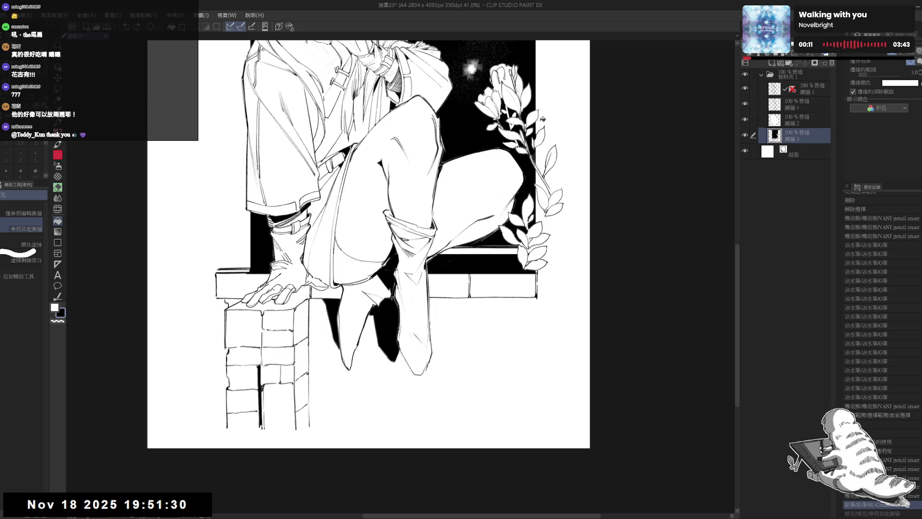
click(744, 119)
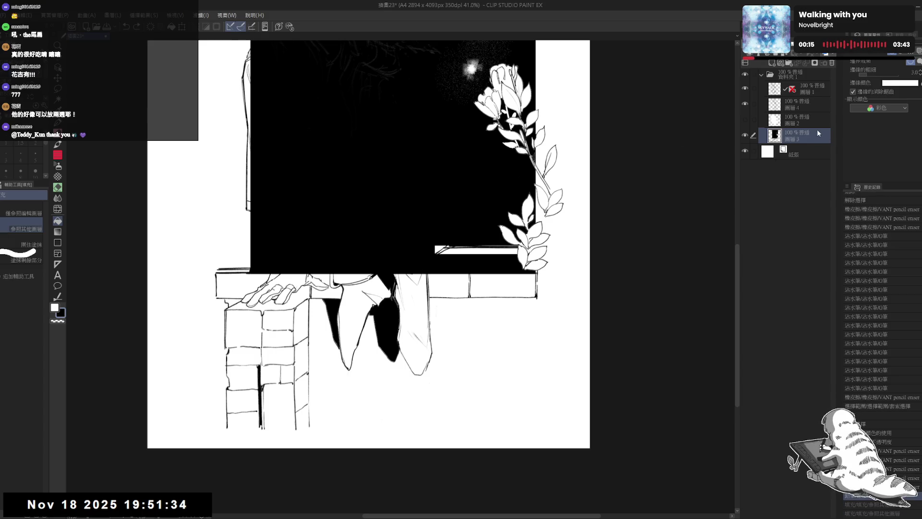
click(745, 119)
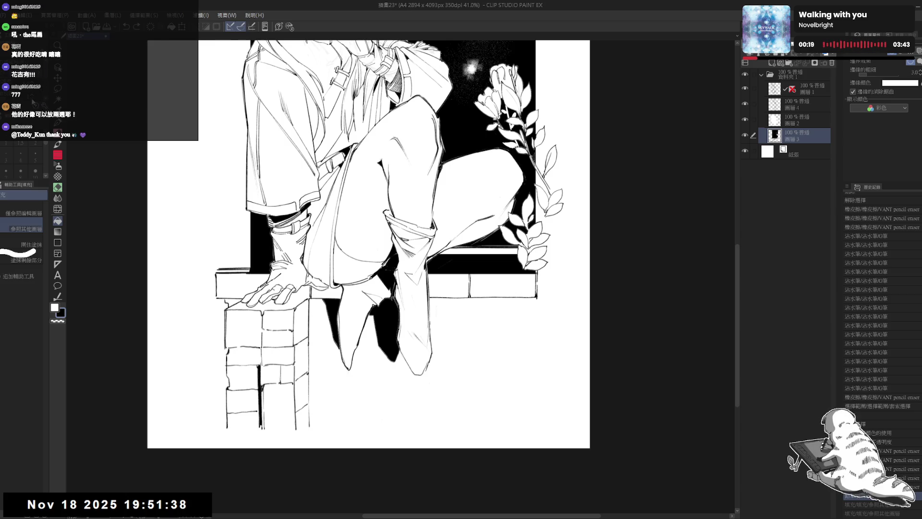
click(232, 301)
key(ctrl+z)
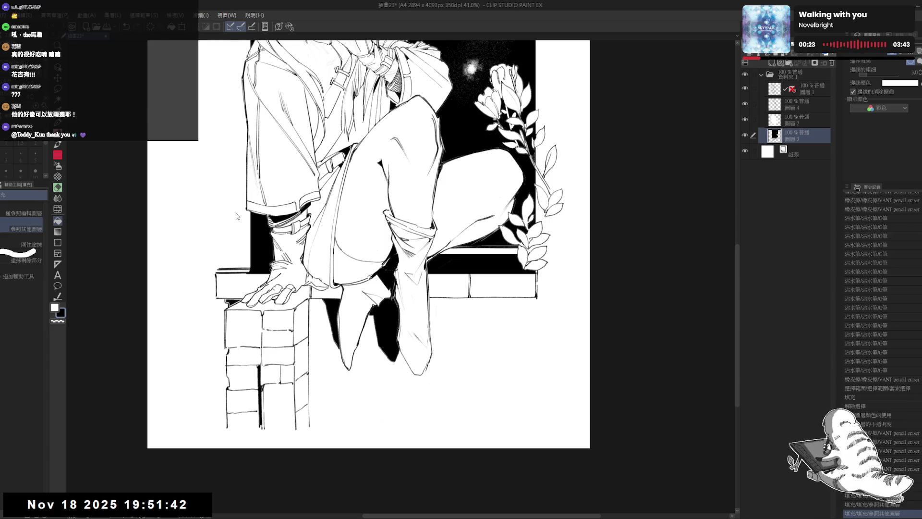
key(ctrl+z)
key(ctrl+z)
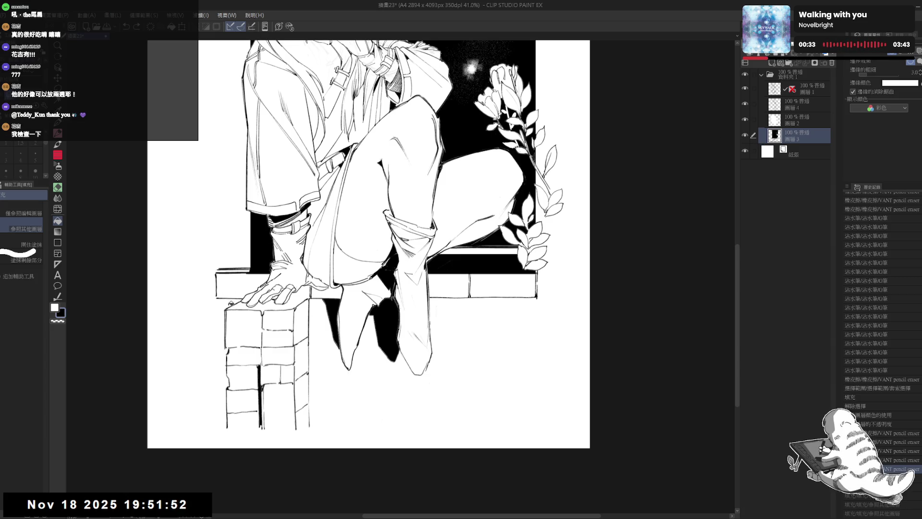
Step: Turn off the fill's Border effect and refill the ledge corner referencing other layers
key(p)
key(g)
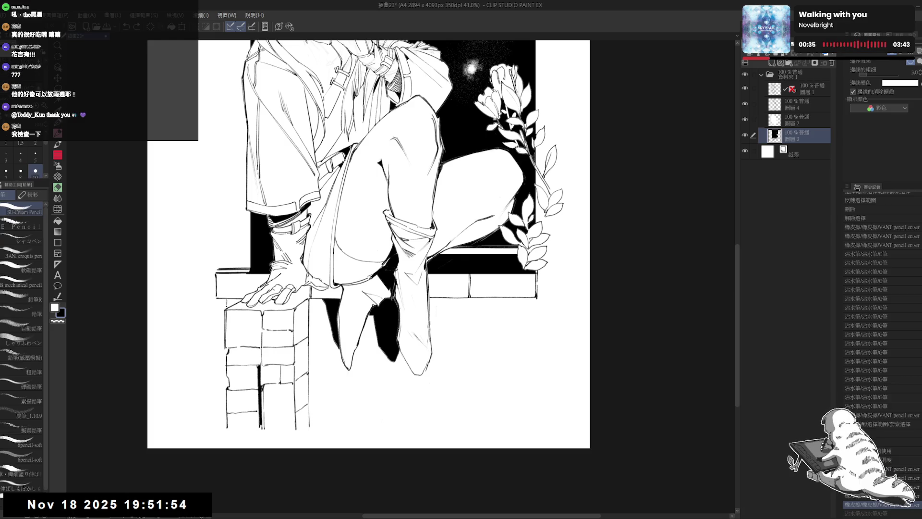
click(233, 304)
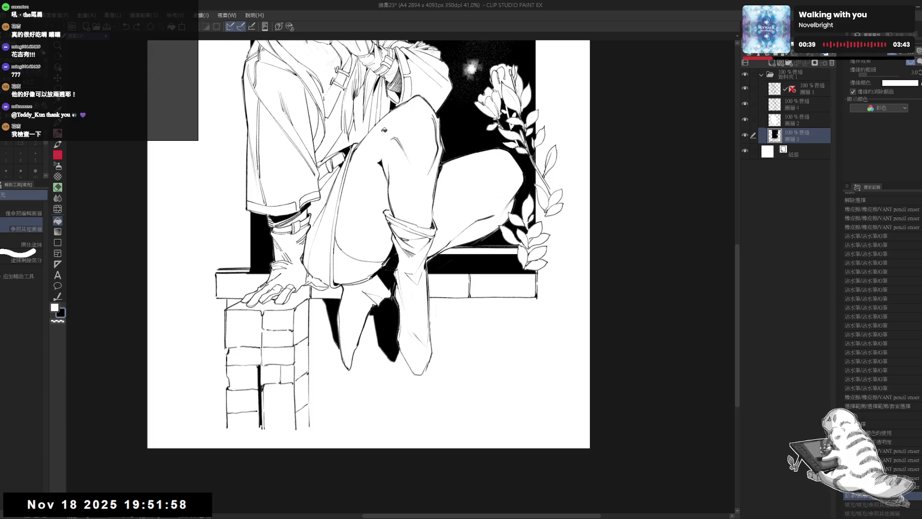
click(910, 61)
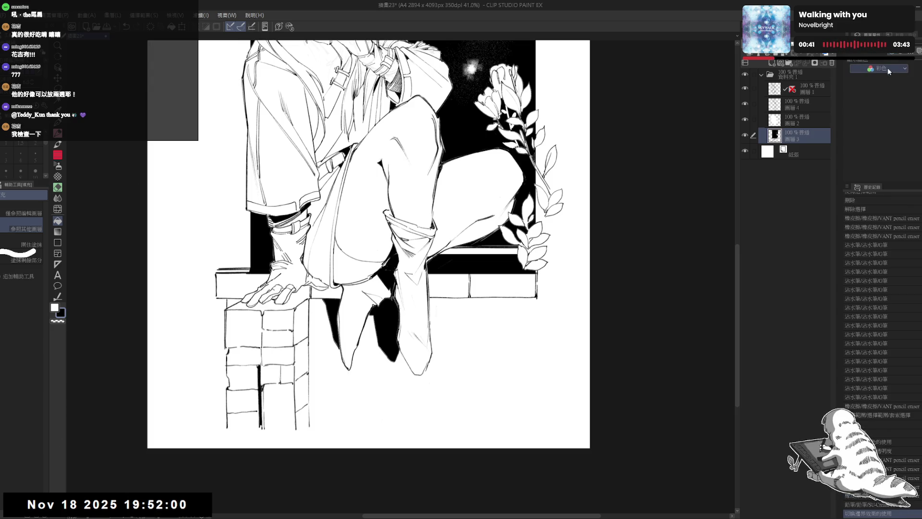
click(233, 301)
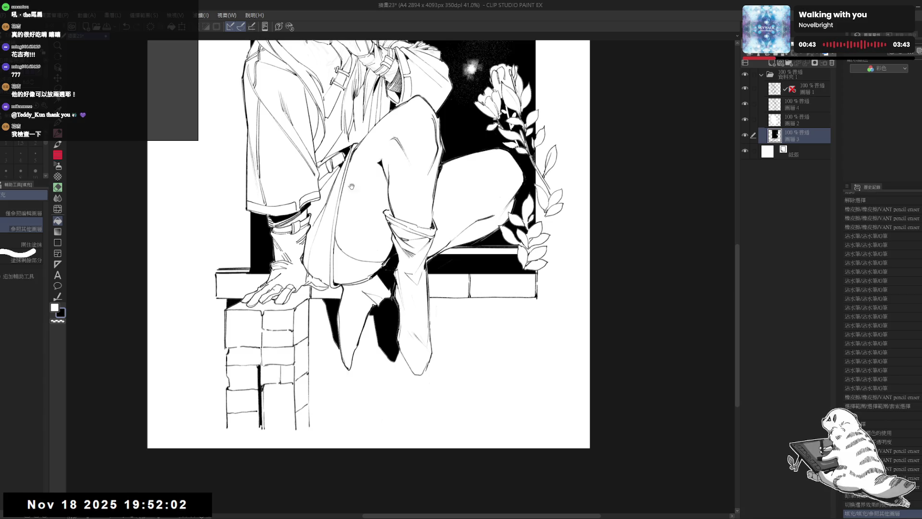
scroll(282, 284, down, 2)
scroll(282, 284, down, 1)
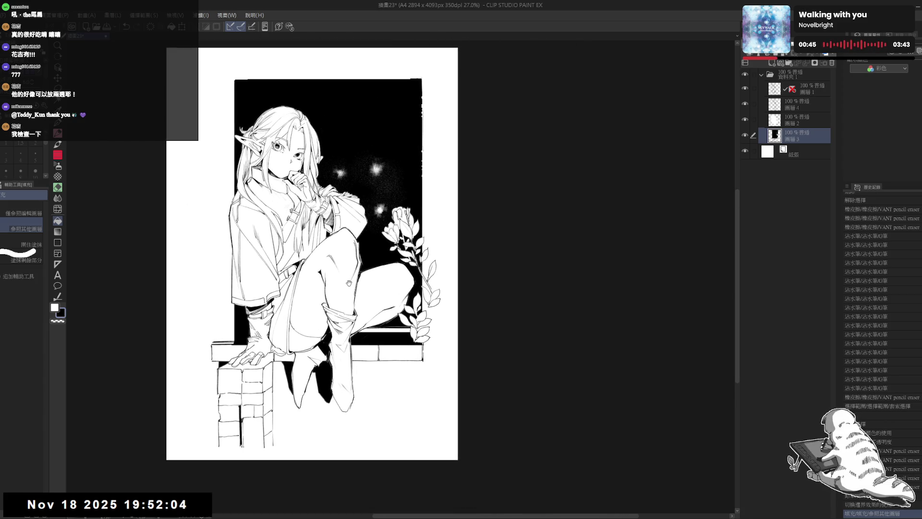
Step: Try filling the paper area black, then undo the fill
mouse_move(338, 261)
mouse_down()
mouse_move(338, 277)
mouse_move(319, 228)
mouse_move(307, 226)
mouse_up()
key(p)
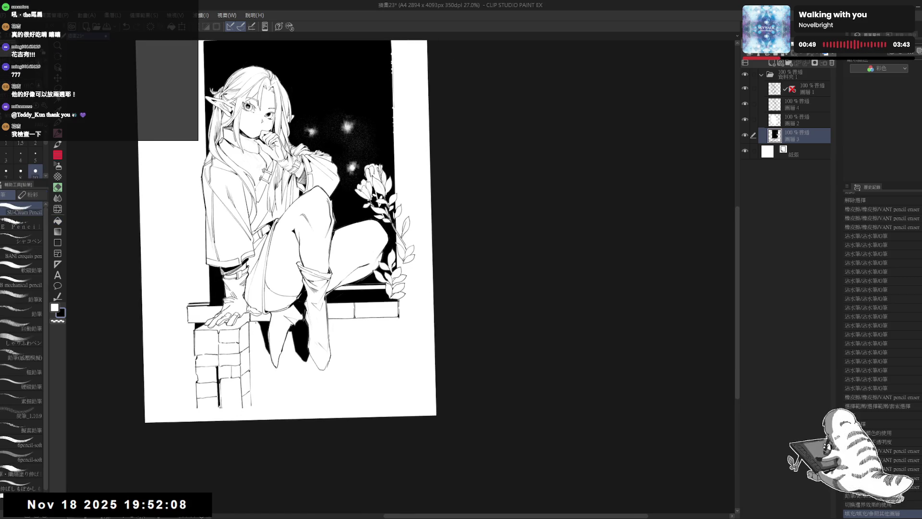
key(g)
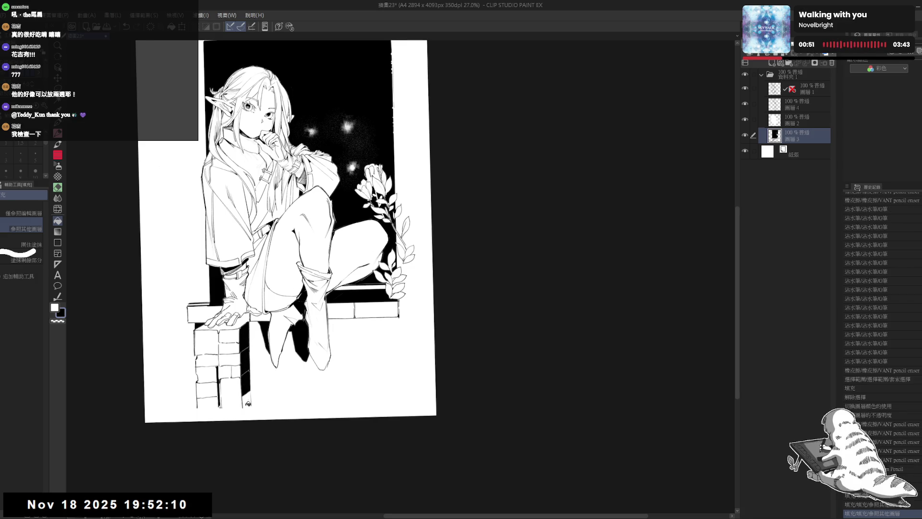
click(248, 363)
key(ctrl+z)
Step: Hatch the brick base with the pencil and erase a small stray mark
key(p)
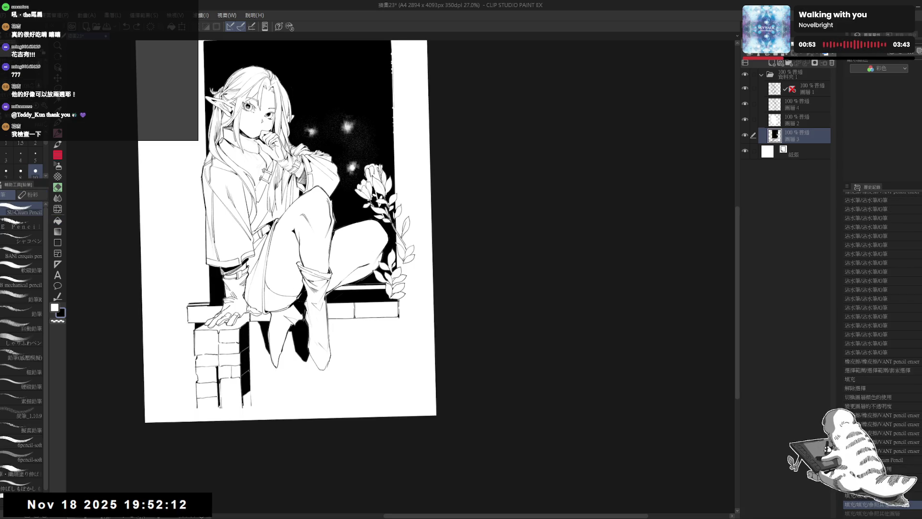
drag(242, 395, 246, 404)
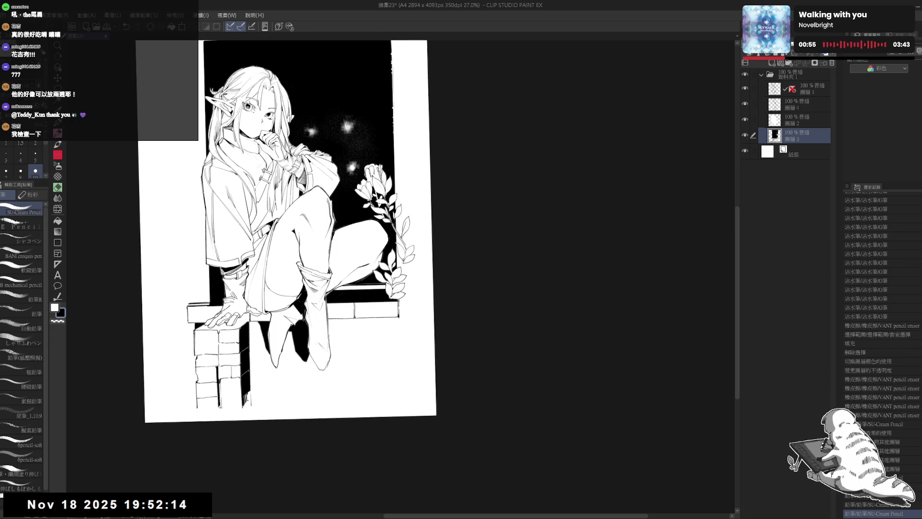
key(ctrl+0)
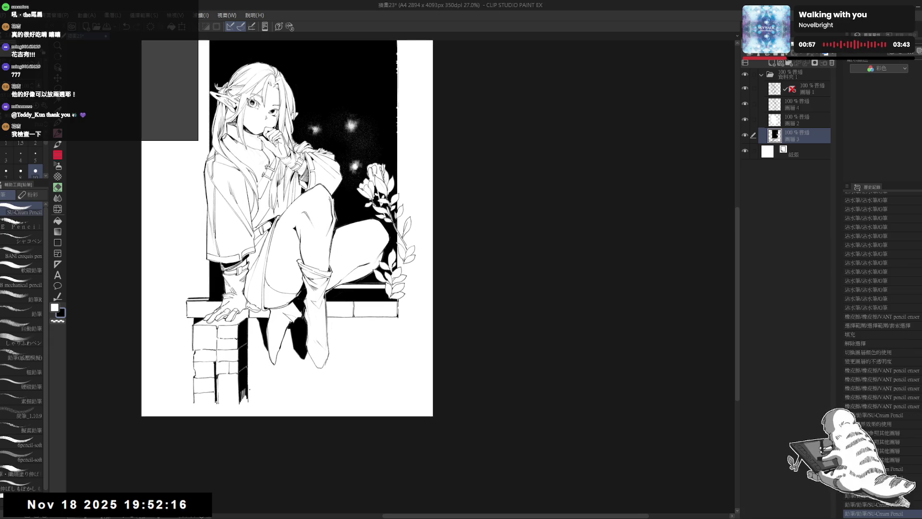
drag(237, 420, 245, 394)
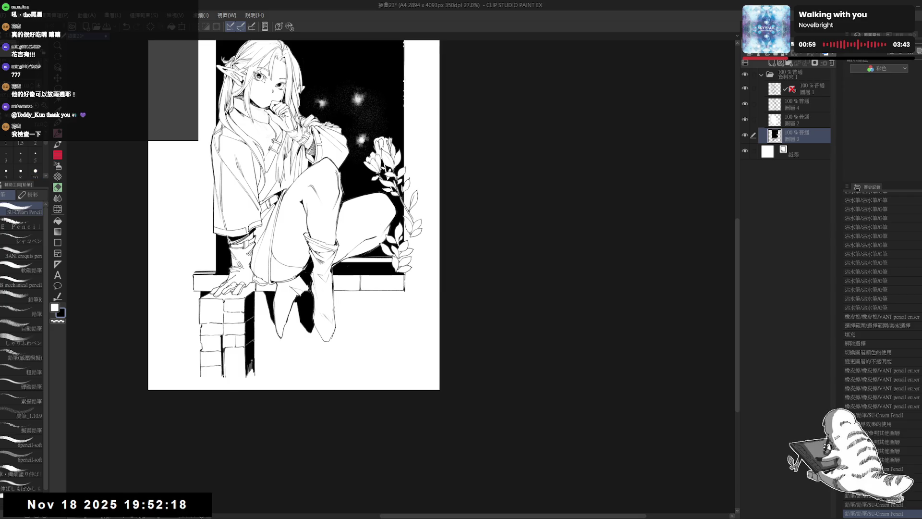
drag(250, 363, 253, 377)
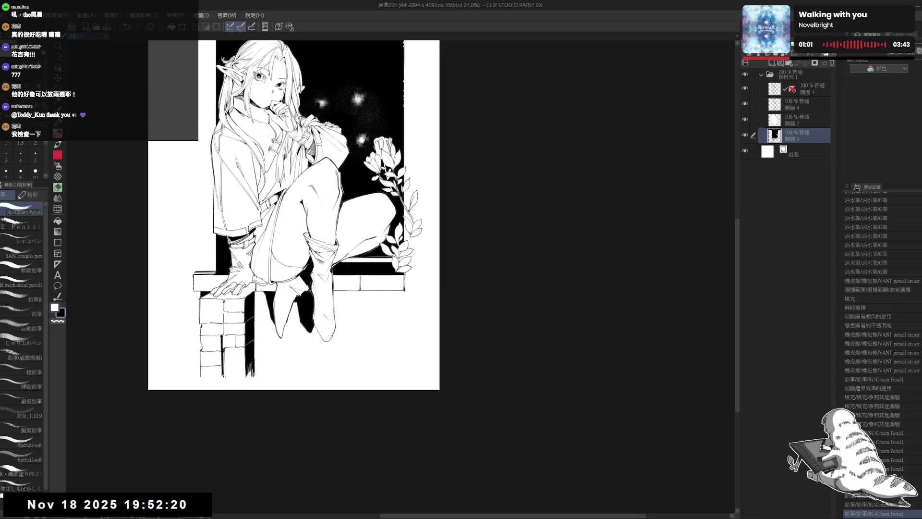
key(e)
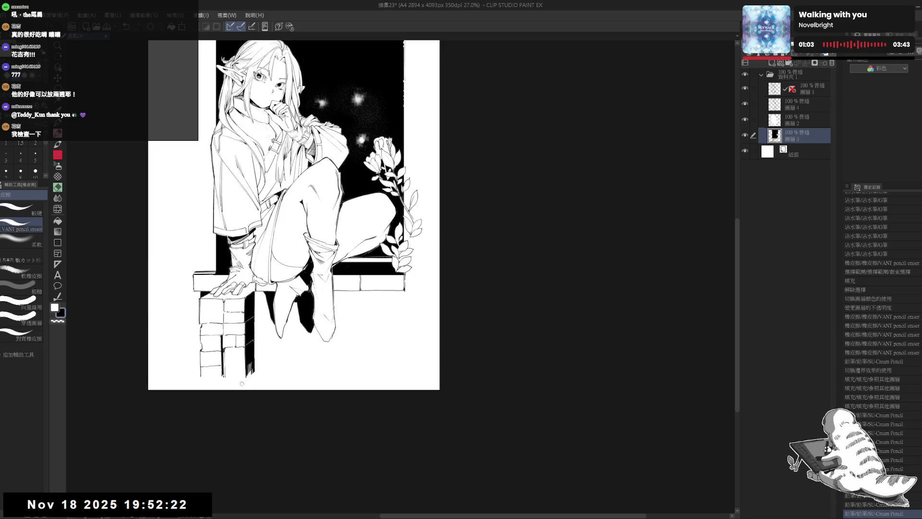
click(242, 383)
Step: Add more dark pencil hatching at the pillar's bottom, restoring the page upright
key(p)
drag(274, 323, 268, 358)
scroll(272, 312, down, 1)
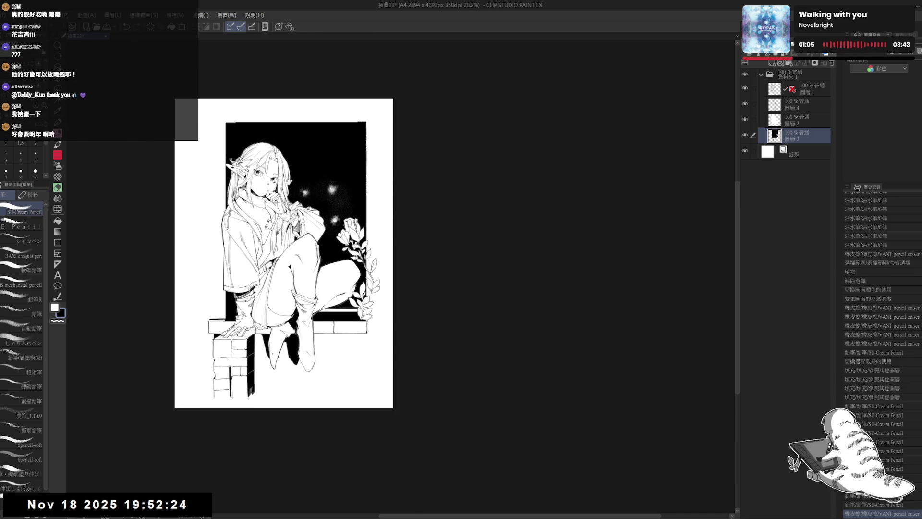
scroll(251, 304, up, 1)
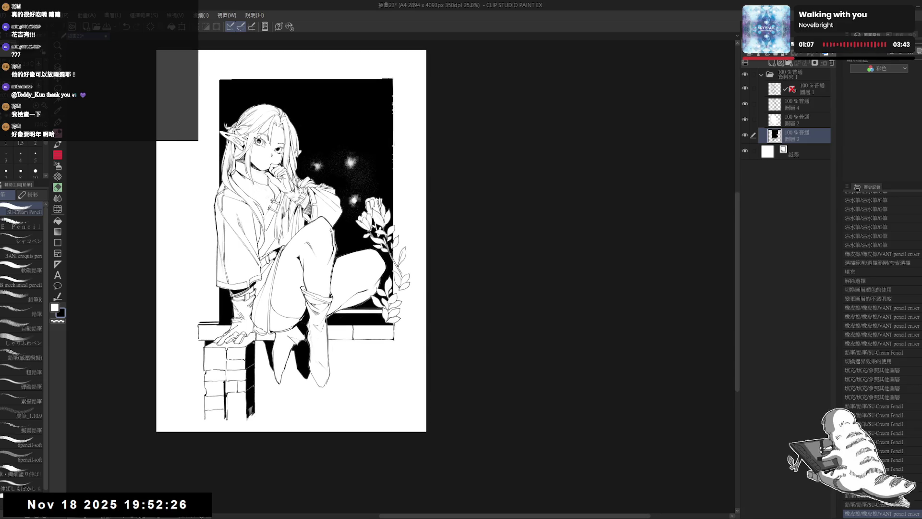
drag(282, 314, 285, 279)
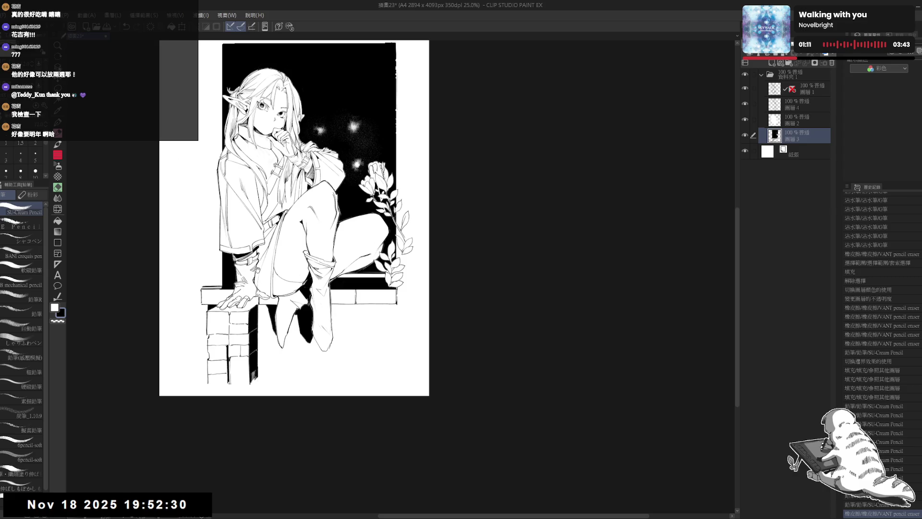
mouse_move(255, 280)
mouse_down()
mouse_move(251, 289)
mouse_move(321, 211)
mouse_up()
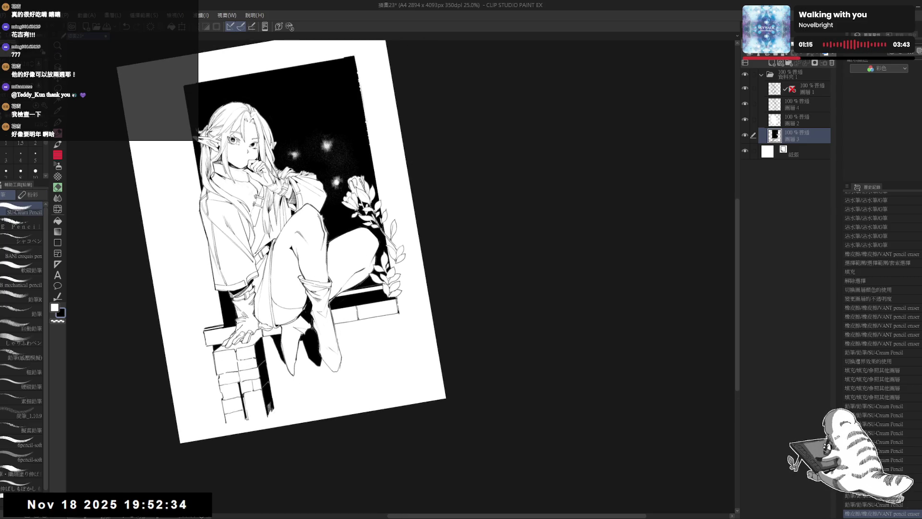
key(ctrl+@)
Step: Work briefly on layer 2, then return to layer 3
click(798, 121)
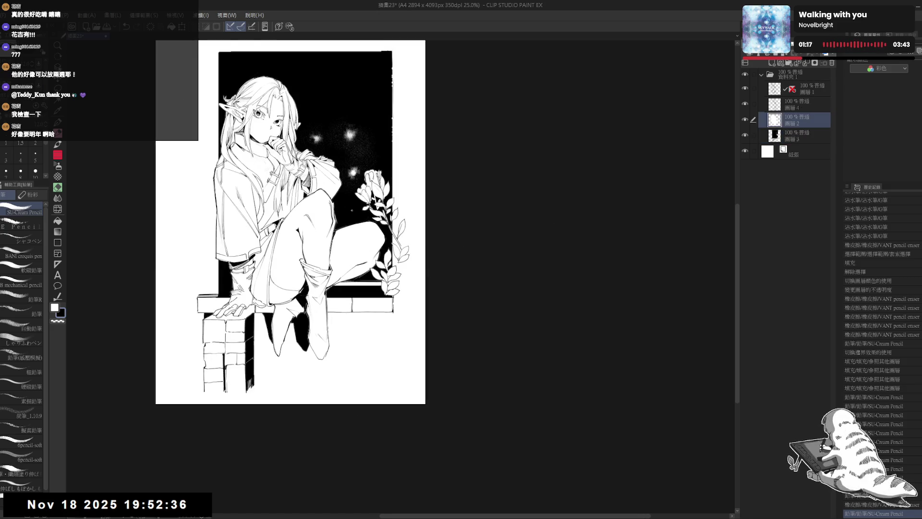
key(e)
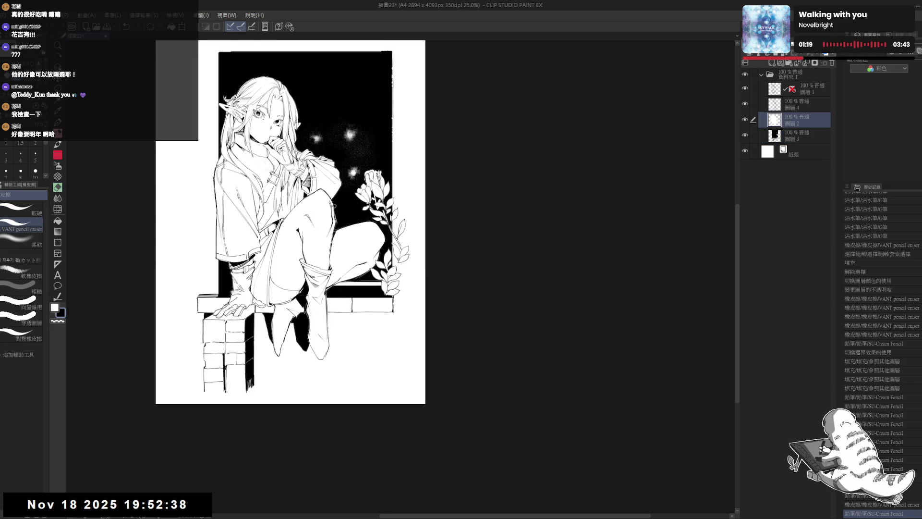
key(p)
scroll(386, 144, down, 2)
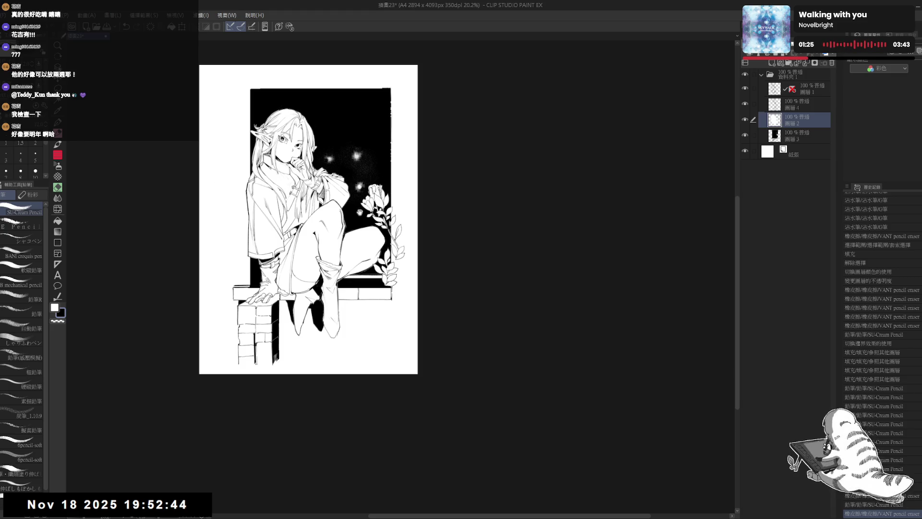
scroll(312, 206, up, 1)
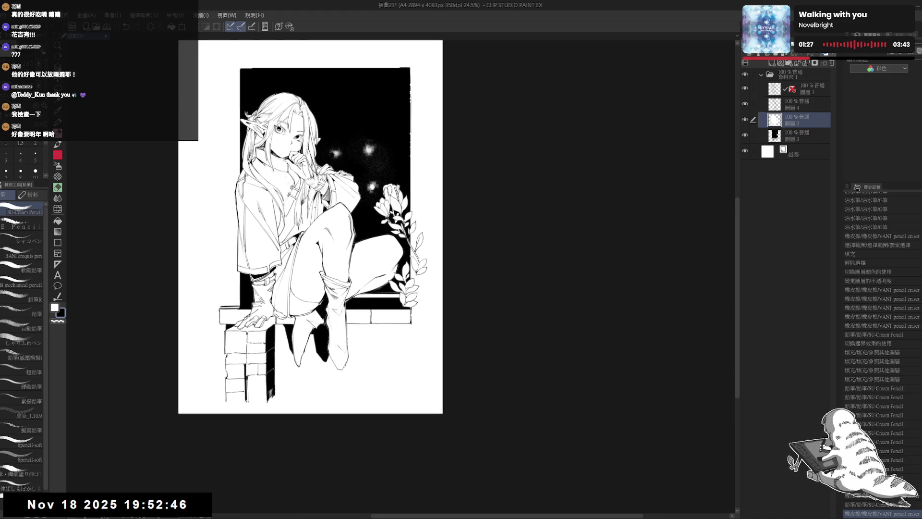
click(807, 137)
scroll(306, 327, down, 1)
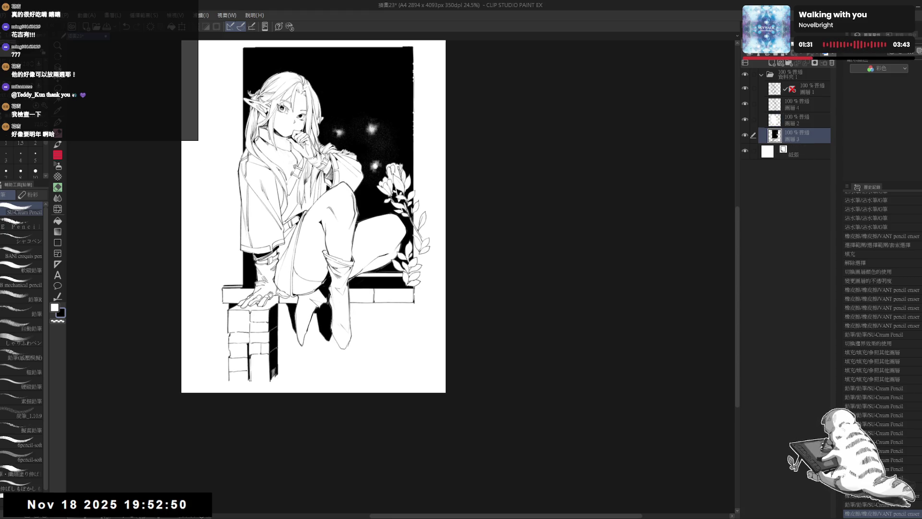
scroll(275, 283, up, 2)
Step: On a rotated page, draw stacked lines on the ledge's left end, undoing and redoing strokes
mouse_move(275, 283)
mouse_down()
mouse_move(295, 261)
mouse_move(307, 269)
mouse_up()
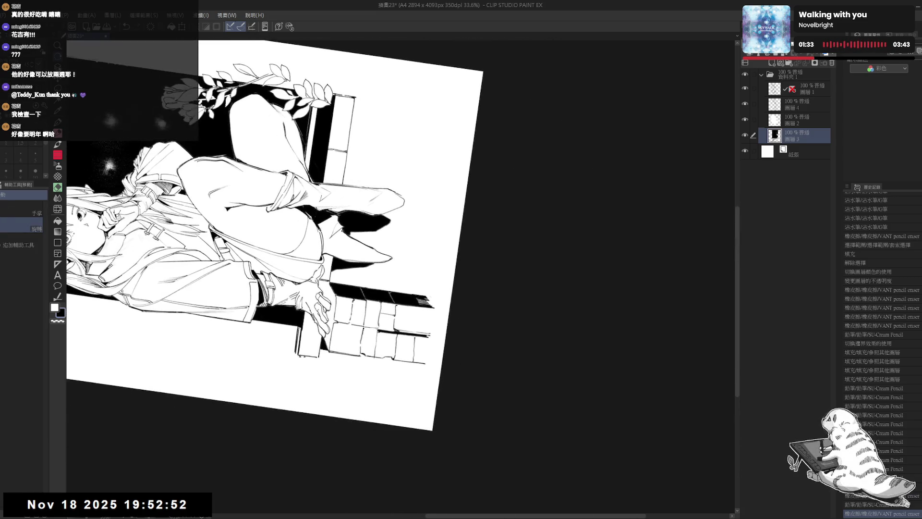
key(ctrl+z)
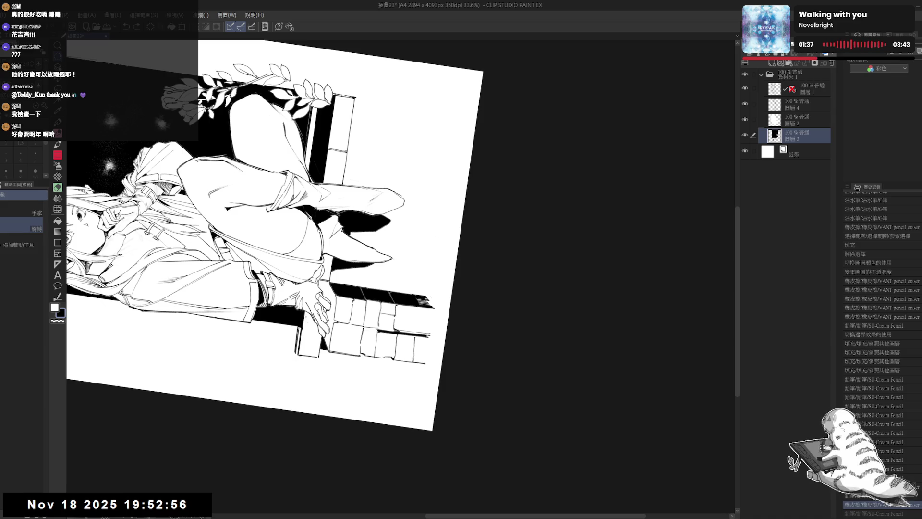
mouse_move(304, 318)
mouse_down()
mouse_move(301, 356)
mouse_move(305, 331)
mouse_move(303, 355)
mouse_move(317, 339)
mouse_move(316, 350)
mouse_up()
key(ctrl+z)
key(ctrl+z)
key(ctrl+z)
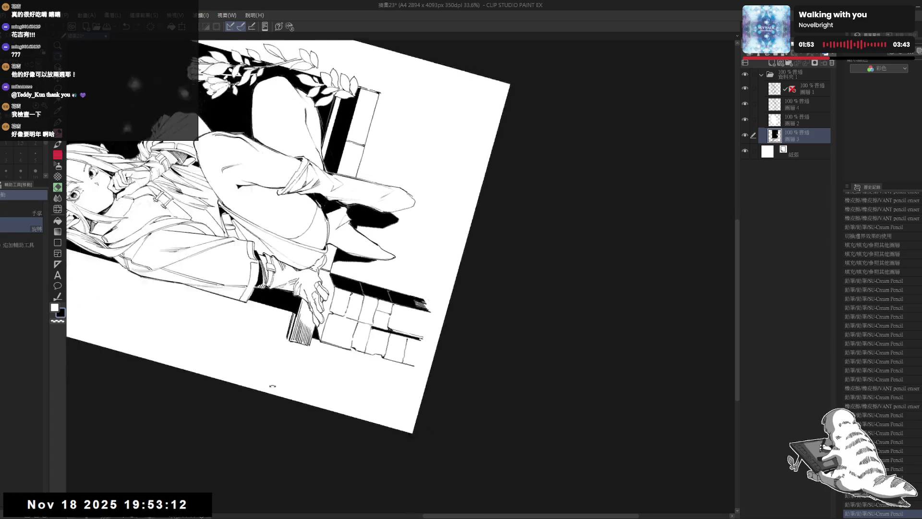
mouse_move(384, 192)
mouse_down()
mouse_move(432, 217)
mouse_move(456, 264)
mouse_up()
key(ctrl+z)
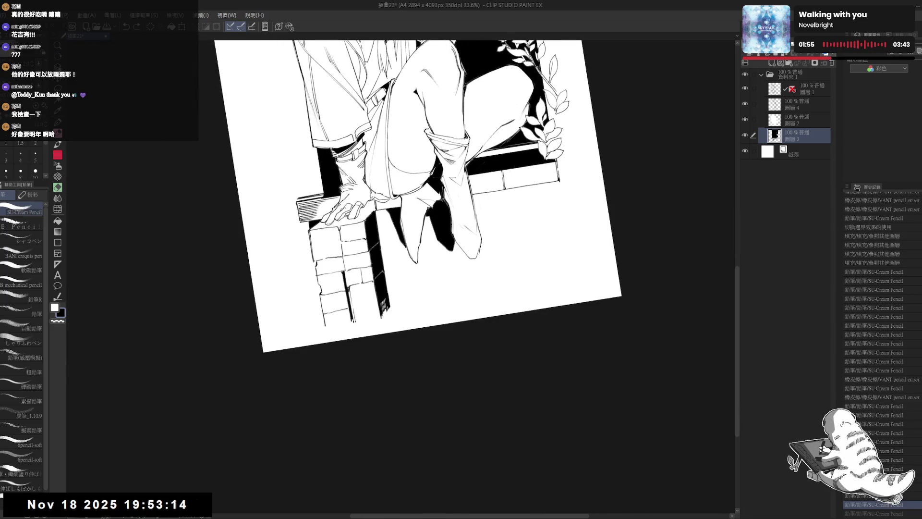
key(ctrl+y)
drag(365, 144, 402, 197)
scroll(408, 192, down, 2)
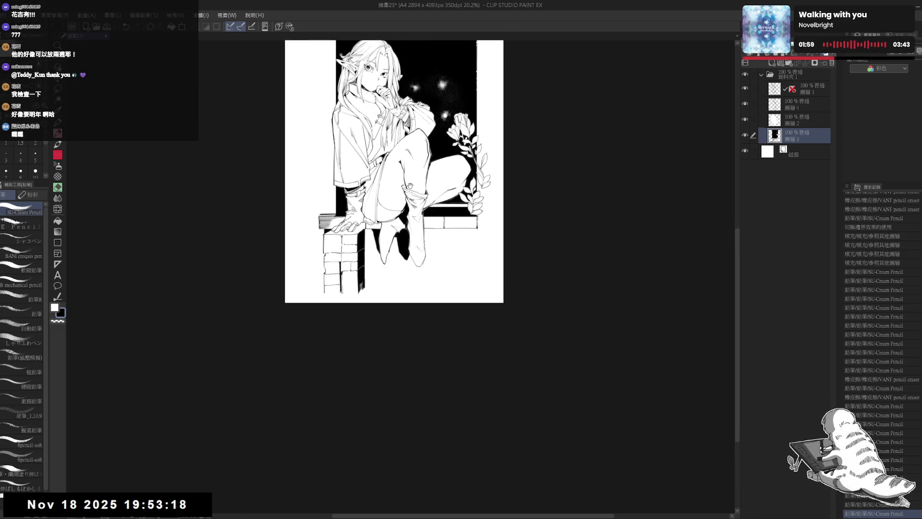
scroll(408, 192, up, 1)
scroll(370, 235, down, 1)
scroll(335, 225, up, 1)
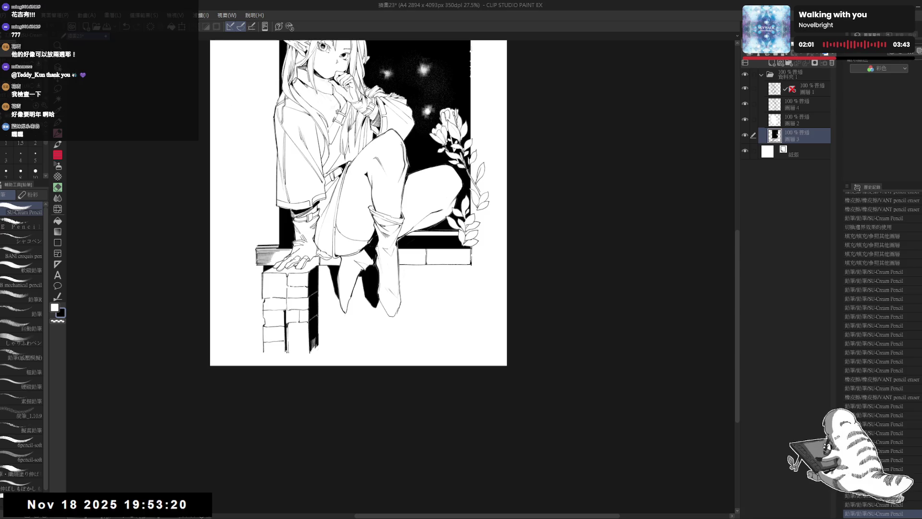
mouse_move(351, 206)
mouse_down()
mouse_move(348, 194)
mouse_move(337, 358)
mouse_move(349, 278)
mouse_move(346, 293)
mouse_move(329, 221)
mouse_move(269, 269)
mouse_up()
scroll(345, 303, up, 1)
key(ctrl+z)
key(ctrl+z)
key(ctrl+0)
mouse_move(345, 357)
mouse_down()
mouse_move(312, 274)
mouse_move(276, 339)
mouse_up()
key(ctrl+z)
drag(408, 231, 333, 278)
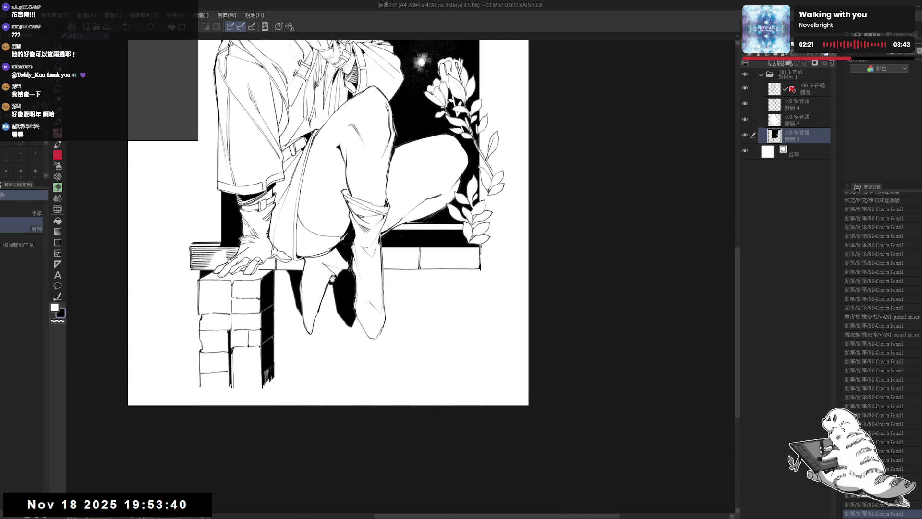
scroll(332, 278, down, 2)
drag(384, 208, 386, 242)
scroll(386, 242, down, 1)
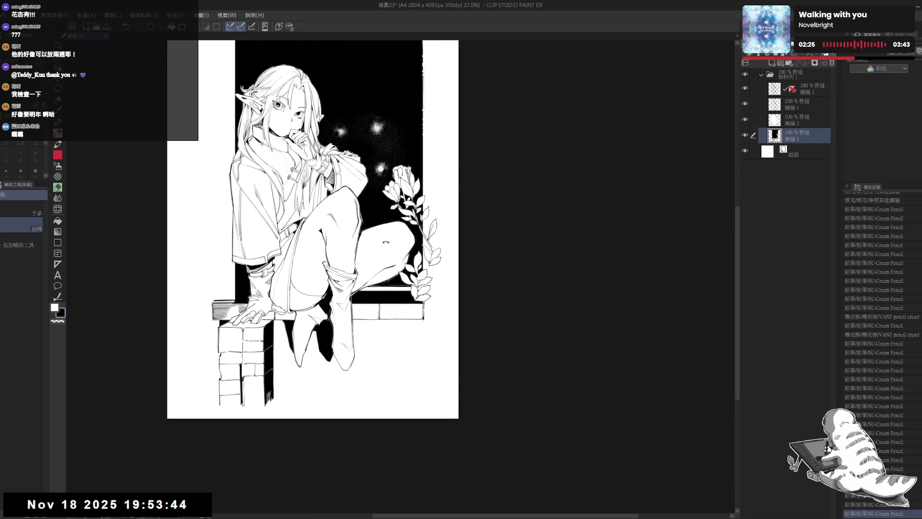
scroll(385, 242, up, 1)
scroll(334, 201, down, 3)
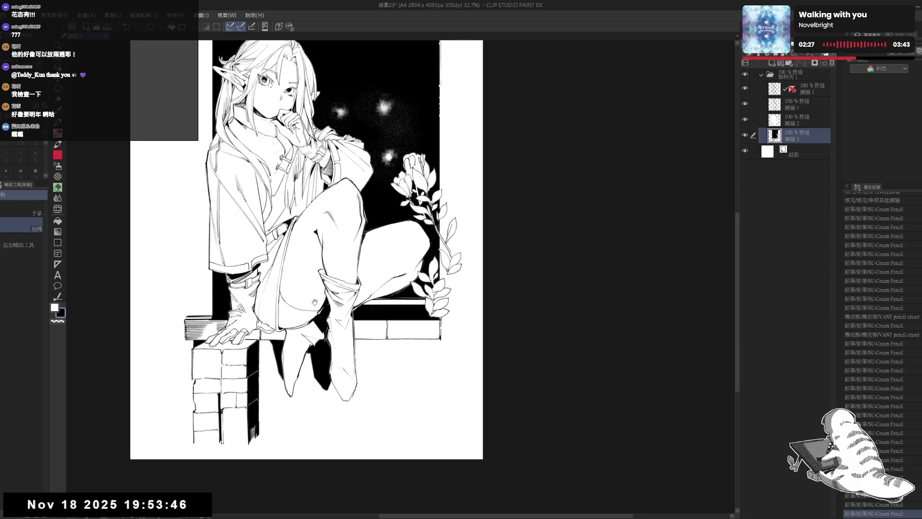
scroll(334, 200, left, 2)
mouse_move(485, 197)
mouse_down()
mouse_move(396, 81)
mouse_move(367, 77)
mouse_up()
Step: Undo the last stroke and dab pencil shading under the elf's raised thigh
key(ctrl+z)
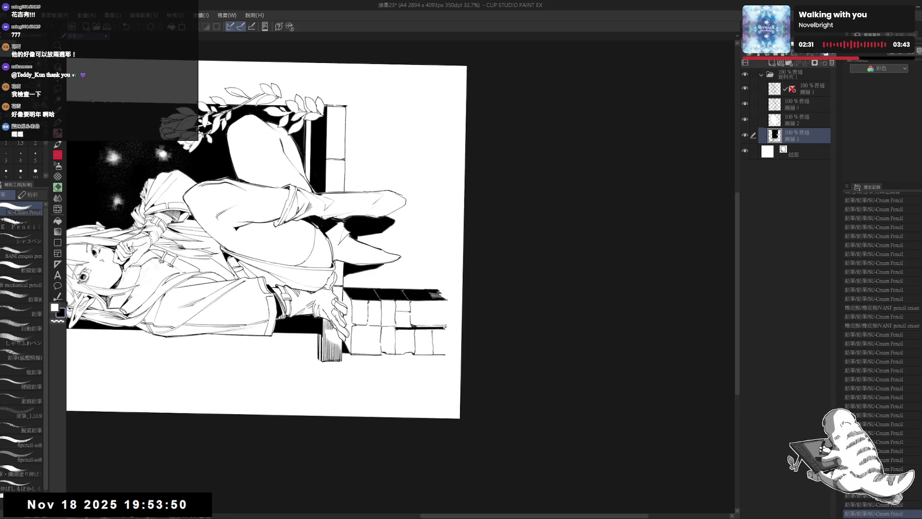
click(338, 264)
click(337, 264)
click(338, 264)
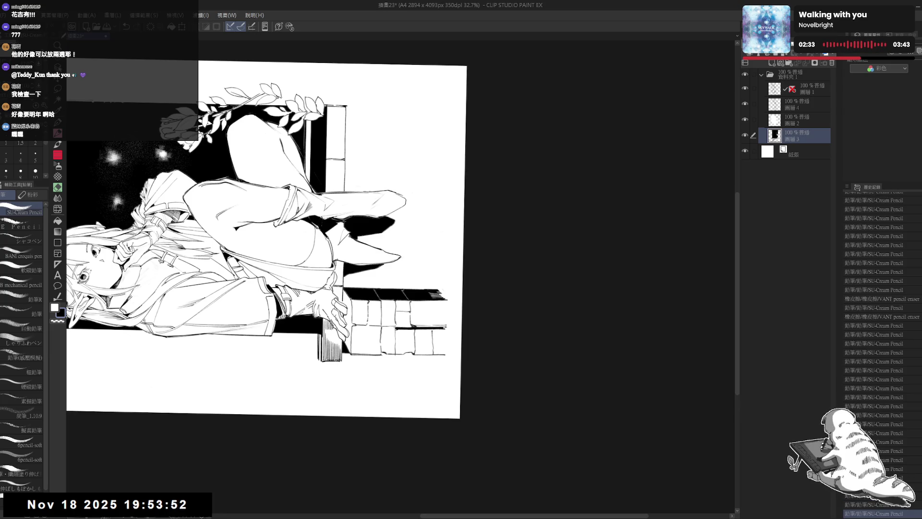
click(338, 265)
click(339, 265)
click(339, 264)
click(339, 265)
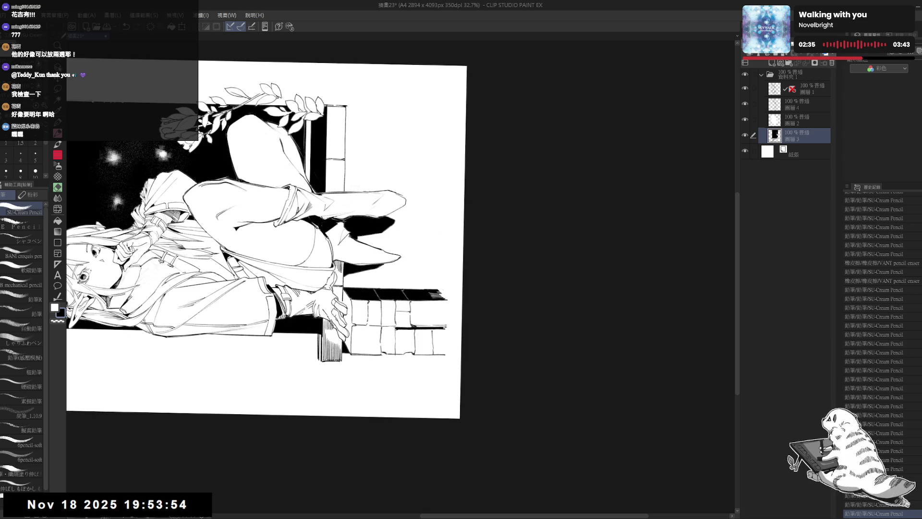
click(340, 266)
Step: Rotate the canvas, add faint shading near the ledge, and darken the shadow under the thigh
key(ctrl+at)
drag(411, 248, 268, 269)
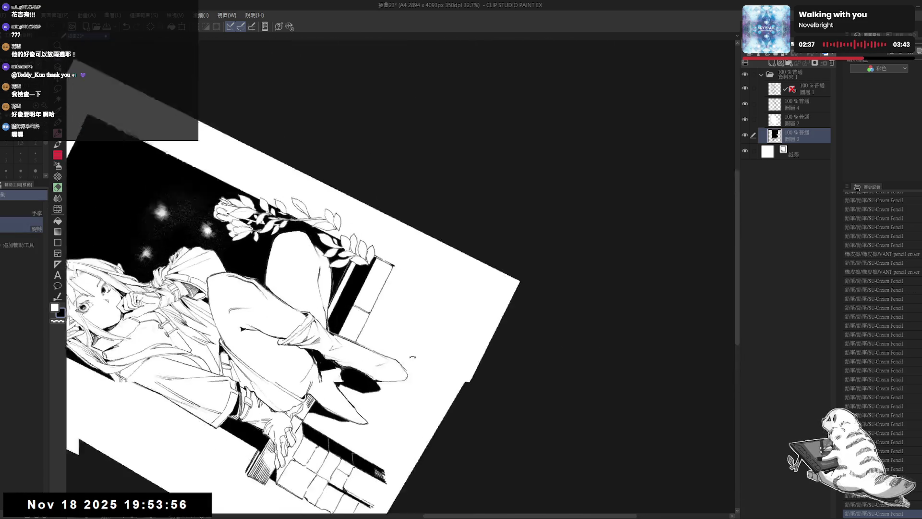
mouse_move(336, 144)
mouse_down()
mouse_move(240, 120)
mouse_move(169, 144)
mouse_up()
click(312, 244)
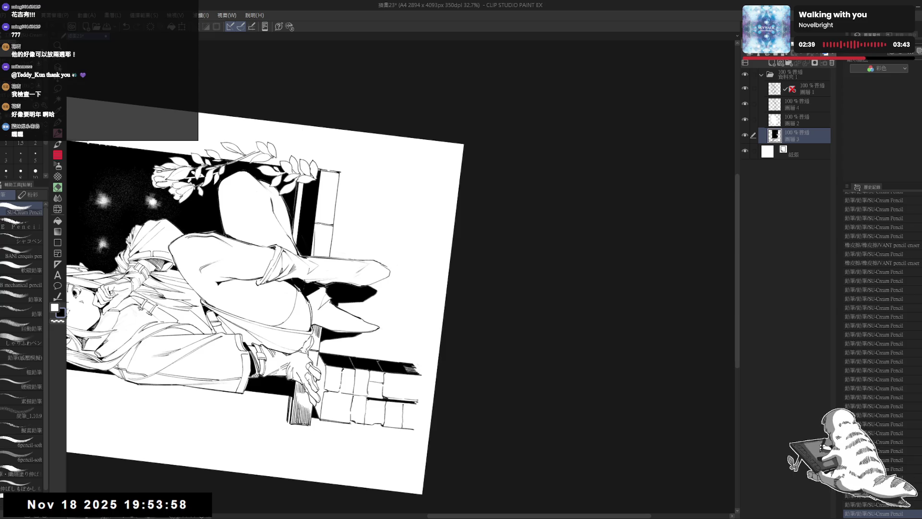
key(ctrl+z)
click(317, 243)
drag(317, 236, 317, 251)
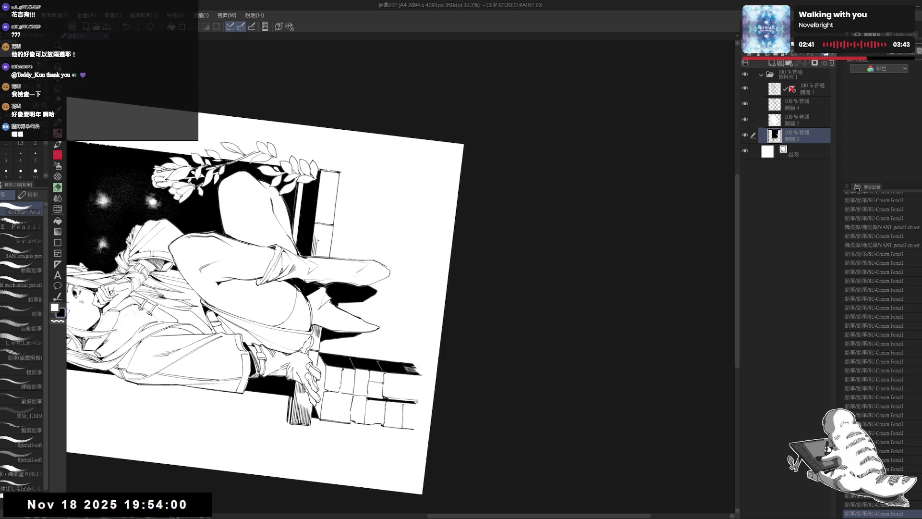
click(317, 242)
click(317, 244)
mouse_move(331, 287)
mouse_down()
mouse_move(374, 291)
mouse_move(321, 269)
mouse_move(290, 276)
mouse_move(343, 284)
mouse_move(331, 319)
mouse_up()
Step: With the view upright, add a short vertical stroke beside the window frame
key(ctrl+@)
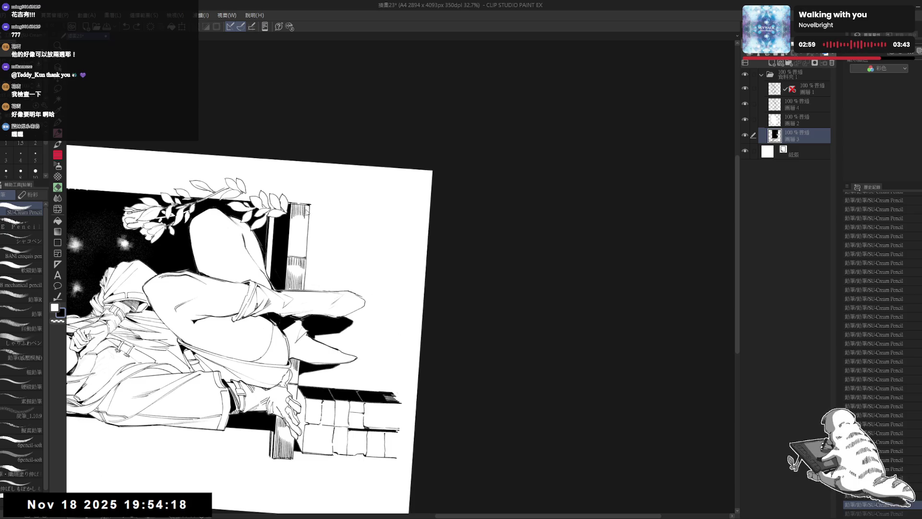
click(290, 242)
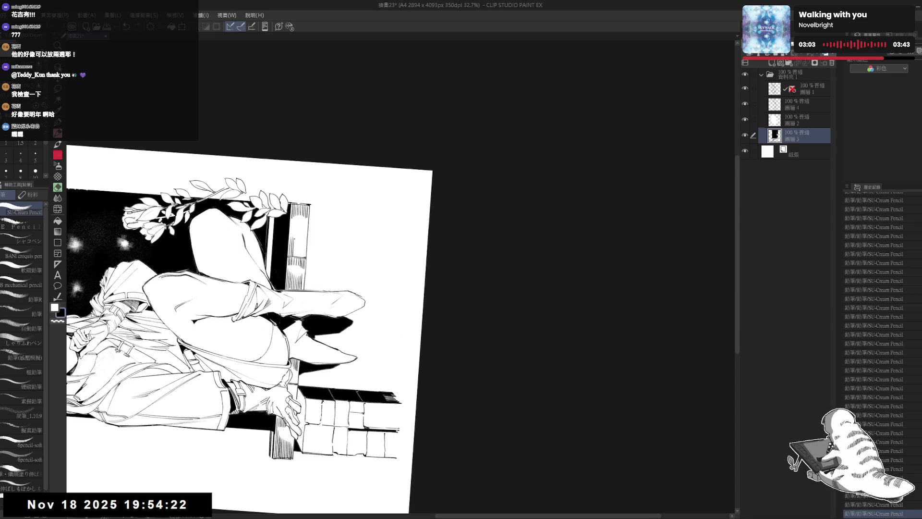
drag(298, 239, 298, 256)
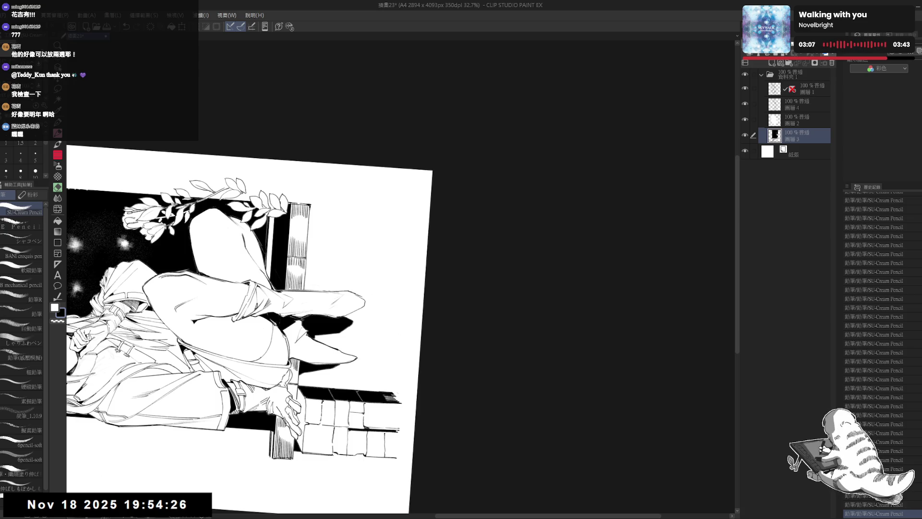
scroll(310, 227, down, 3)
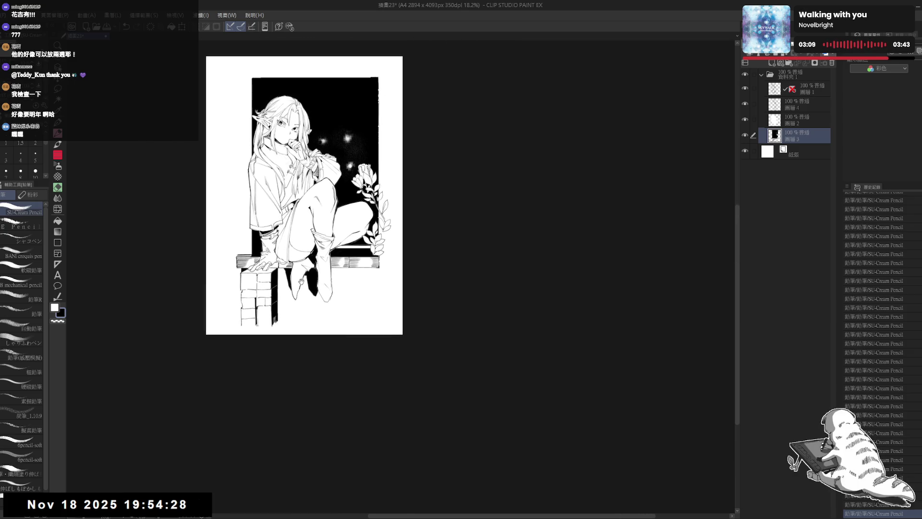
Step: Erase stray lines near the elf's ear and a diagonal into the frame's top-left corner
scroll(306, 290, up, 2)
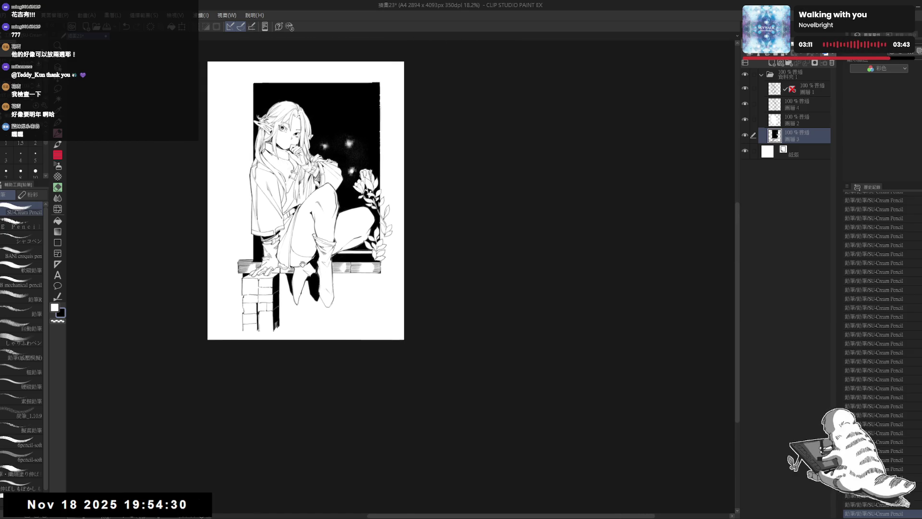
scroll(307, 258, up, 2)
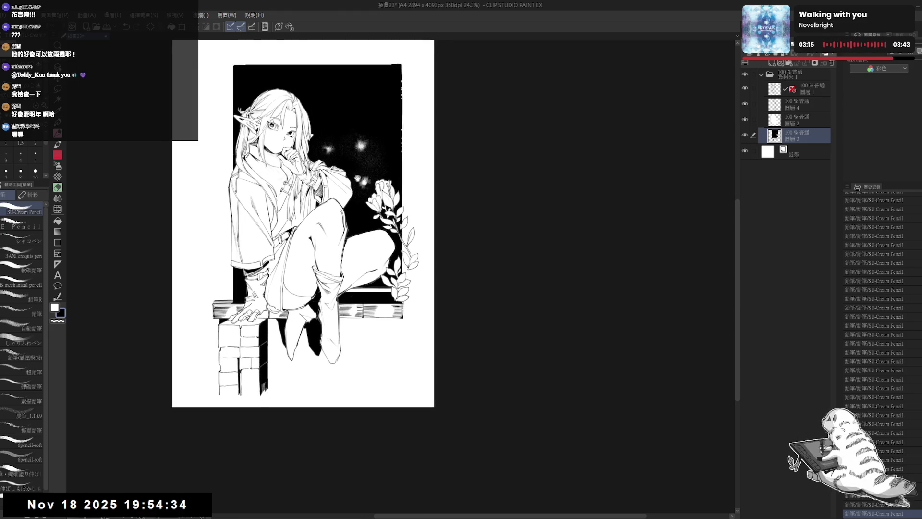
drag(226, 132, 218, 161)
key(e)
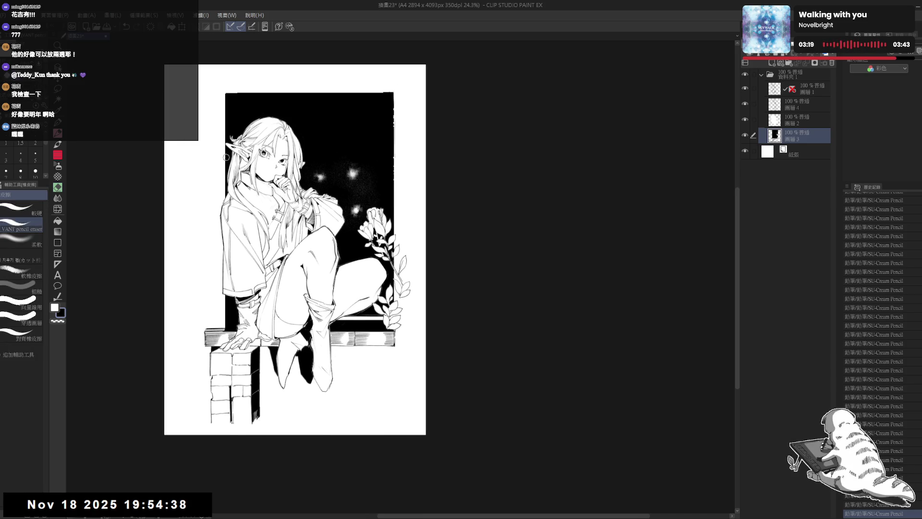
drag(225, 158, 225, 169)
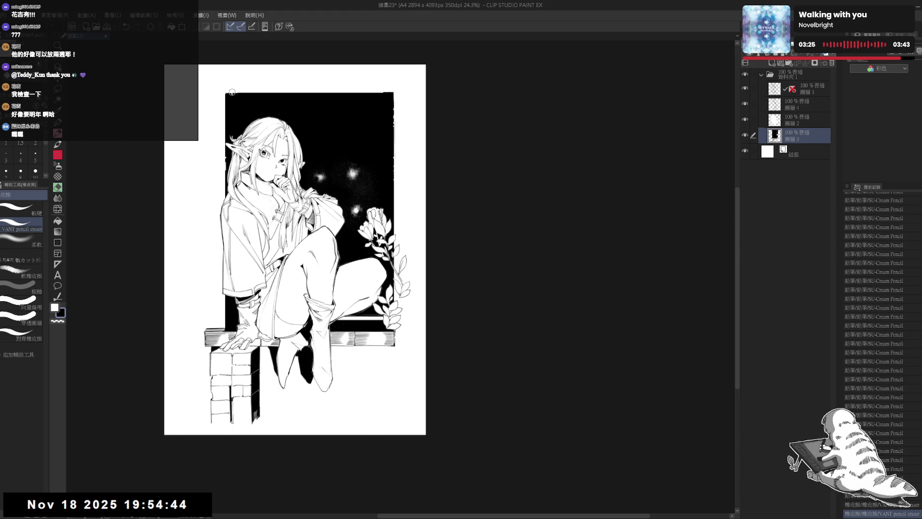
drag(232, 92, 226, 109)
key(p)
Step: Enlarge the view and erase further along the frame's top-left edge
drag(195, 260, 223, 284)
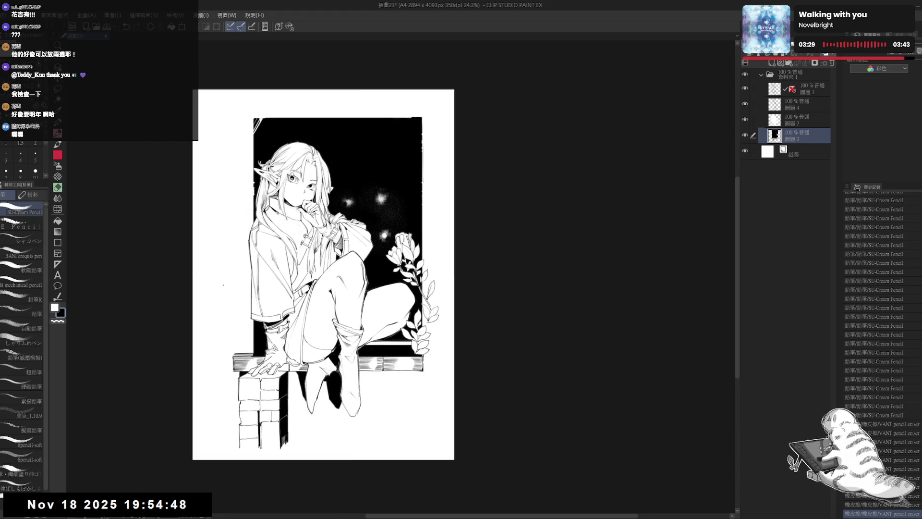
key(minus)
scroll(222, 163, up, 2)
key(e)
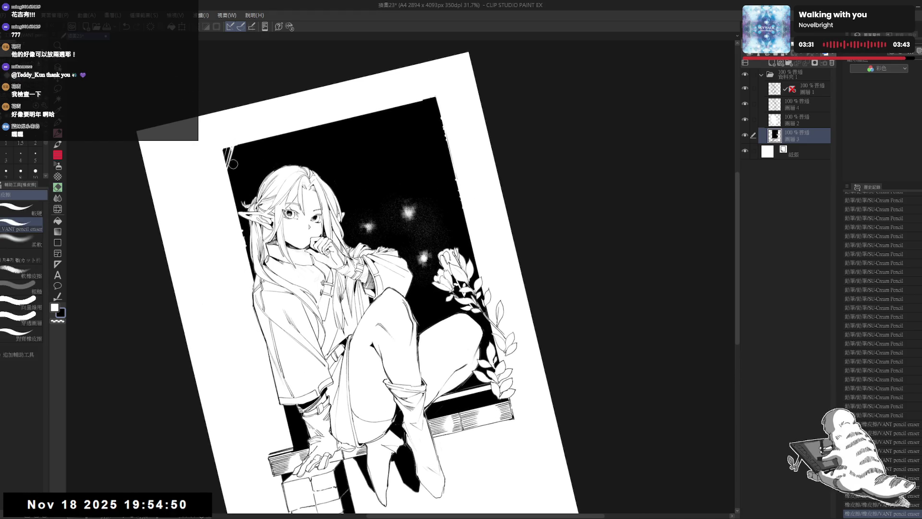
mouse_move(233, 161)
mouse_down()
mouse_move(228, 143)
mouse_move(233, 184)
mouse_up()
mouse_move(240, 137)
mouse_down()
mouse_move(233, 185)
mouse_move(231, 144)
mouse_move(231, 174)
mouse_up()
Step: Rotate the view and add a small dark mark at the frame edge
key(space)
drag(219, 219, 231, 174)
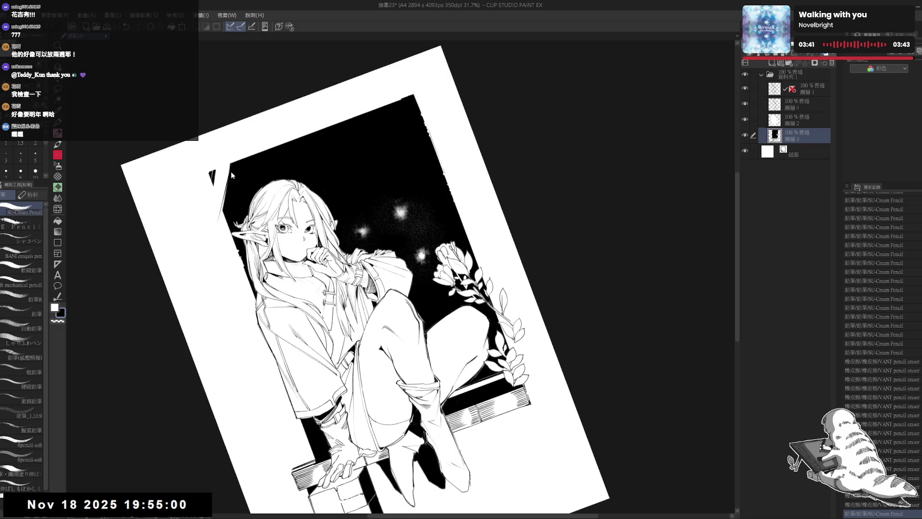
key(ctrl+z)
key(ctrl+y)
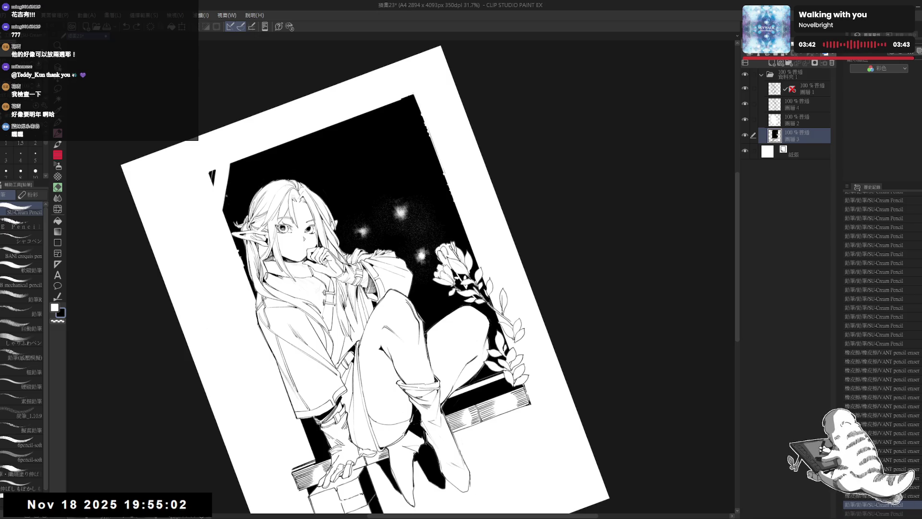
drag(221, 212, 239, 313)
drag(207, 258, 215, 249)
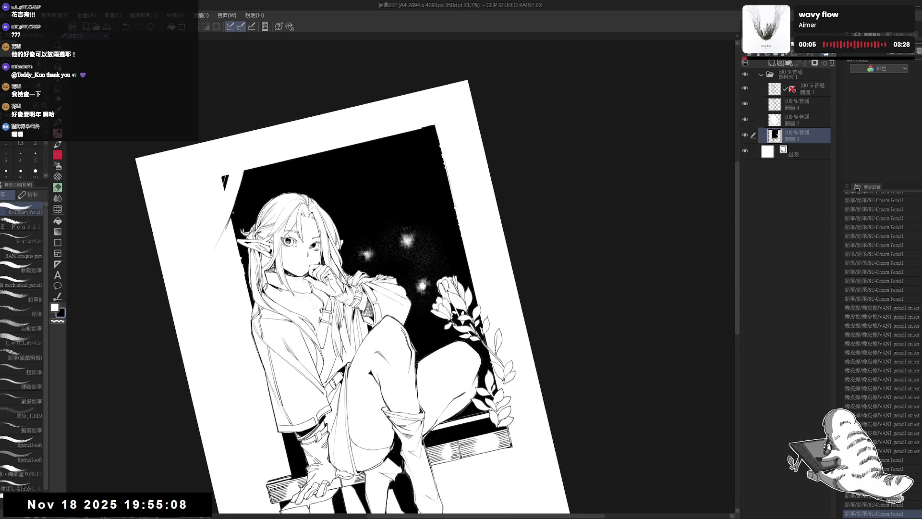
Step: Sketch curtain fold lines down the window's top-left edge
drag(231, 218, 213, 260)
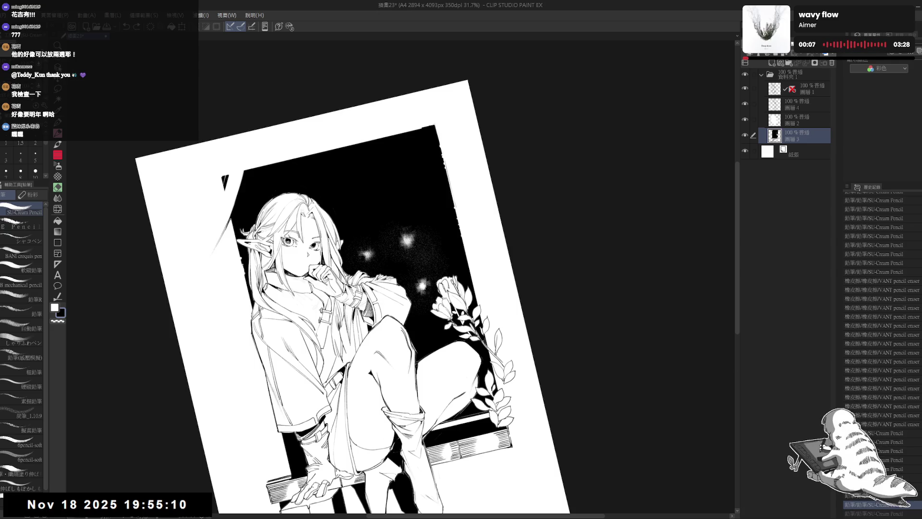
drag(232, 217, 215, 267)
mouse_move(228, 236)
mouse_down()
mouse_move(226, 283)
mouse_move(228, 276)
mouse_up()
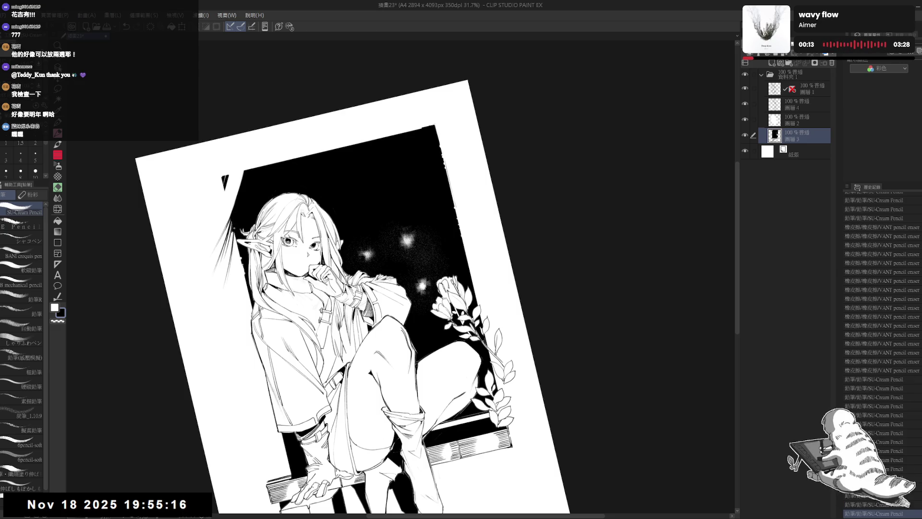
mouse_move(234, 235)
mouse_down()
mouse_move(225, 322)
mouse_move(226, 307)
mouse_up()
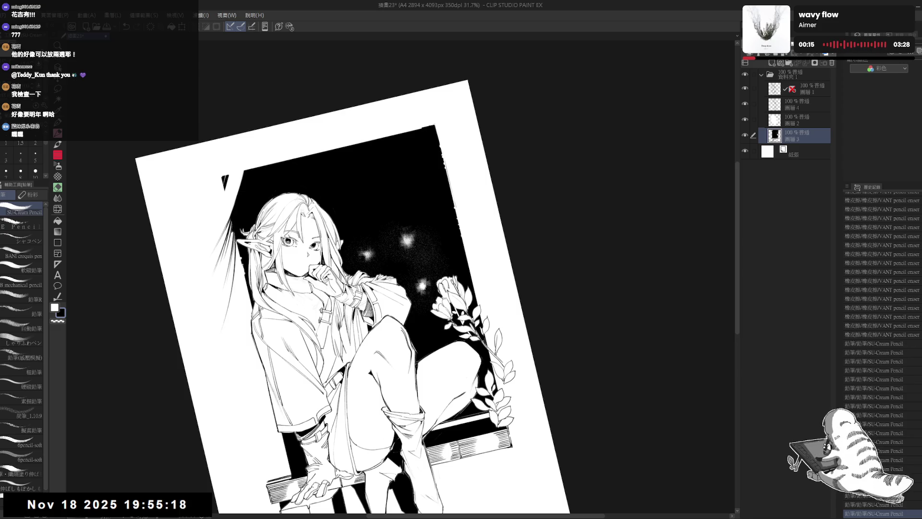
drag(234, 236, 224, 273)
Step: Add a line at the curtain's top edge, undo stray strokes, and zoom out to check
key(ctrl+@)
key(e)
key(p)
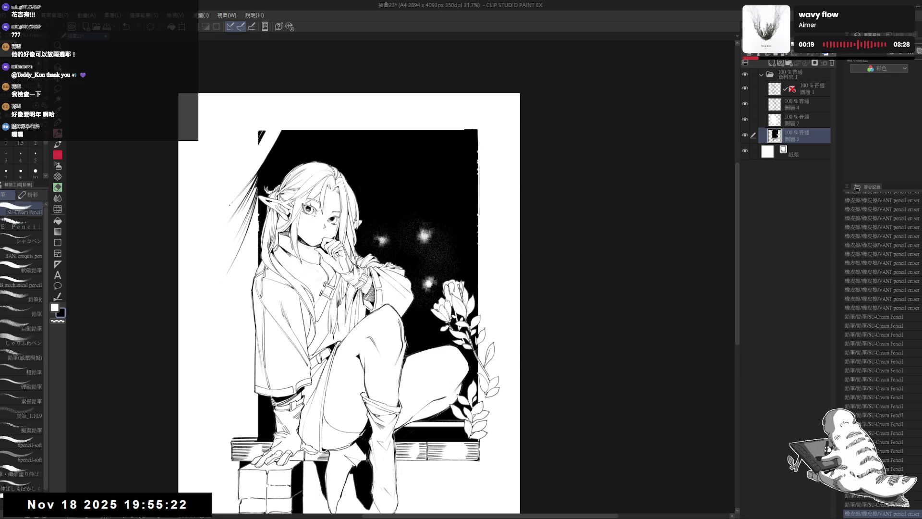
drag(231, 204, 213, 286)
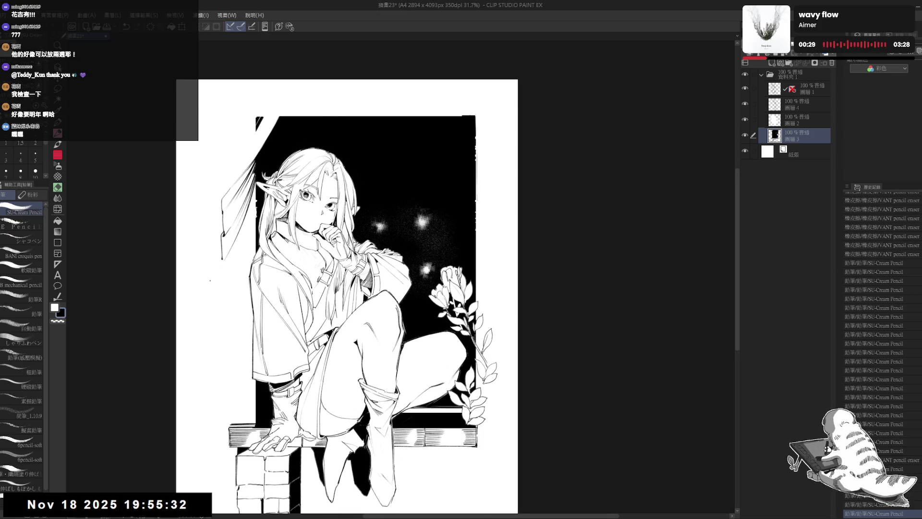
scroll(210, 280, down, 1)
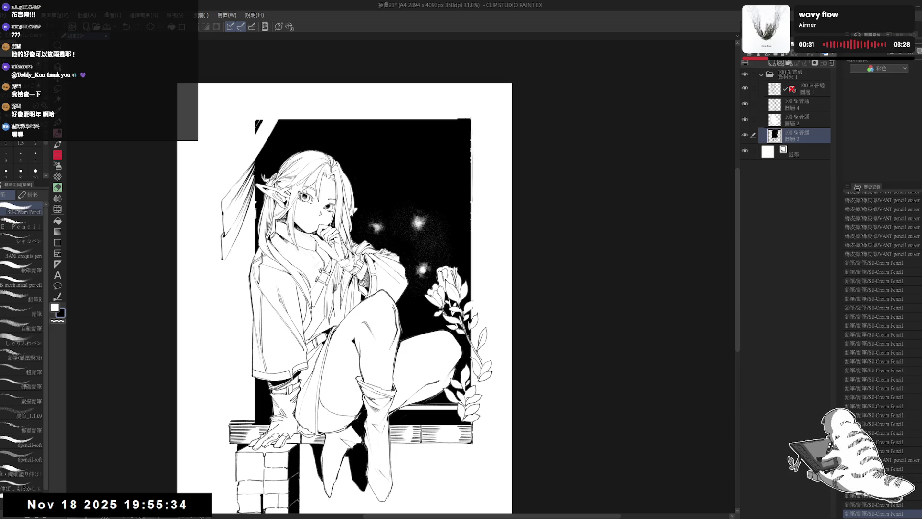
key(ctrl+z)
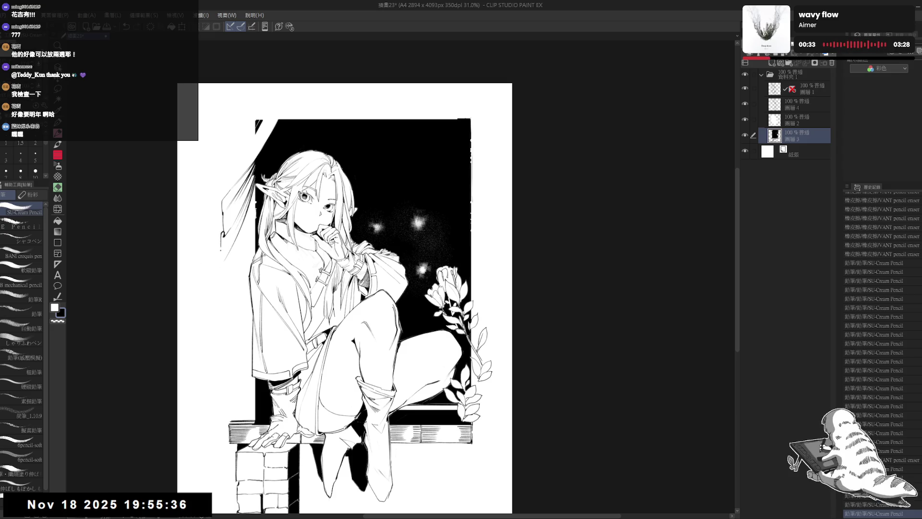
drag(222, 255, 222, 268)
key(ctrl+z)
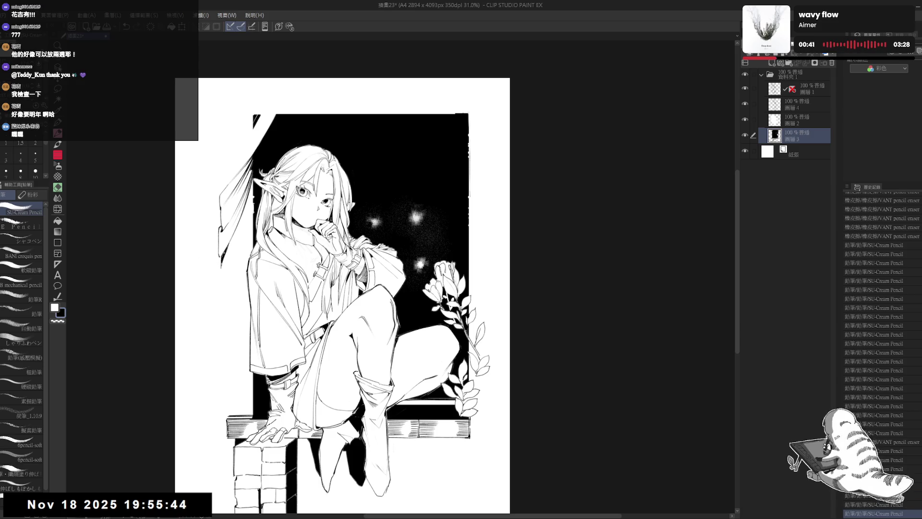
drag(248, 284, 240, 266)
scroll(243, 254, down, 2)
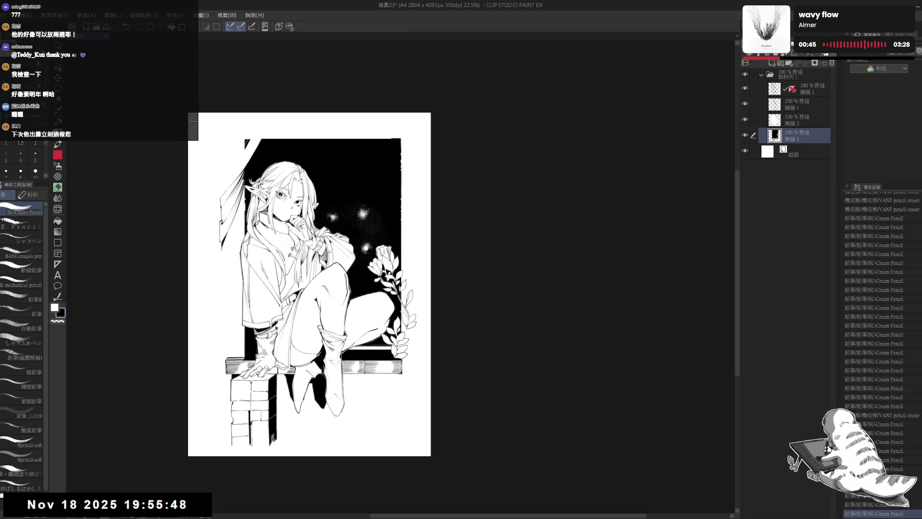
Step: Erase a stray mark near the curtain and return to the SU-Cream Pencil
scroll(243, 212, up, 2)
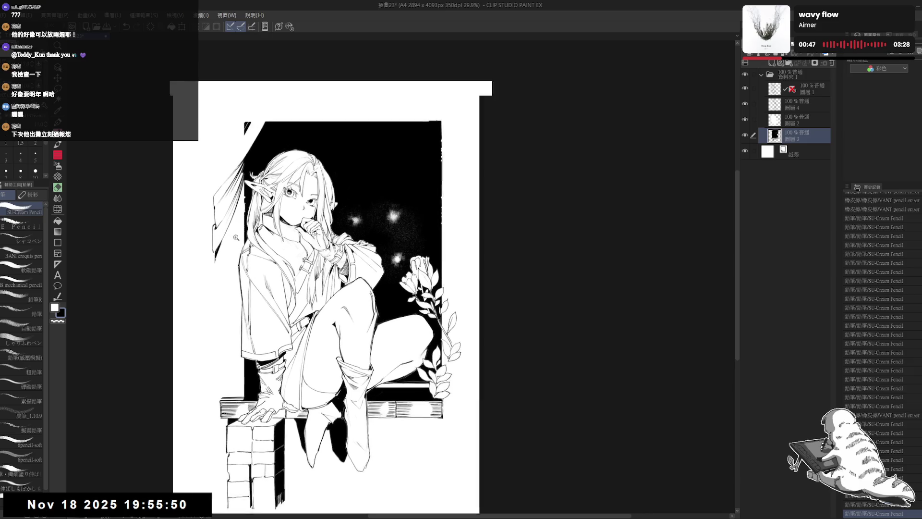
key(e)
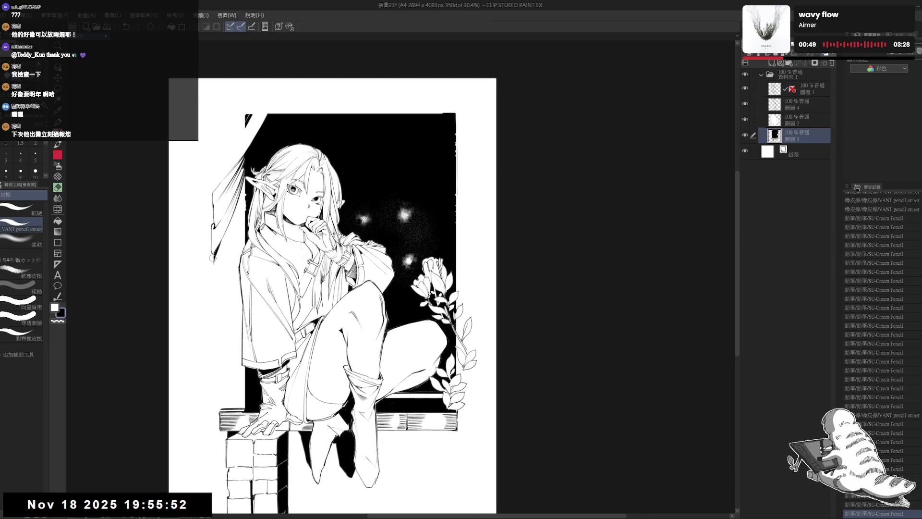
drag(212, 259, 214, 278)
key(p)
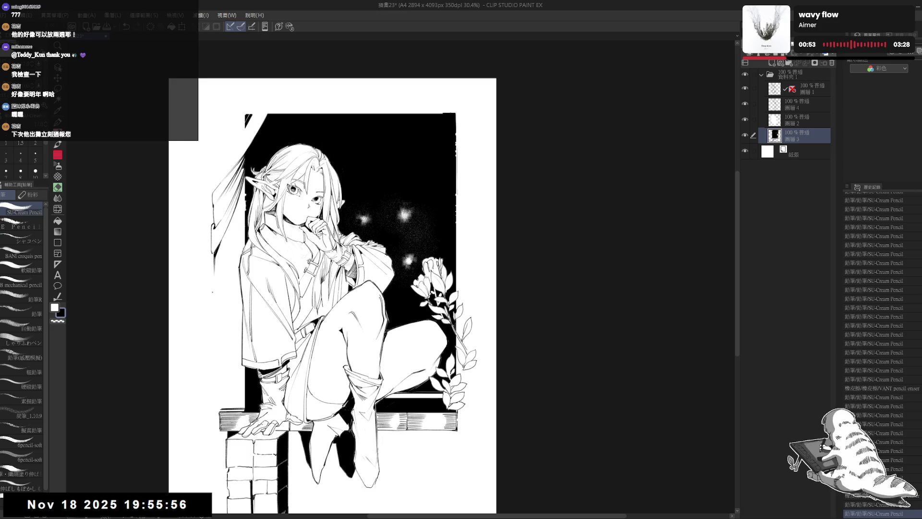
Step: Tilt the canvas counter-clockwise and add small pencil strokes beside the elf's hair, undoing a stray one
mouse_move(219, 229)
mouse_down()
mouse_move(240, 222)
mouse_move(247, 232)
mouse_up()
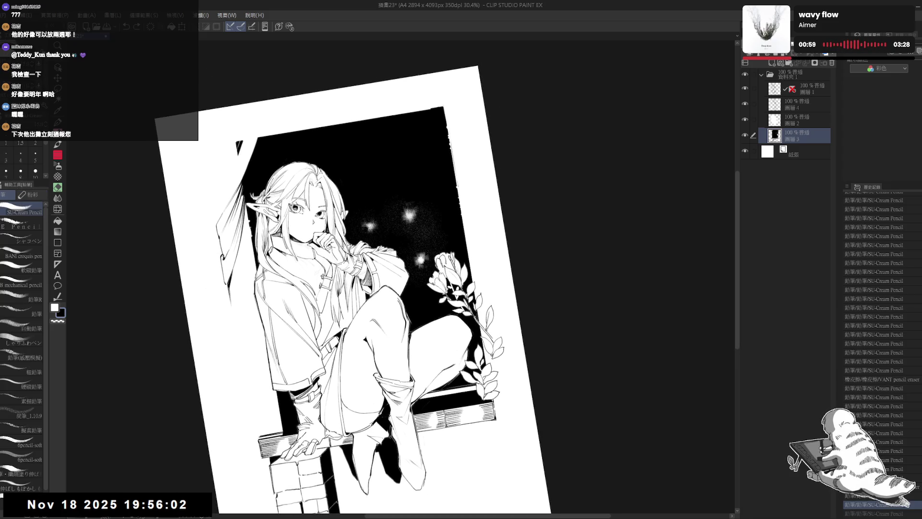
drag(226, 307, 207, 271)
key(ctrl+at)
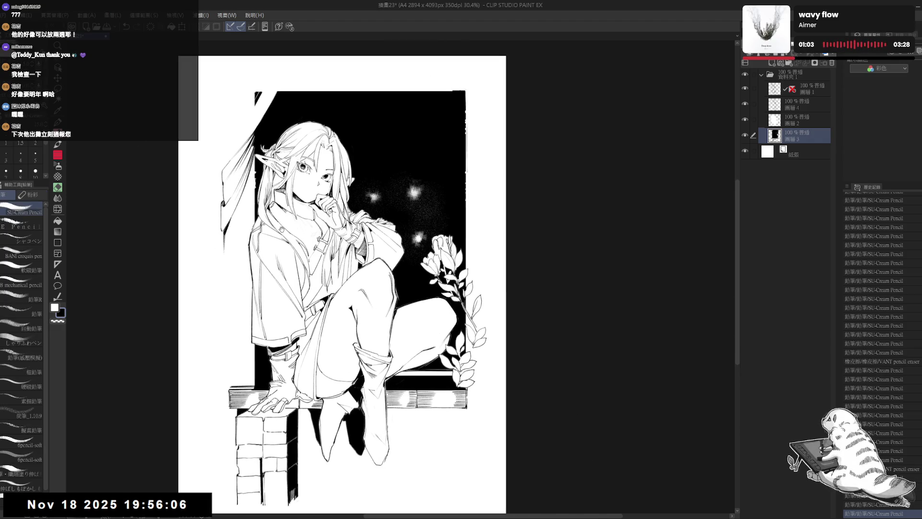
mouse_move(226, 288)
mouse_down()
mouse_move(231, 326)
mouse_move(238, 249)
mouse_up()
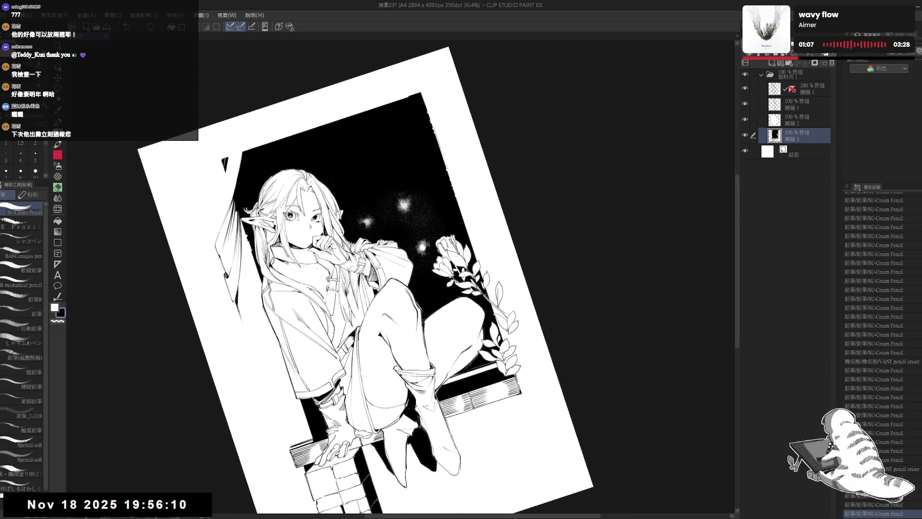
key(ctrl+z)
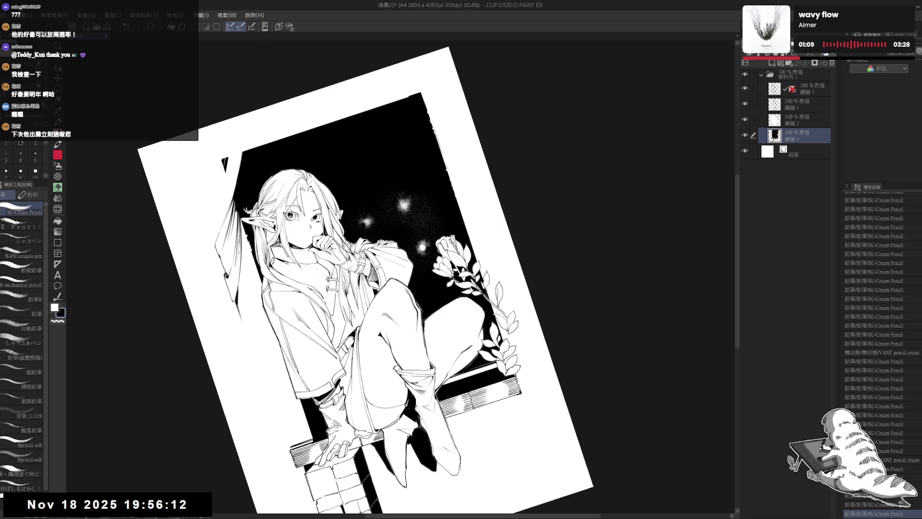
key(ctrl+y)
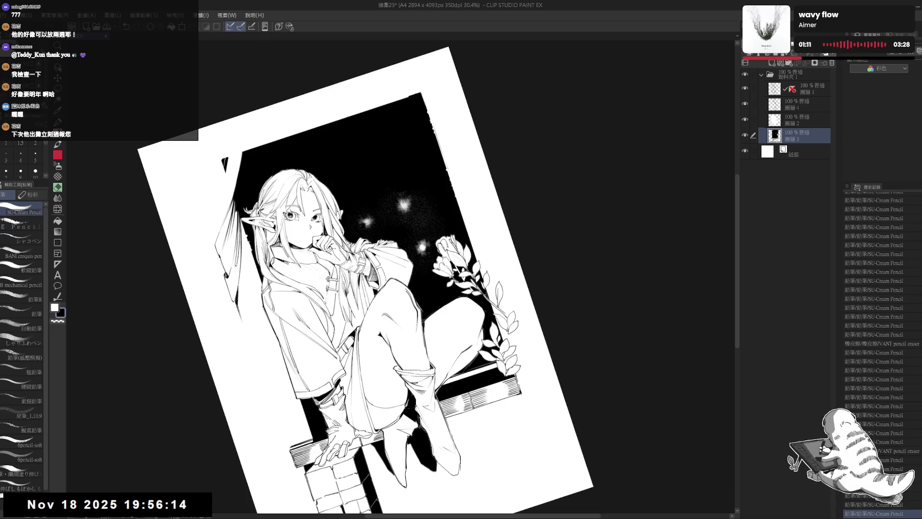
drag(235, 247, 236, 292)
key(ctrl+z)
mouse_move(231, 285)
mouse_down()
mouse_move(234, 294)
mouse_move(239, 284)
mouse_move(235, 294)
mouse_up()
drag(231, 283, 235, 294)
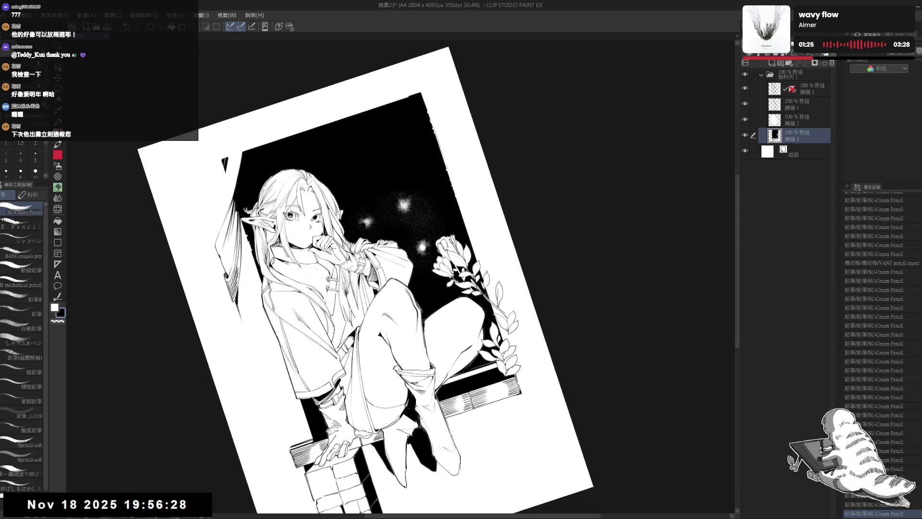
Step: Straighten and rezoom the view, then undo the recent batch of pencil strokes
key(ctrl+@)
key(ctrl+minus)
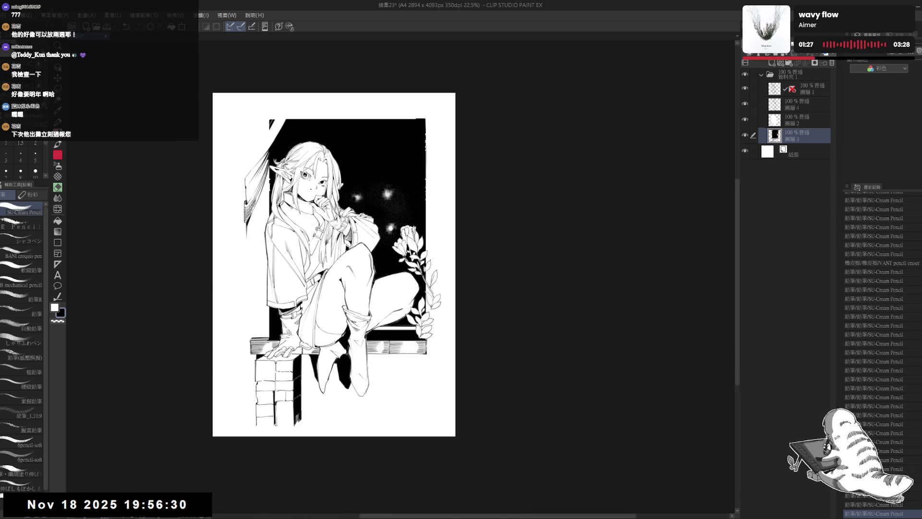
key(ctrl+plus)
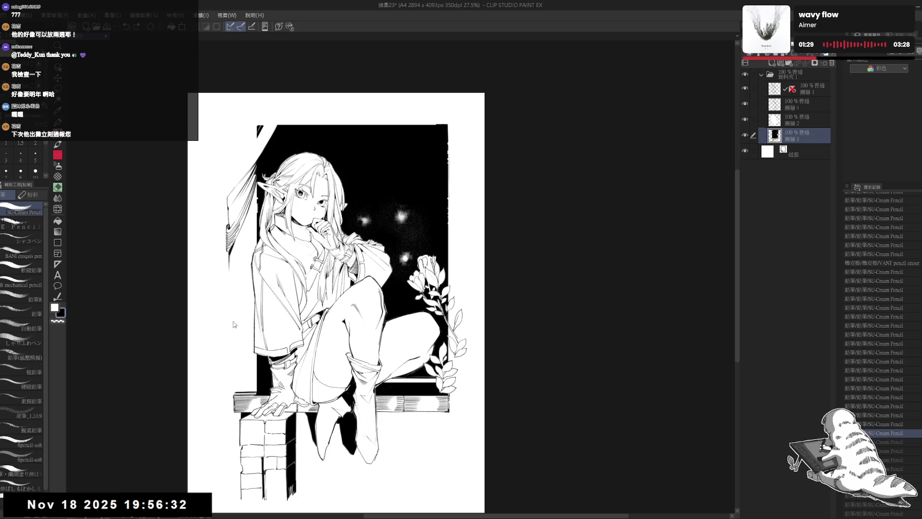
key(ctrl+z)
key(ctrl+z)
key(ctrl+z)
Step: Tilt the view slightly and redraw short touch-up strokes along the hair's left edge
key(r)
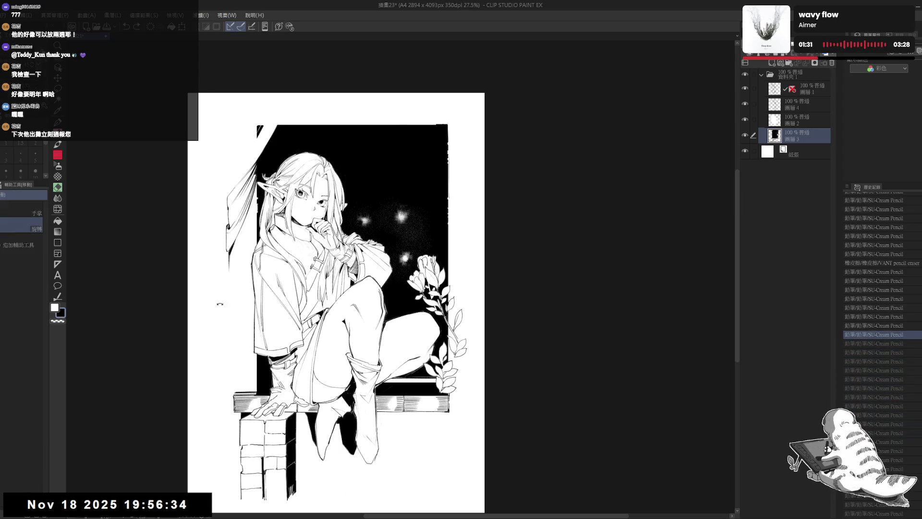
drag(220, 304, 222, 315)
drag(245, 201, 246, 238)
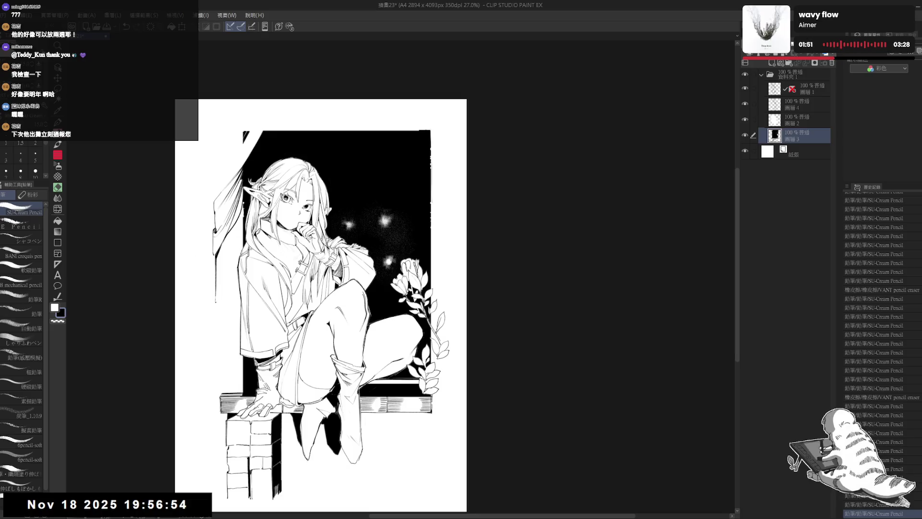
drag(218, 274, 217, 295)
key(ctrl+z)
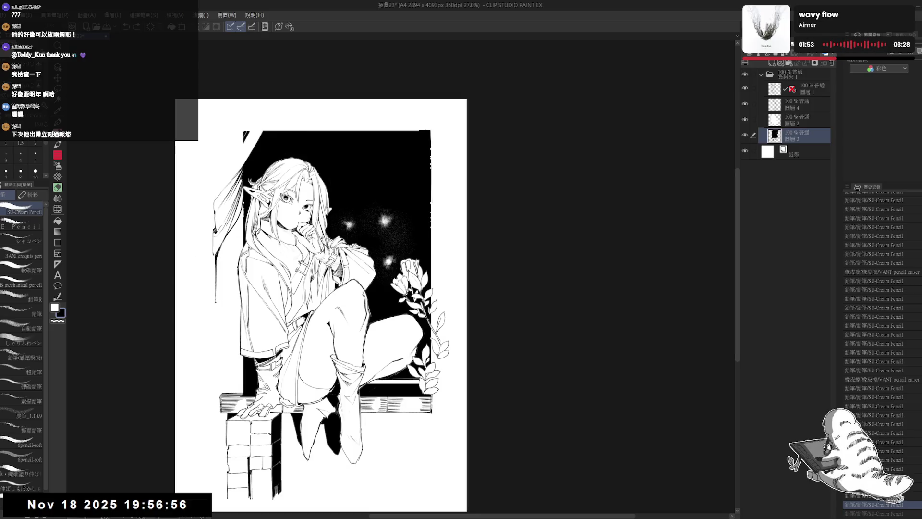
drag(218, 250, 217, 294)
drag(229, 228, 231, 243)
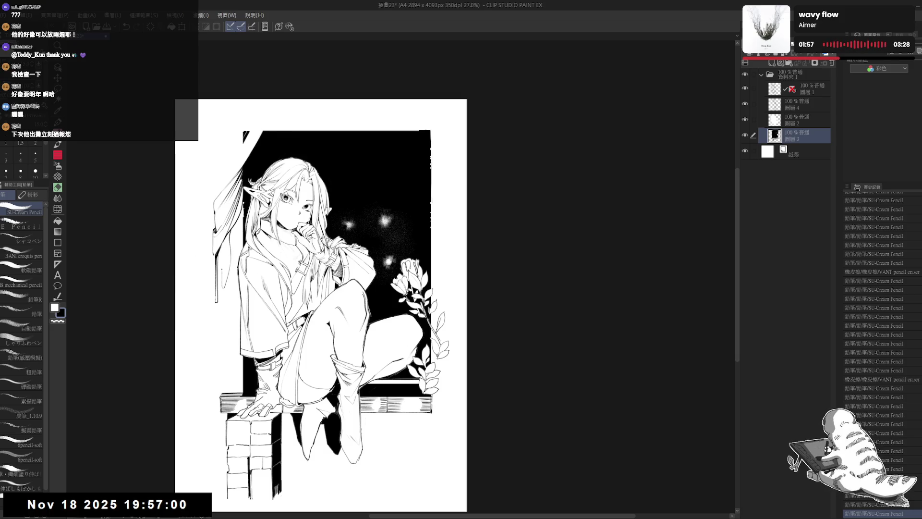
drag(225, 243, 227, 249)
Step: Darken and partly whiten the hair edge, and add dark marks on the curtain folds and lower edge
scroll(224, 243, up, 2)
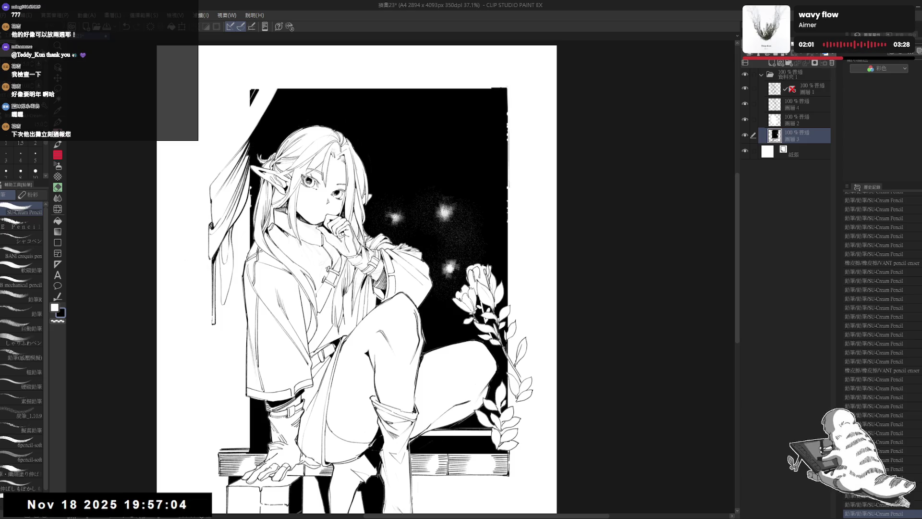
drag(225, 230, 227, 243)
drag(222, 274, 225, 292)
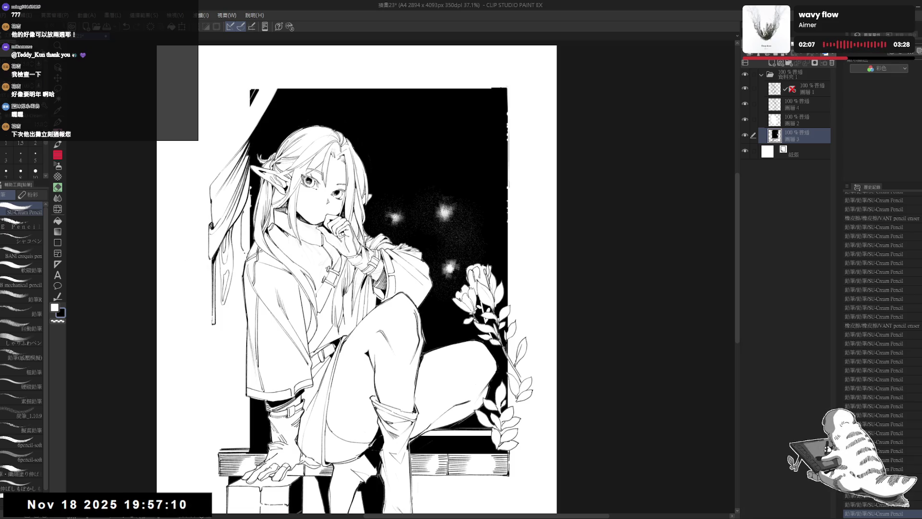
drag(246, 212, 241, 255)
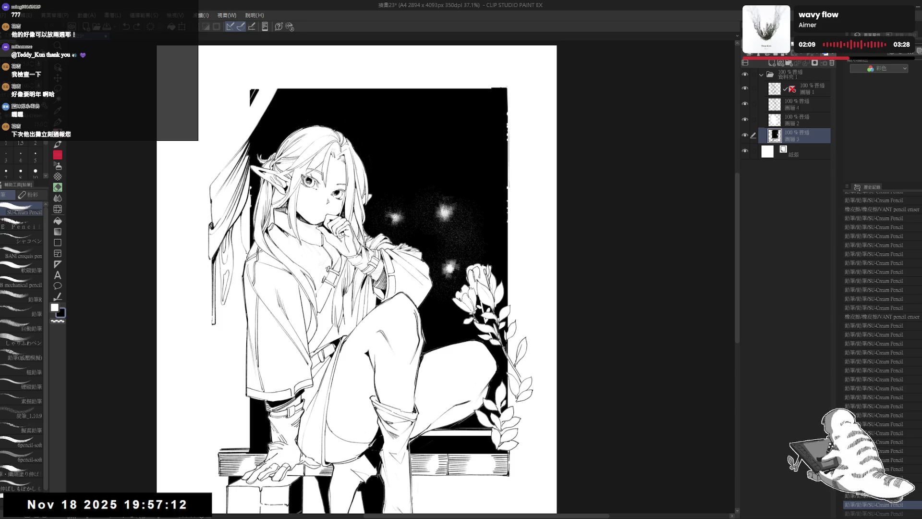
drag(244, 206, 244, 222)
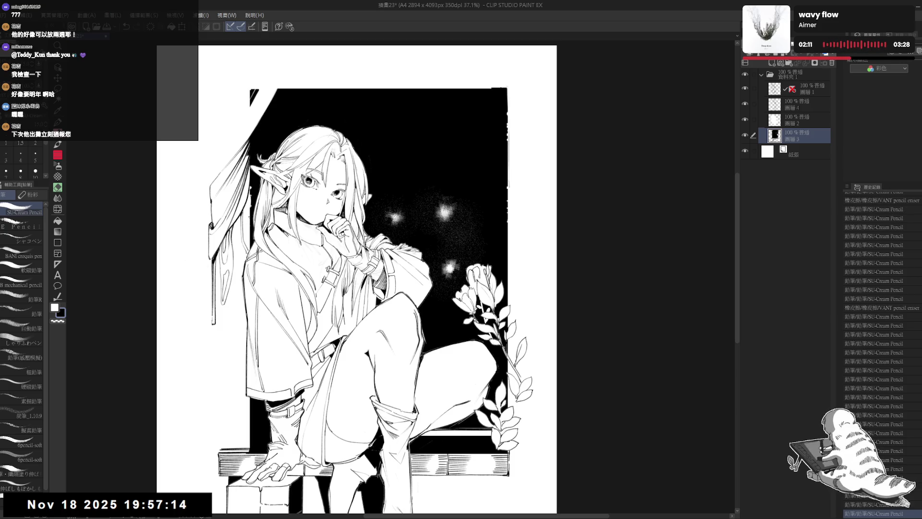
drag(232, 297, 234, 299)
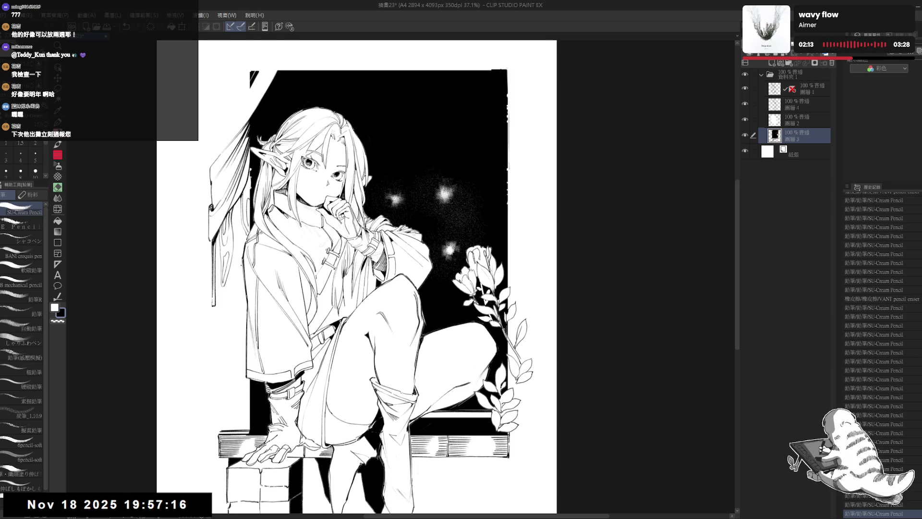
drag(235, 268, 222, 293)
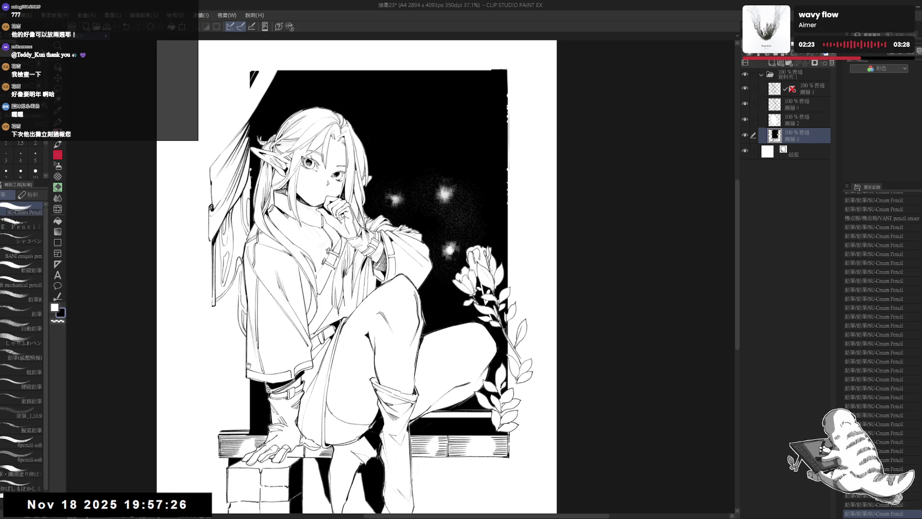
drag(384, 288, 378, 268)
drag(207, 289, 235, 295)
scroll(253, 256, down, 3)
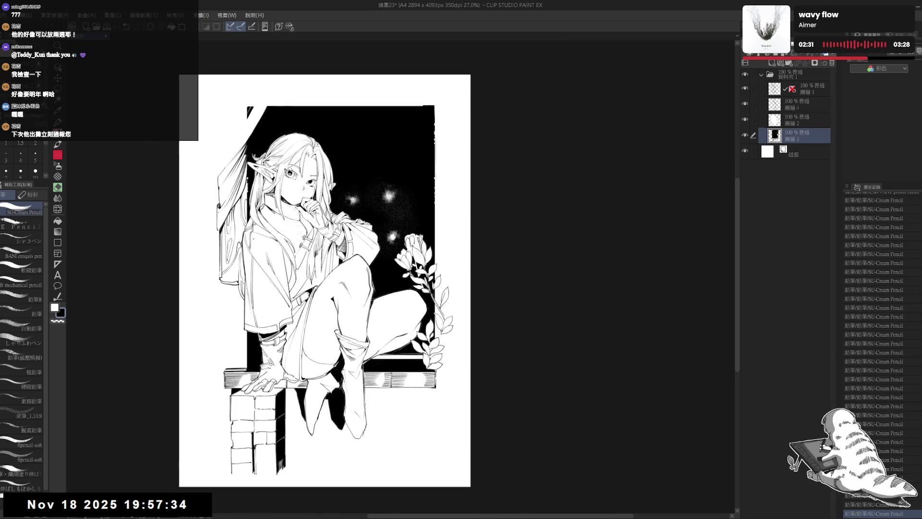
Step: Undo the last pencil stroke and erase a small area near the curtain
key(ctrl+z)
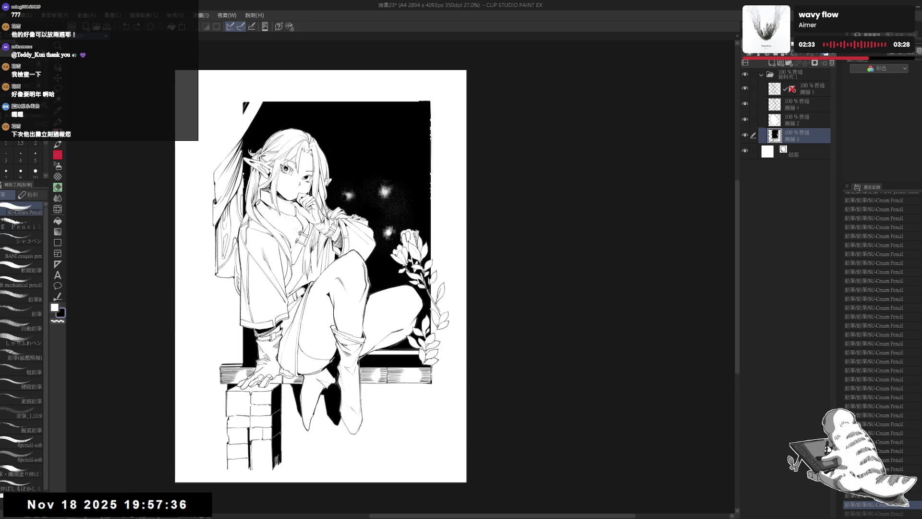
drag(228, 275, 236, 283)
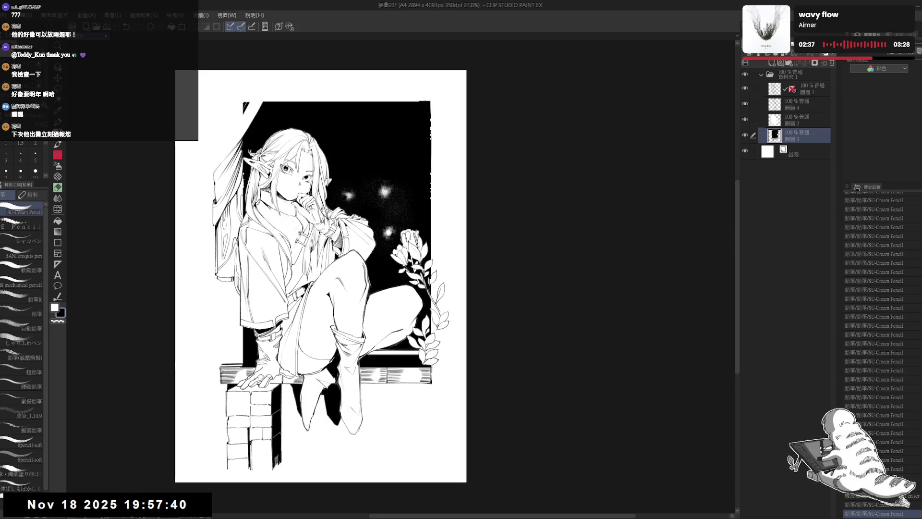
scroll(319, 272, down, 1)
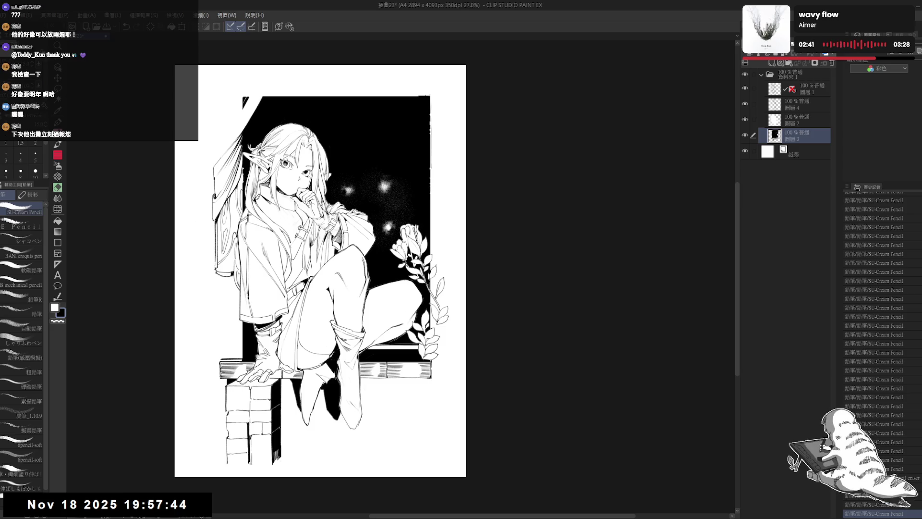
drag(320, 270, 315, 288)
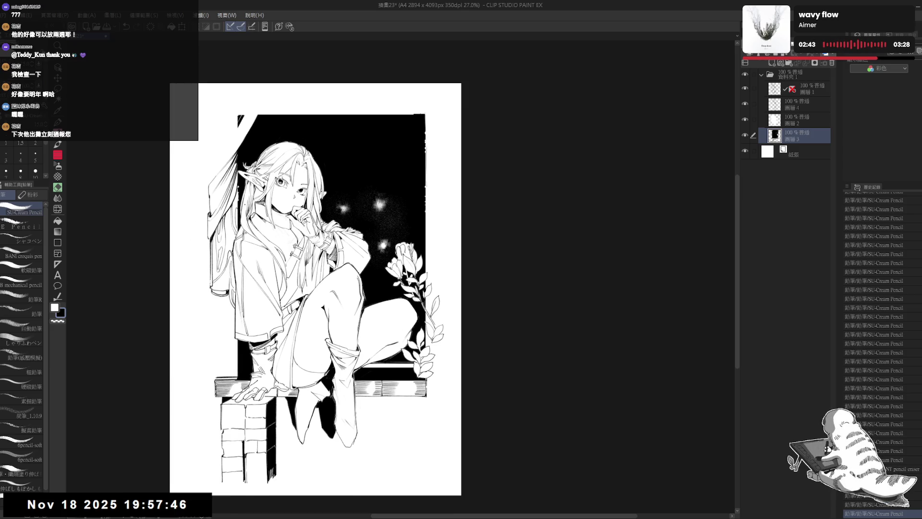
scroll(247, 204, down, 1)
drag(273, 250, 263, 240)
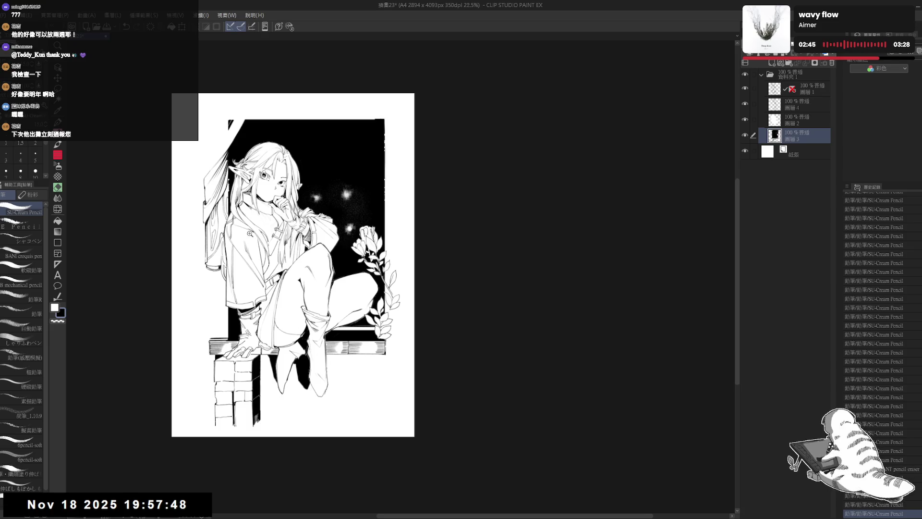
scroll(247, 231, up, 2)
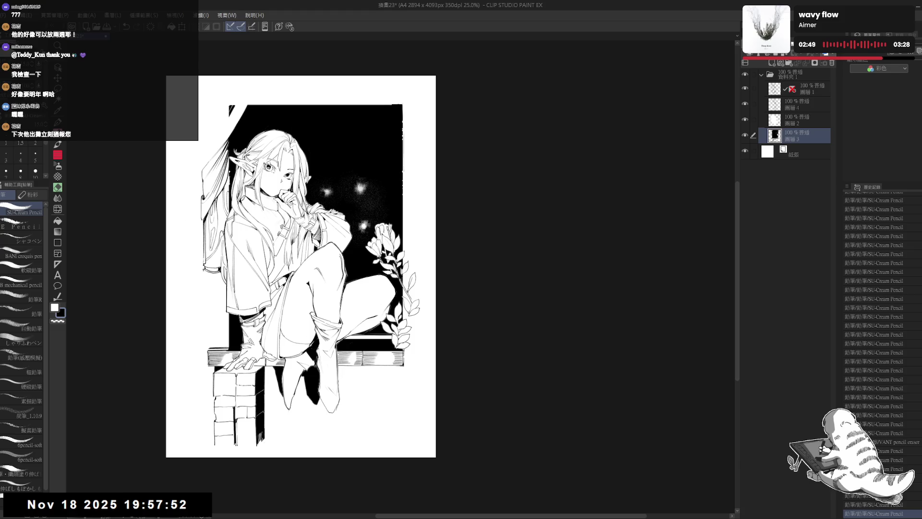
Step: Add a small pencil stroke near the curtain, undo it, and erase a small spot instead
drag(207, 269, 203, 298)
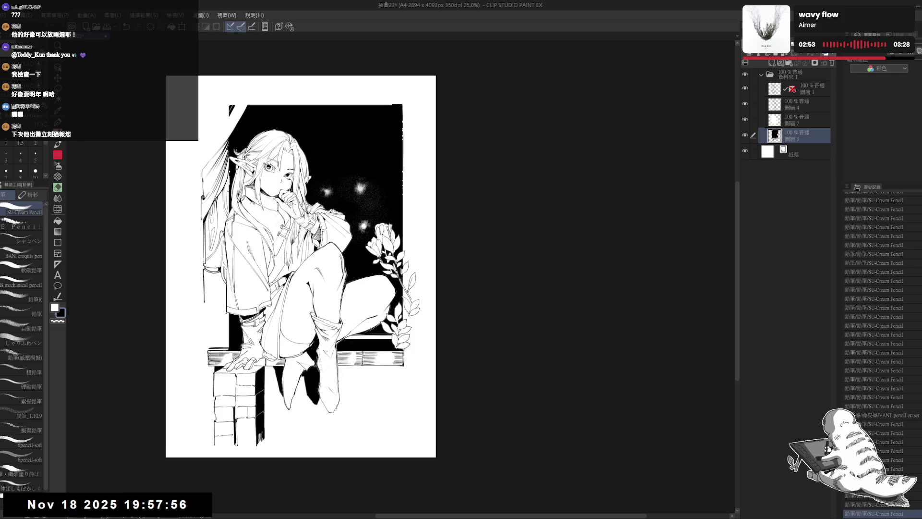
drag(297, 264, 294, 258)
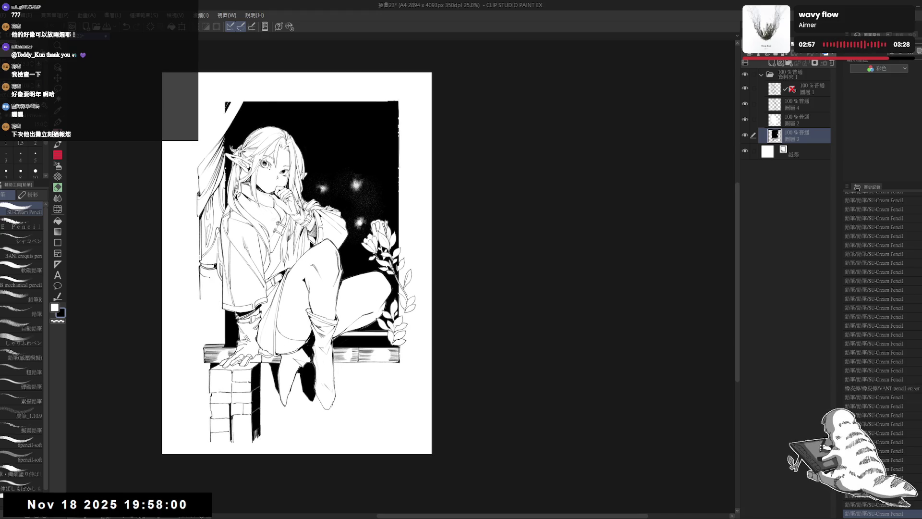
key(ctrl+z)
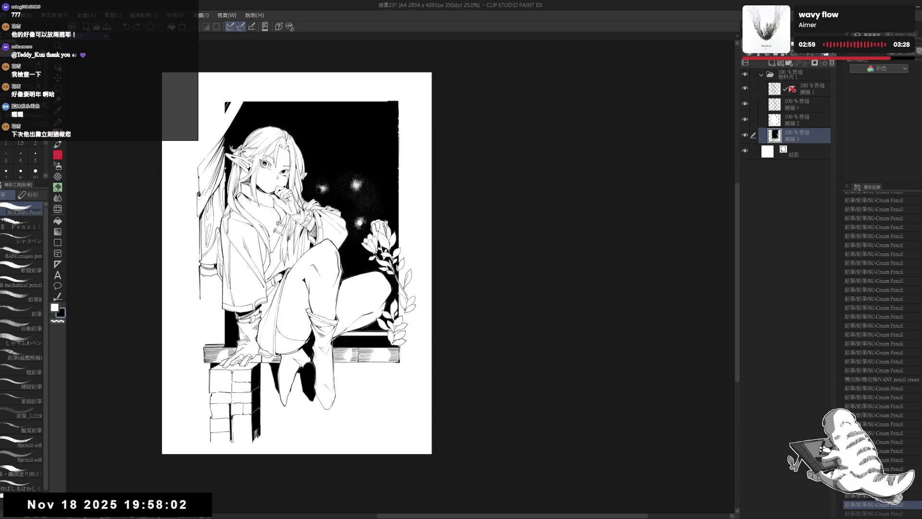
drag(203, 277, 224, 287)
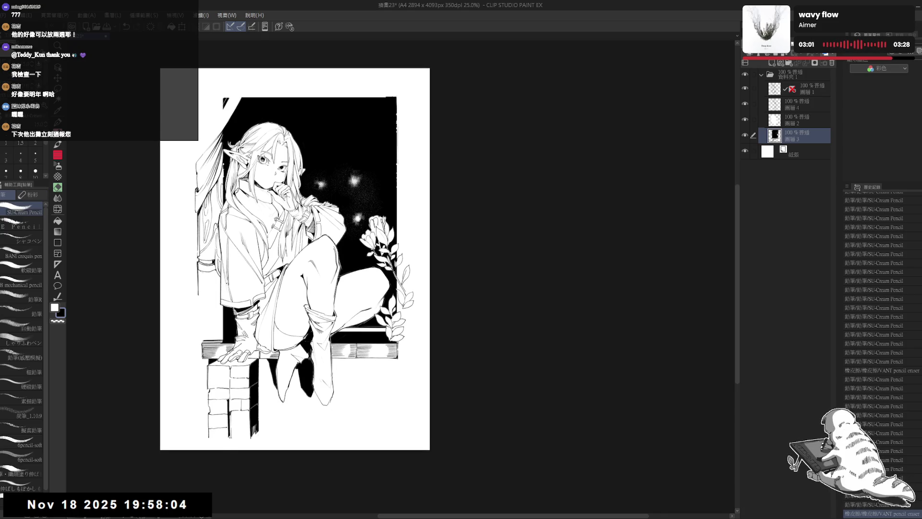
scroll(227, 280, down, 2)
scroll(227, 279, up, 1)
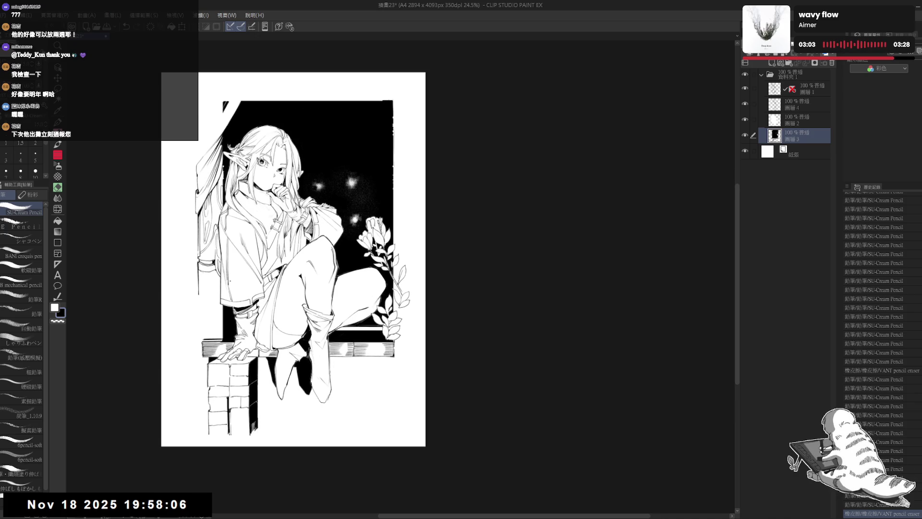
drag(215, 299, 212, 290)
Step: Toggle between the VANT pencil eraser and the SU-Cream Pencil, ending on the pencil
key(e)
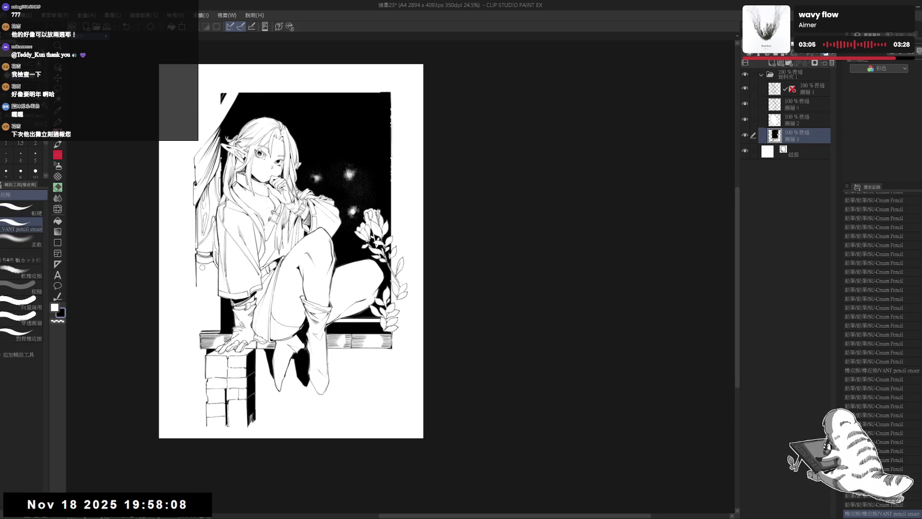
key(p)
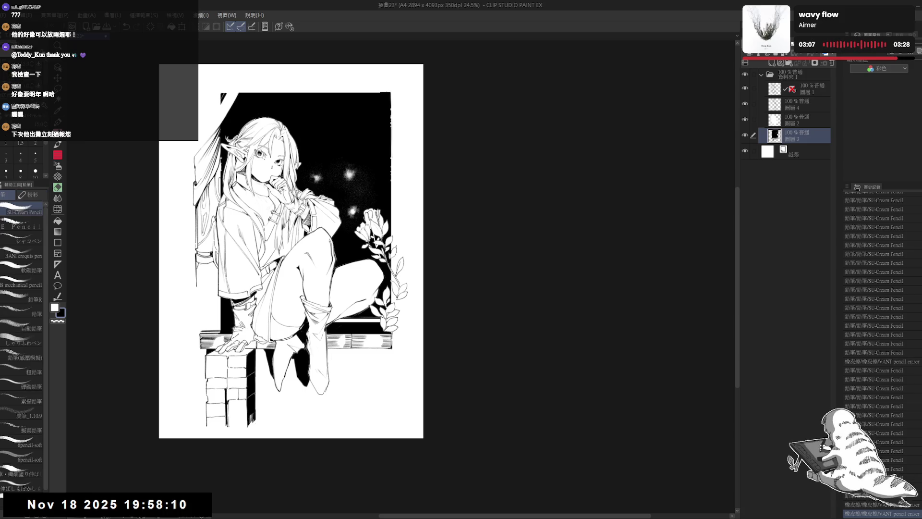
key(e)
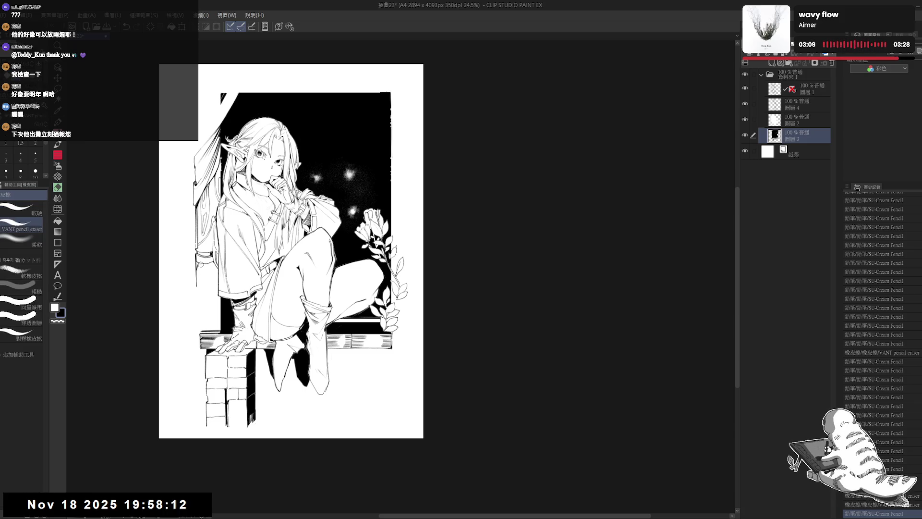
key(p)
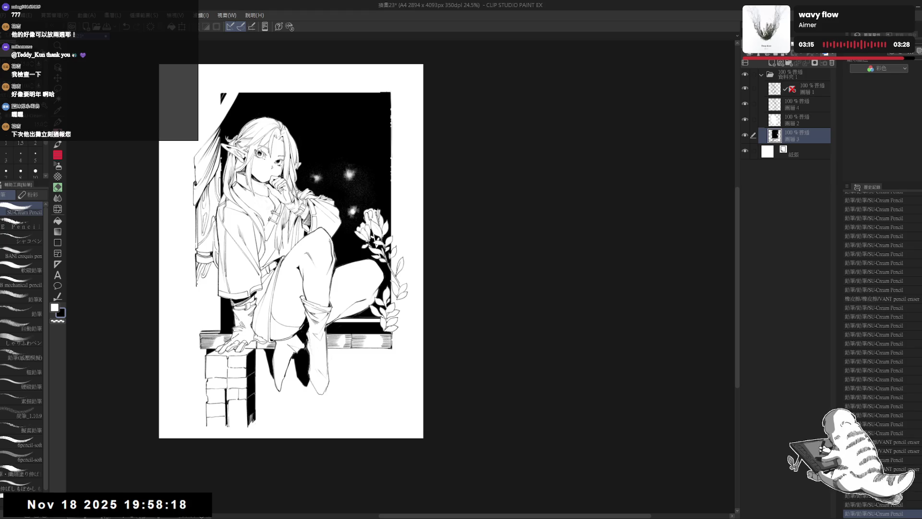
scroll(222, 235, down, 2)
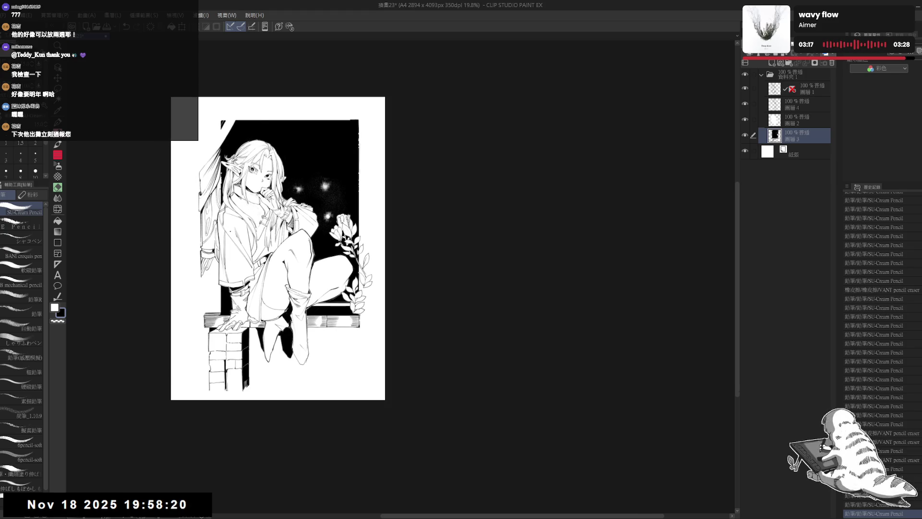
drag(245, 471, 257, 492)
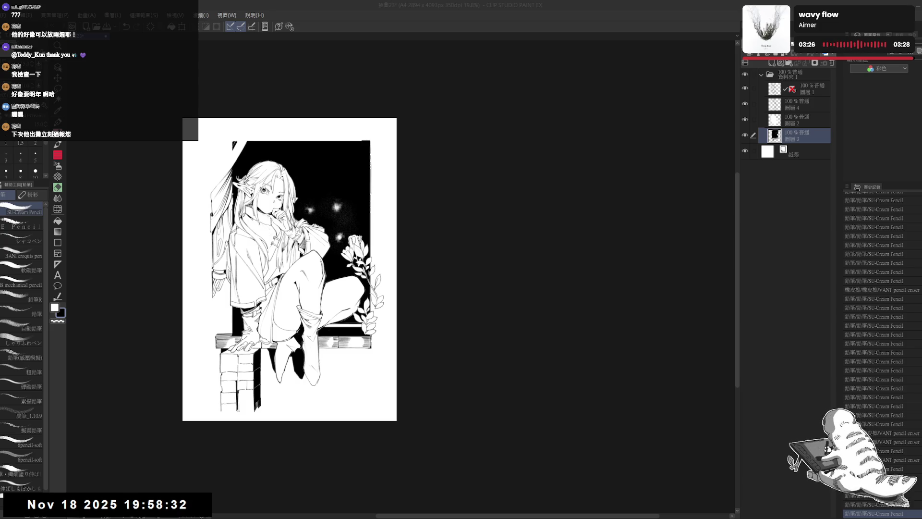
drag(221, 311, 236, 307)
scroll(236, 307, up, 1)
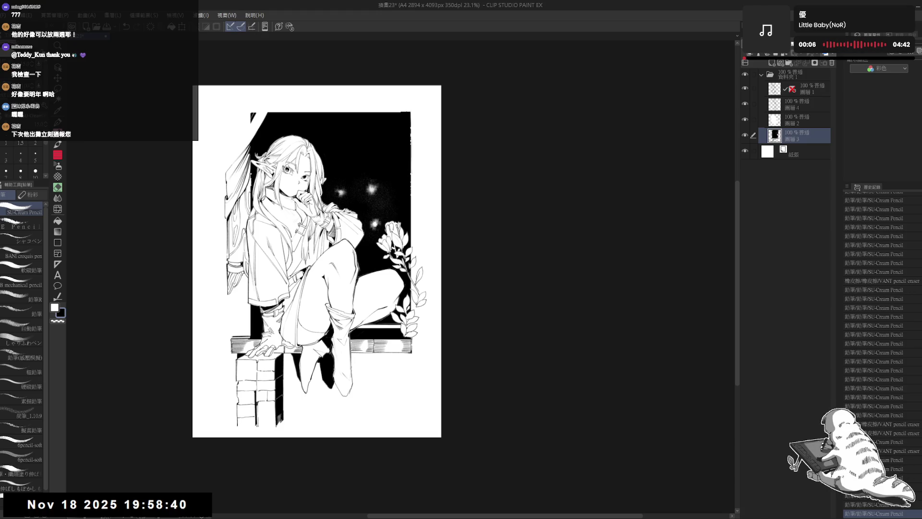
mouse_move(248, 323)
mouse_down()
mouse_move(246, 313)
mouse_move(276, 335)
mouse_move(264, 329)
mouse_up()
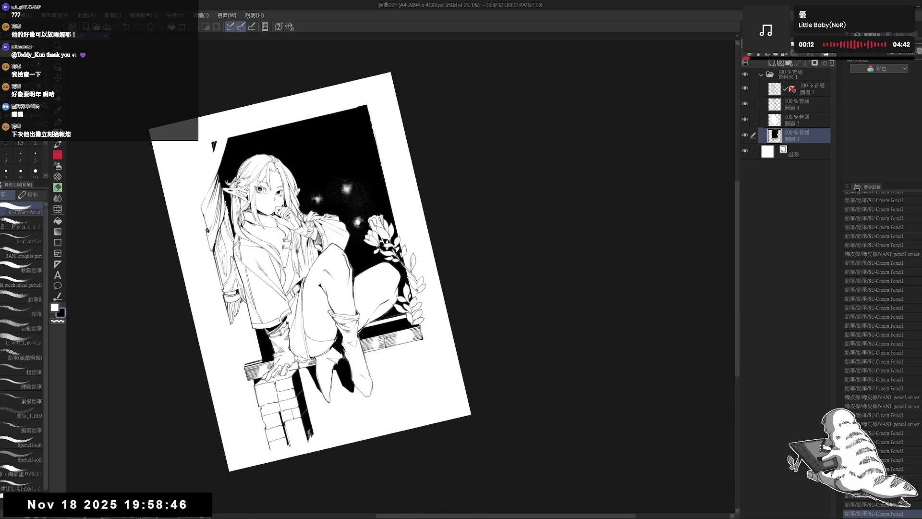
key(ctrl+at)
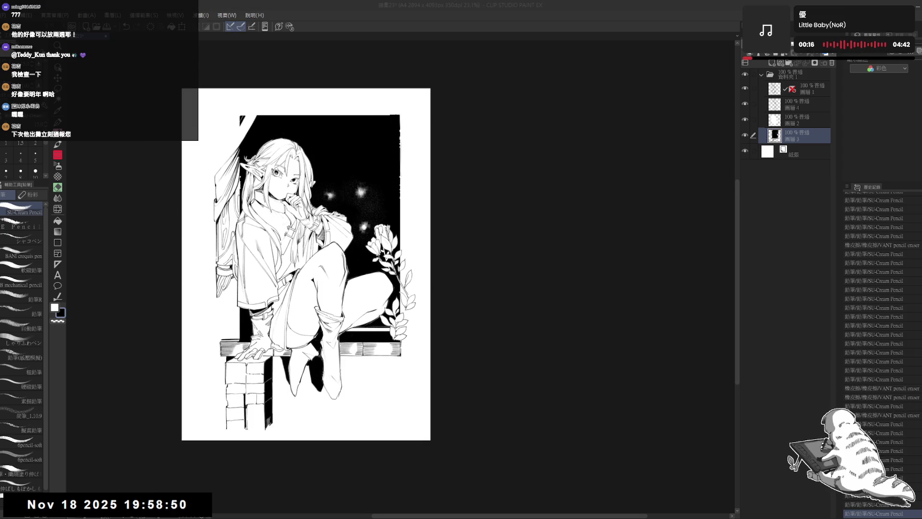
scroll(229, 221, up, 1)
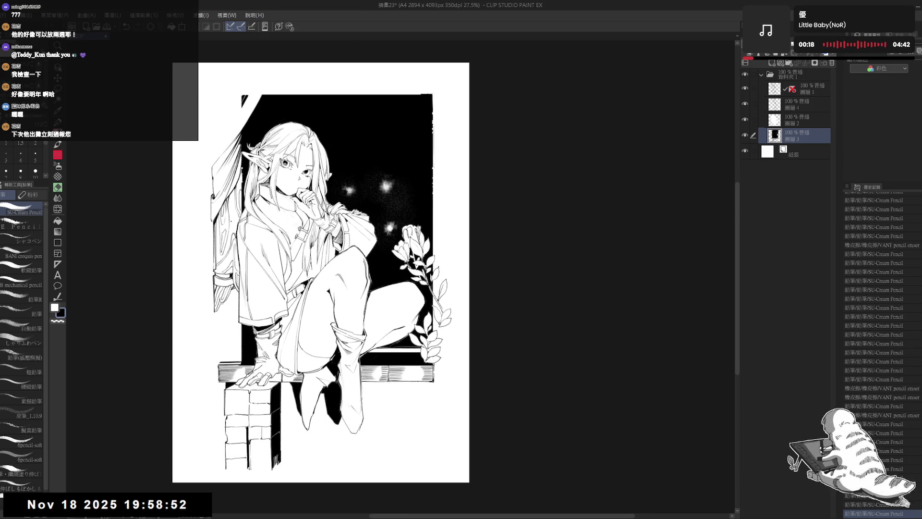
key(r)
drag(218, 378, 274, 430)
key(ctrl+0)
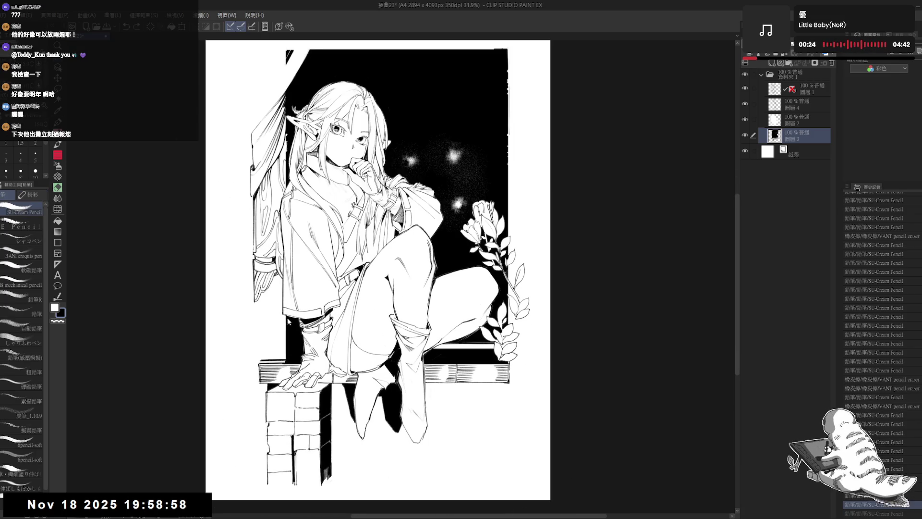
Step: Add short pencil strokes along the black background's edge, undoing and restoring the last one
mouse_move(285, 319)
mouse_down()
mouse_move(285, 346)
mouse_move(268, 358)
mouse_move(283, 355)
mouse_up()
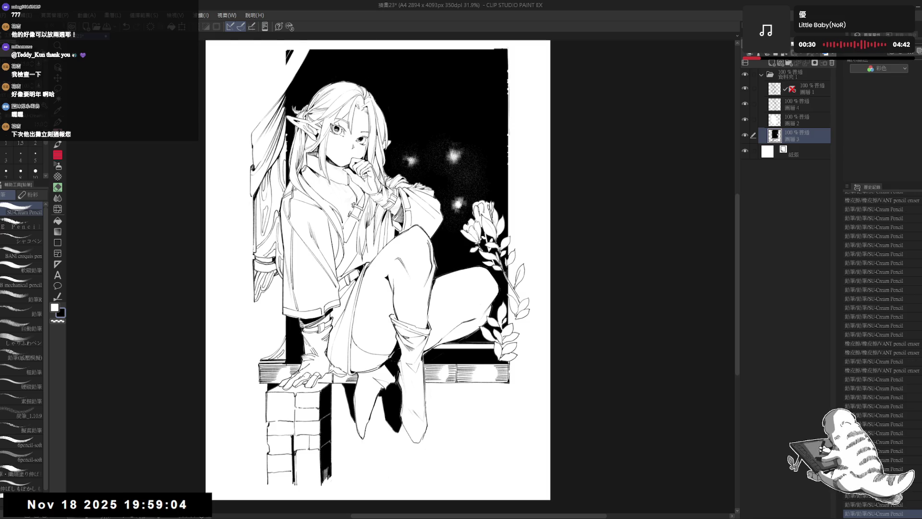
scroll(303, 81, down, 1)
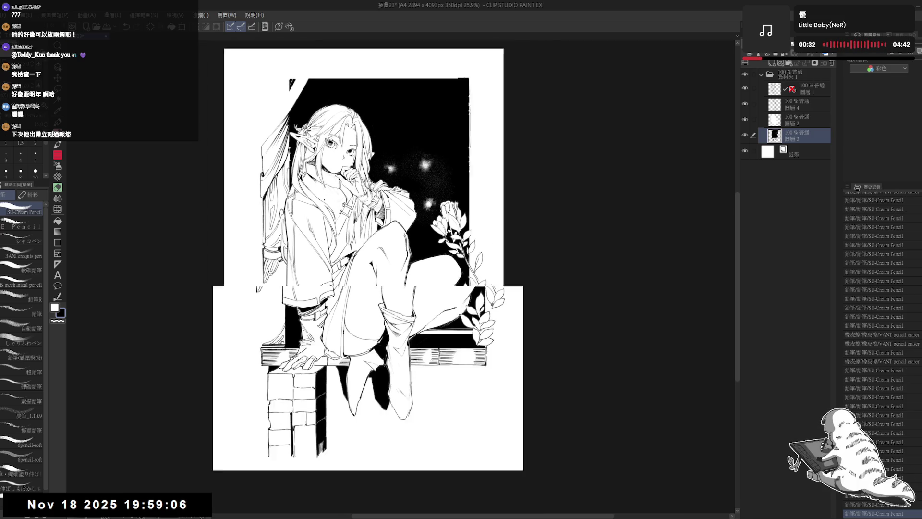
scroll(353, 252, down, 1)
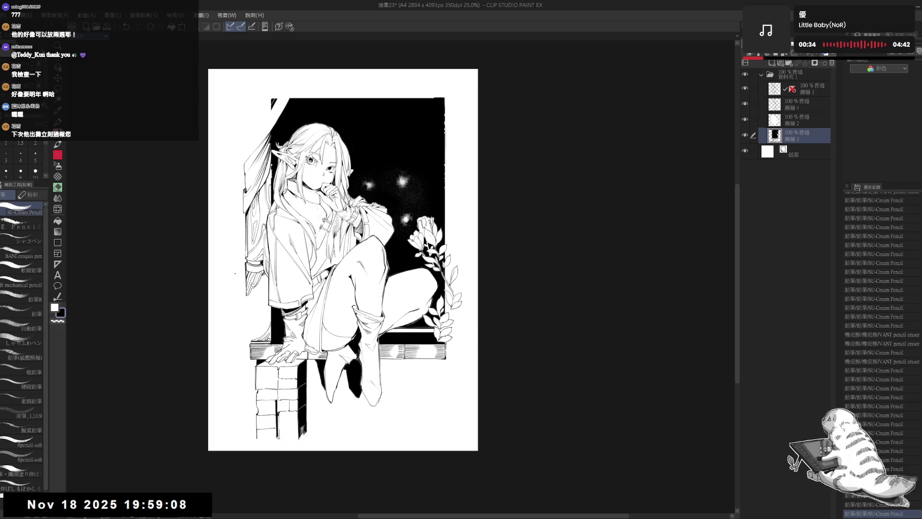
drag(245, 268, 245, 300)
key(ctrl+z)
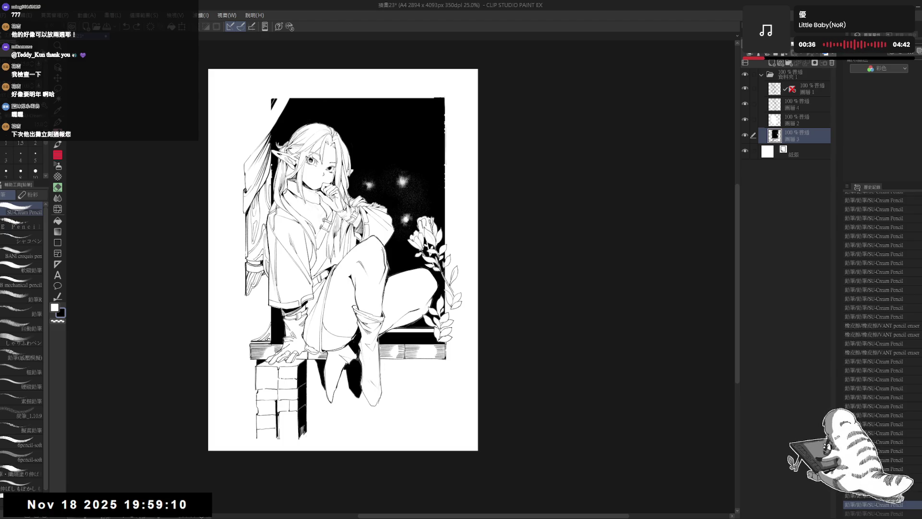
key(ctrl+y)
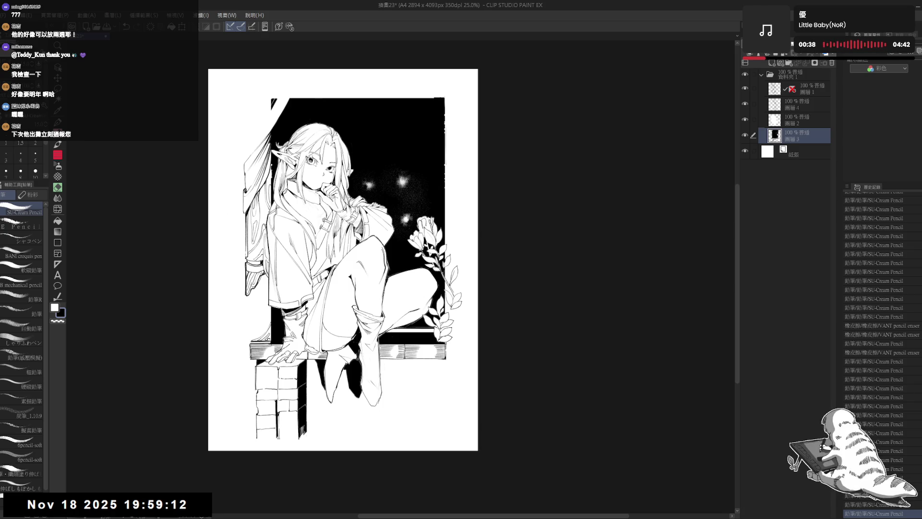
Step: Tilt the canvas, toggle eraser and pencil, then set the view back upright and reposition it
drag(250, 289, 268, 305)
key(e)
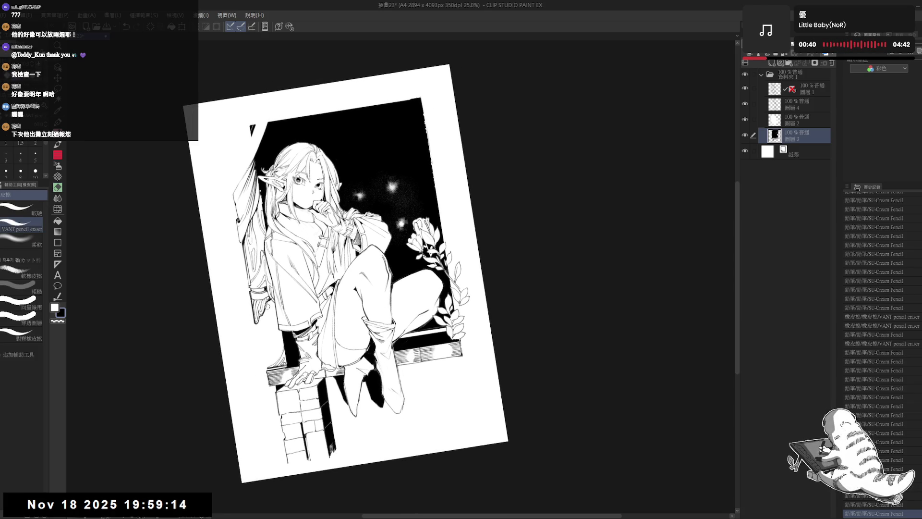
key(p)
key(ctrl+@)
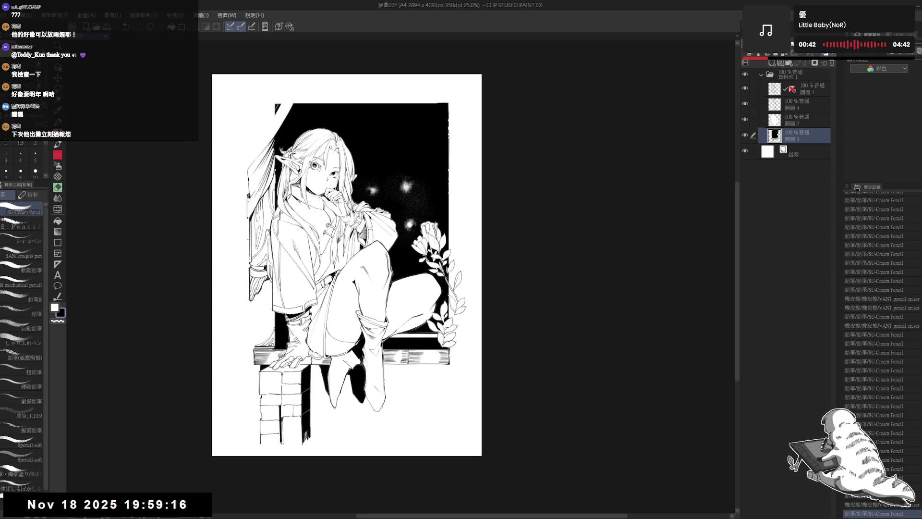
scroll(260, 226, up, 1)
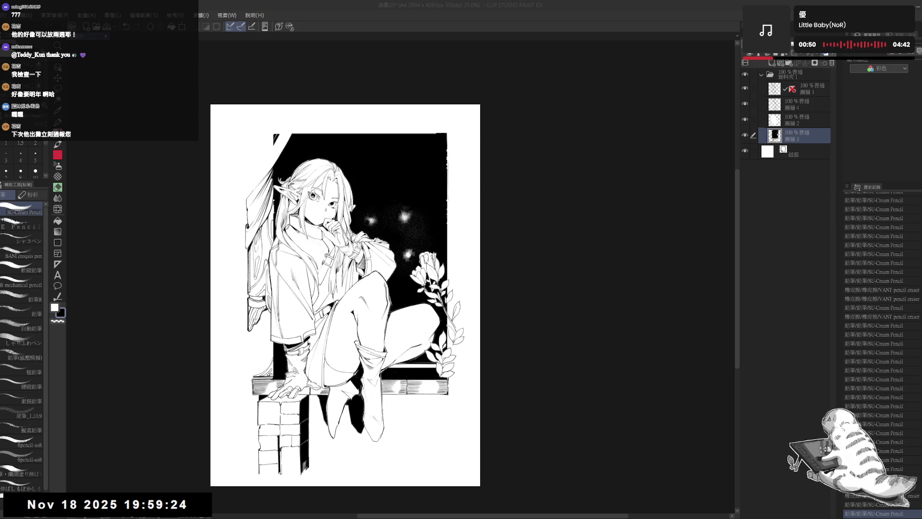
scroll(227, 195, up, 2)
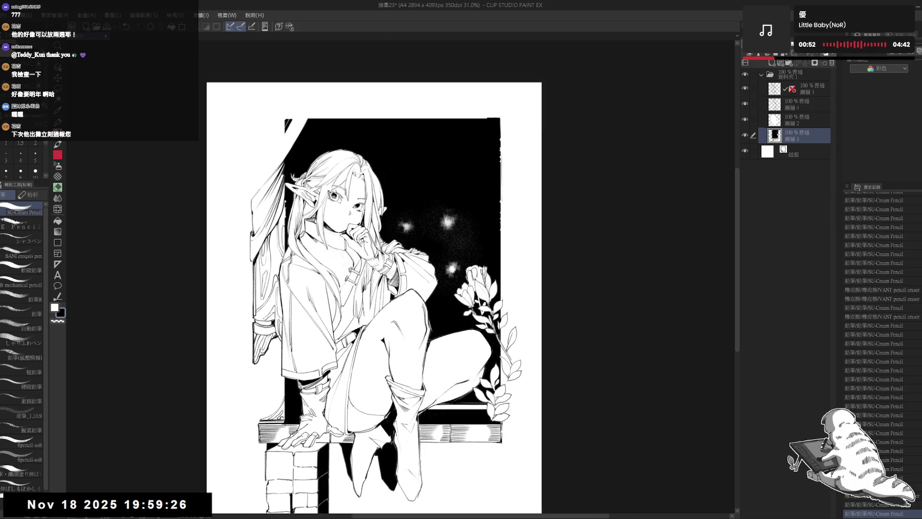
drag(375, 288, 377, 304)
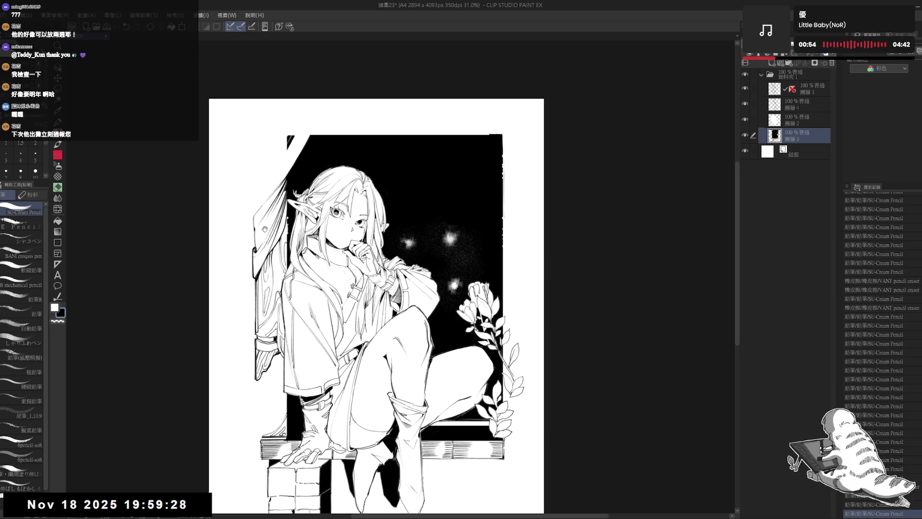
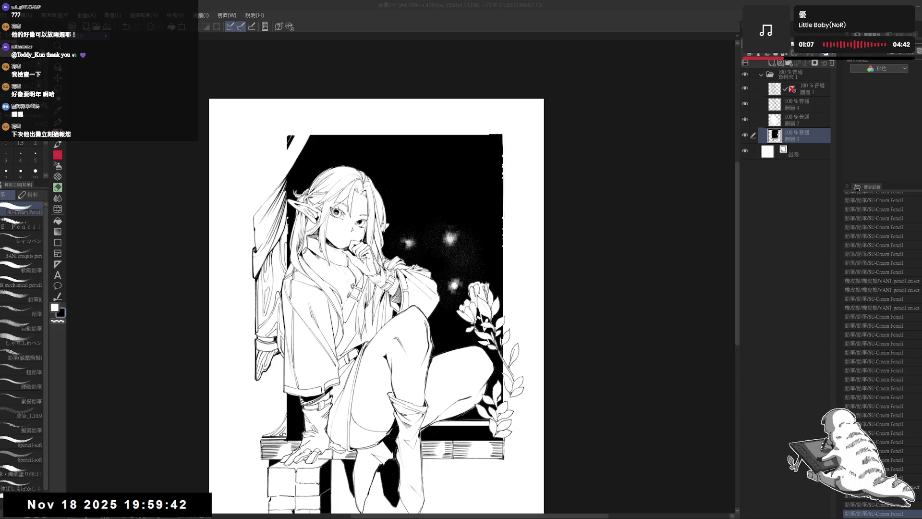
Step: Tilt the page view and pencil a line along the window frame's left edge
scroll(315, 142, down, 1)
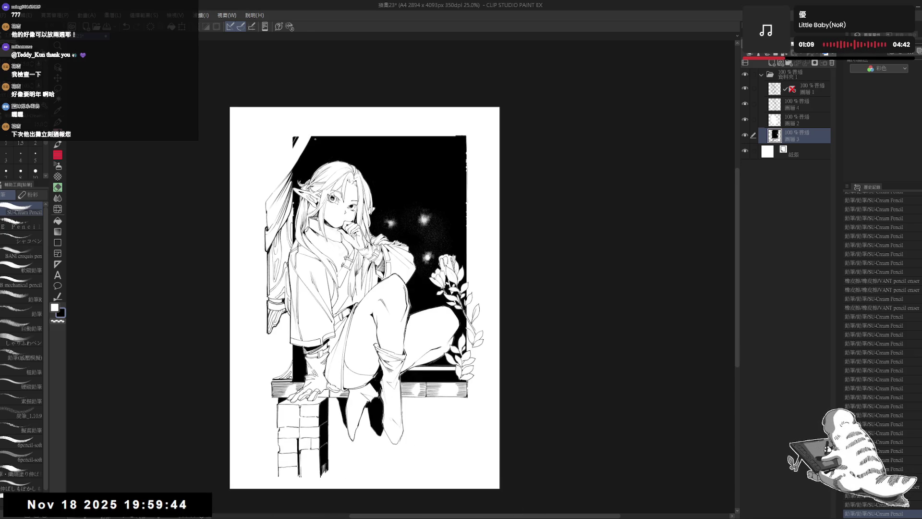
scroll(364, 297, up, 2)
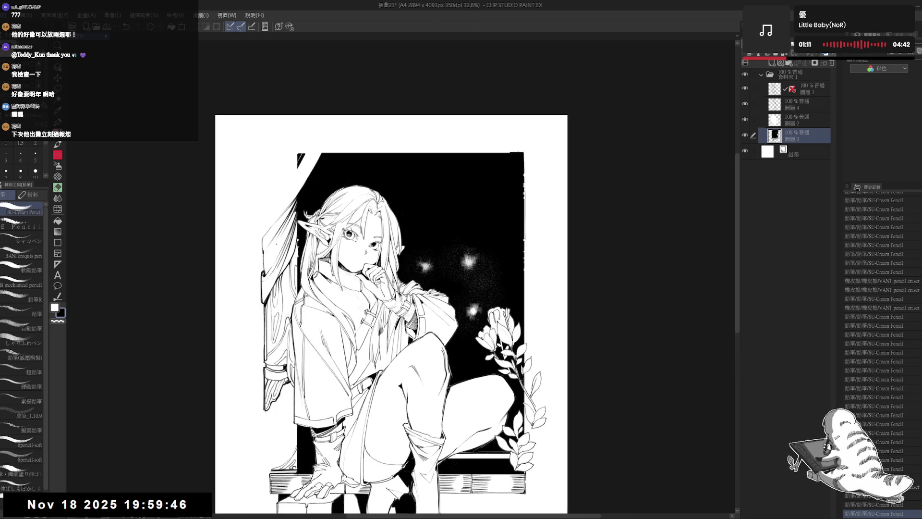
drag(365, 298, 279, 250)
scroll(279, 250, up, 1)
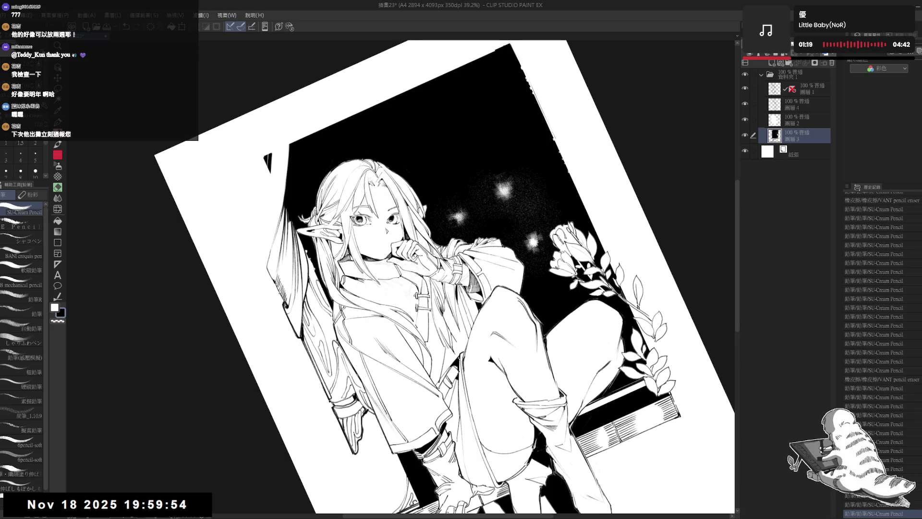
key(ctrl+@)
drag(552, 216, 600, 308)
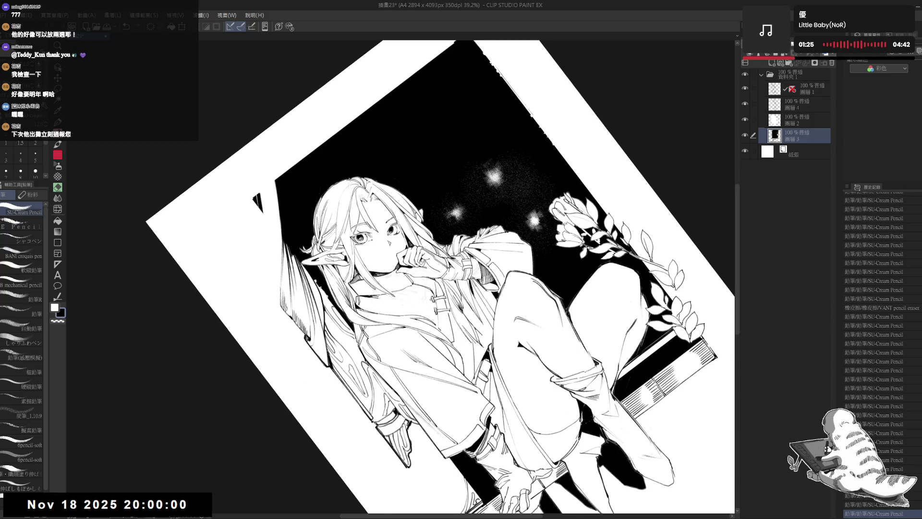
key(ctrl+0)
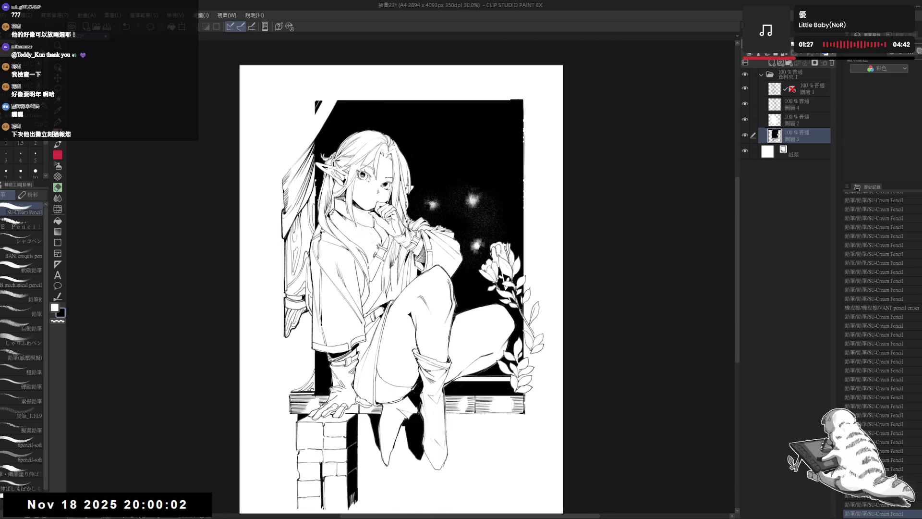
drag(347, 222, 307, 269)
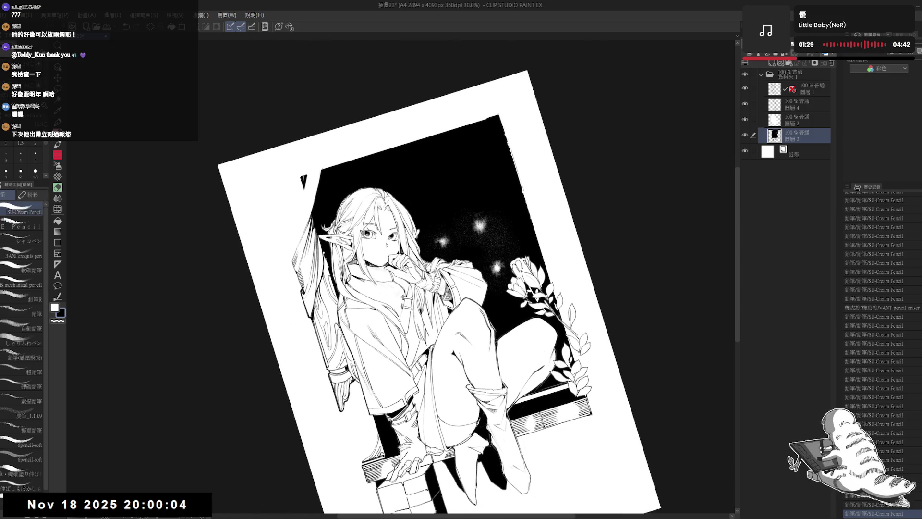
click(322, 177)
drag(318, 172, 288, 265)
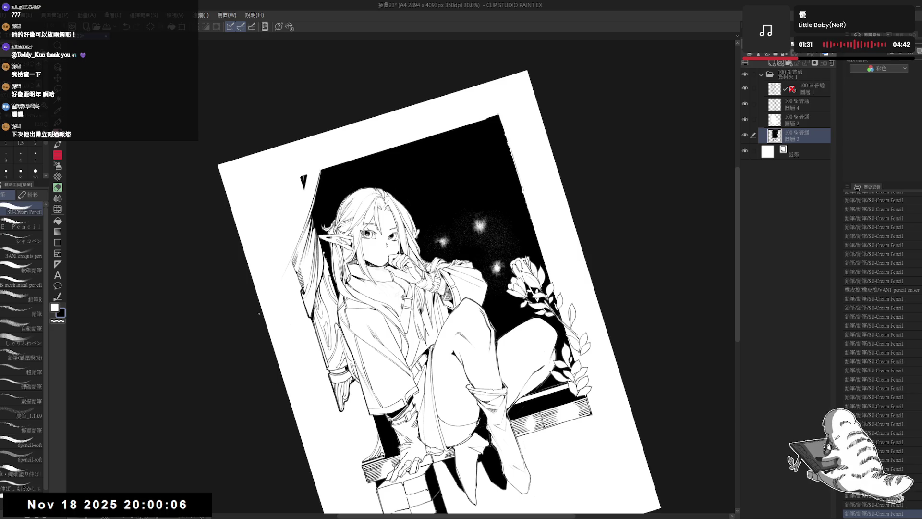
key(ctrl+z)
key(ctrl+y)
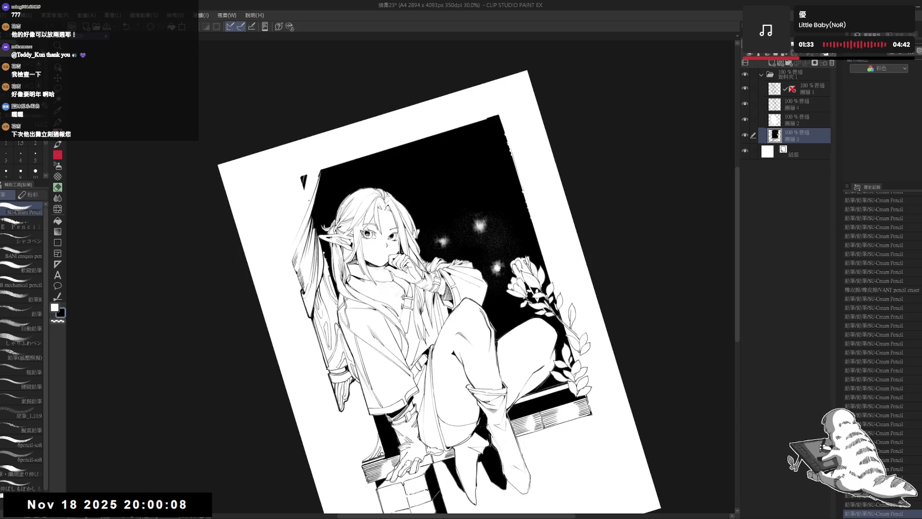
Step: Add more pencil lines and small marks along the frame's left edge
drag(317, 177, 296, 228)
drag(317, 174, 287, 228)
key(e)
key(p)
drag(293, 221, 289, 229)
drag(292, 219, 290, 231)
drag(293, 220, 294, 229)
drag(296, 221, 297, 235)
Step: Darken the frame's lower-left edge with a cluster of short pencil strokes
drag(301, 227, 297, 236)
drag(303, 228, 296, 234)
drag(302, 227, 298, 237)
drag(304, 229, 297, 237)
drag(302, 227, 299, 239)
drag(301, 226, 297, 238)
drag(303, 228, 299, 240)
Step: Straighten and reposition the view, then bring up the canvas-size handles with Ctrl+Alt+S
key(ctrl+at)
drag(410, 200, 399, 192)
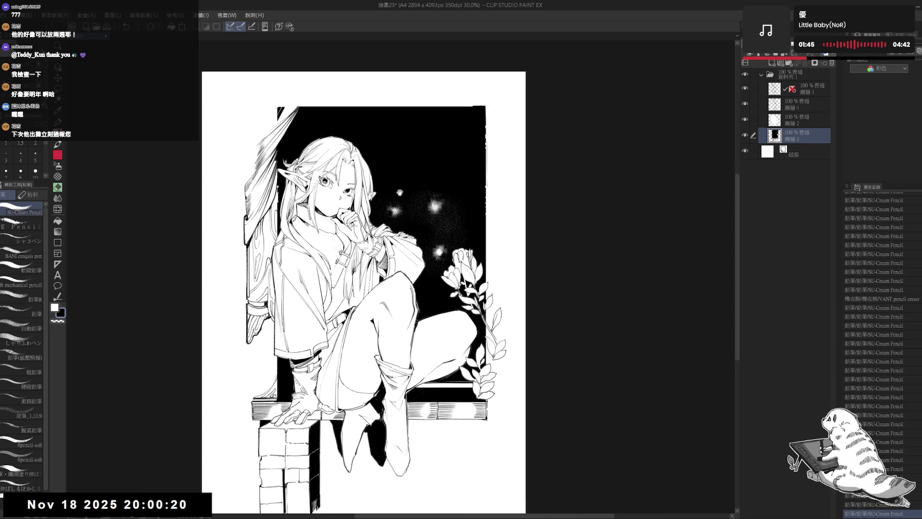
scroll(370, 208, down, 2)
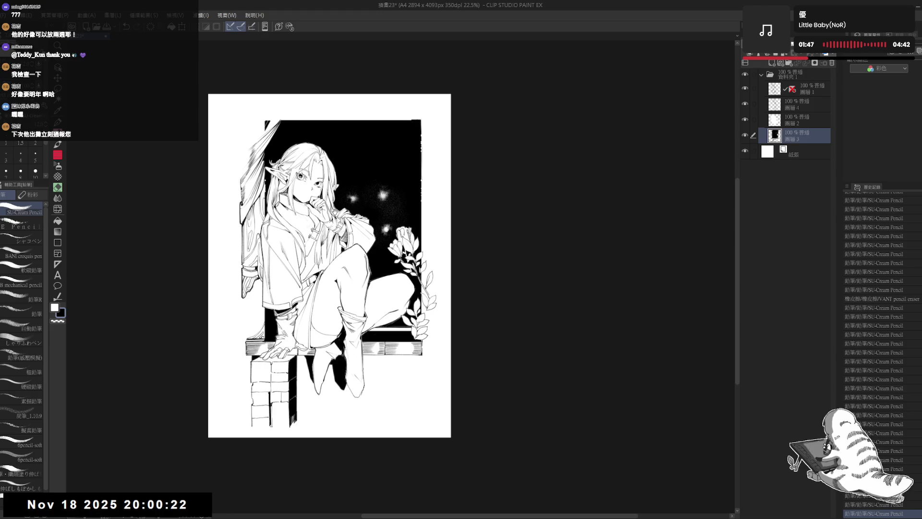
mouse_move(337, 240)
mouse_down()
mouse_move(324, 235)
mouse_move(316, 245)
mouse_up()
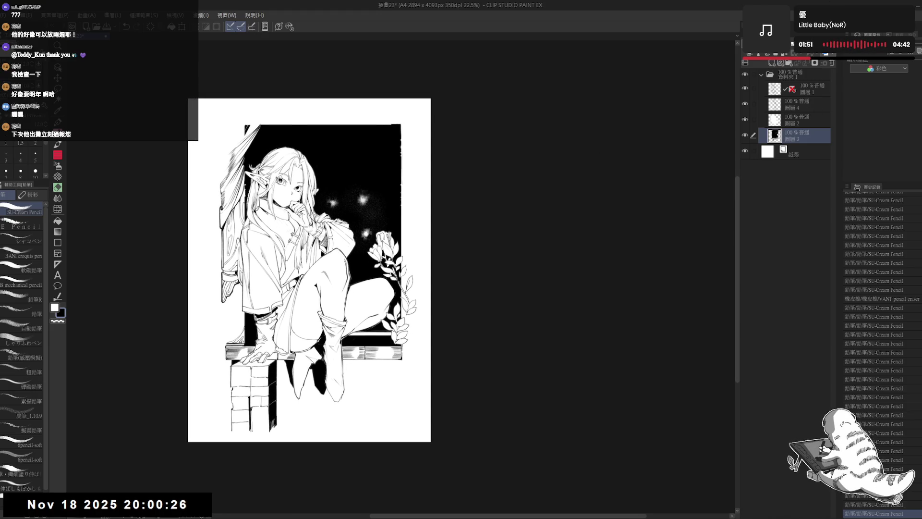
key(ctrl+alt+s)
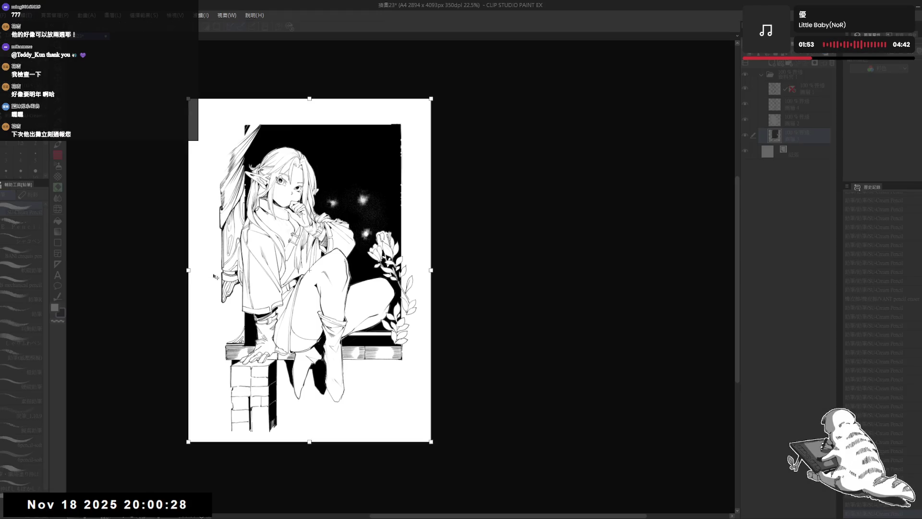
Step: Pull in the left, bottom and top canvas edges, nudge the right out, and apply 2693 x 3680 px
drag(188, 270, 208, 274)
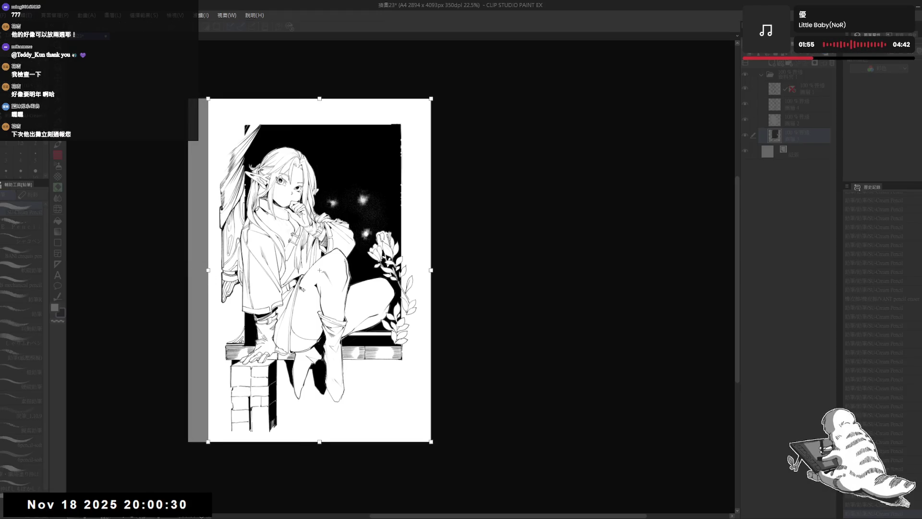
drag(319, 441, 321, 419)
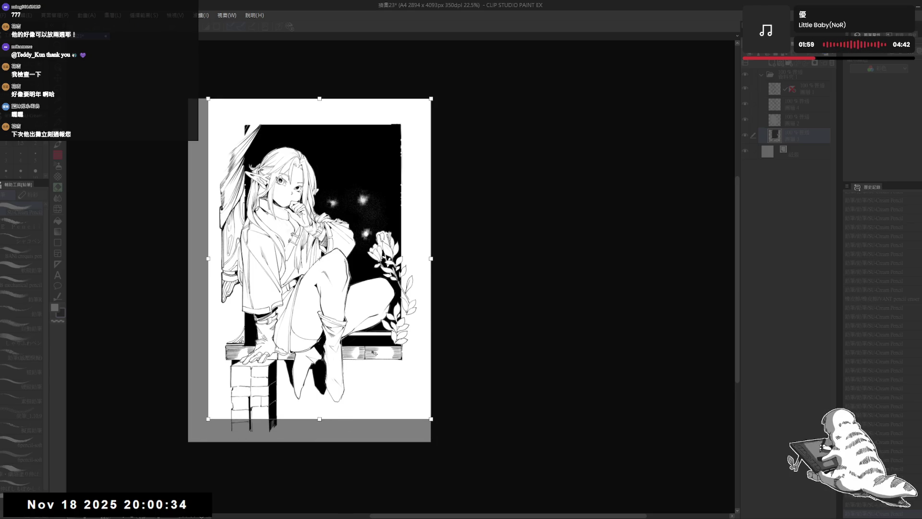
drag(320, 105, 321, 112)
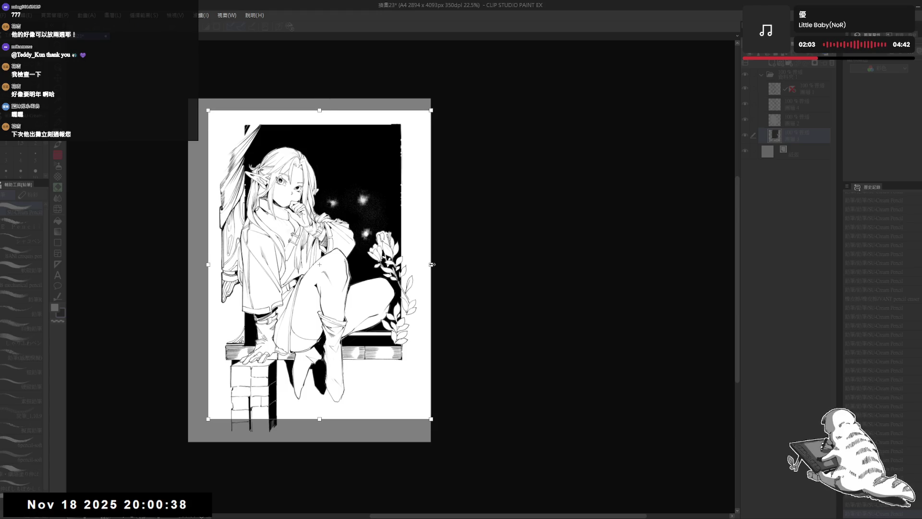
drag(431, 265, 435, 265)
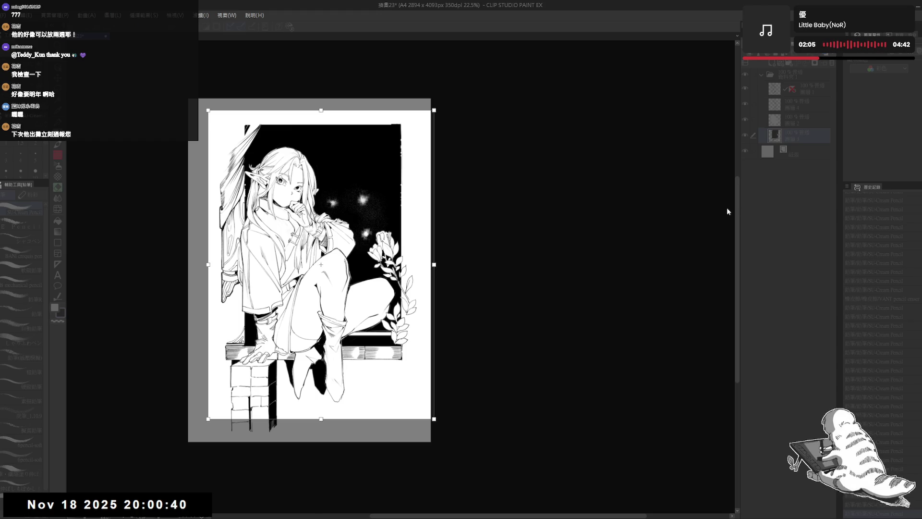
key(Return)
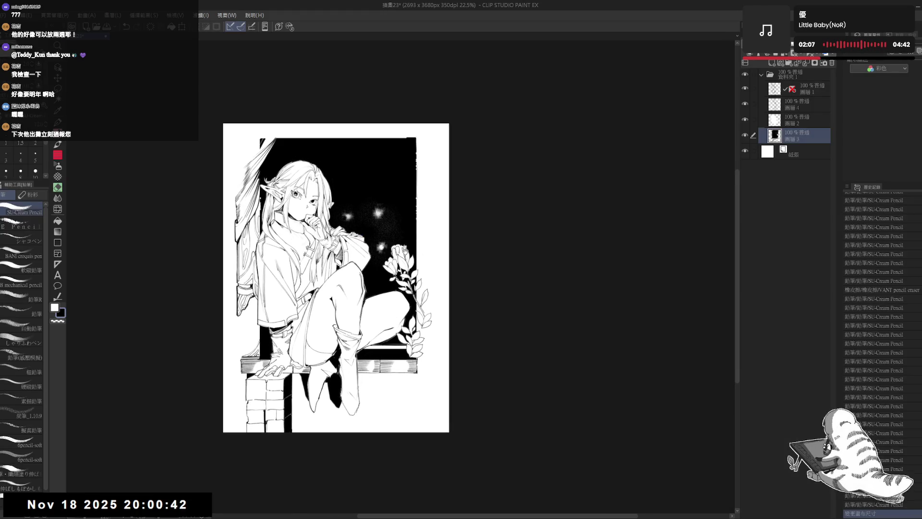
Step: Show background layer 圖層3 in blue layer color at 53% opacity, then return to 圖層4
drag(380, 260, 365, 262)
scroll(378, 212, up, 1)
drag(506, 225, 494, 231)
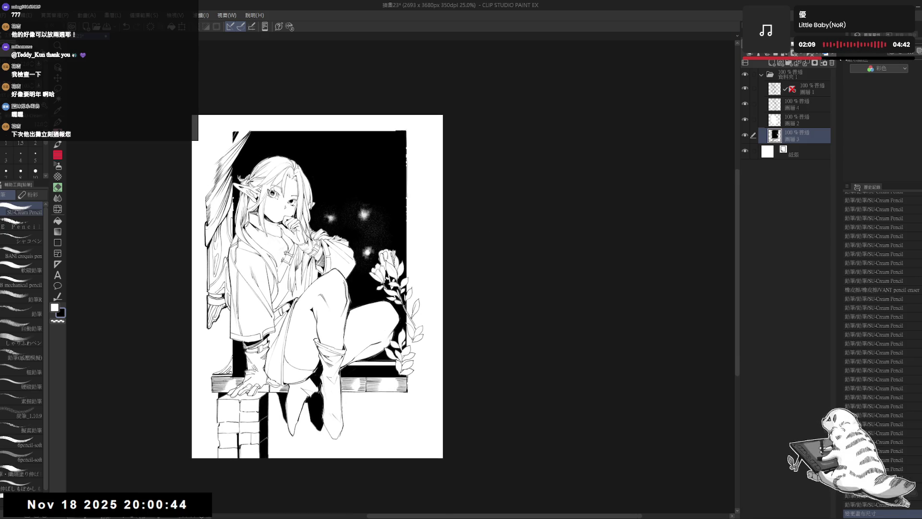
click(794, 106)
scroll(432, 288, up, 2)
drag(432, 288, 417, 284)
mouse_move(384, 120)
mouse_down()
mouse_move(365, 145)
mouse_move(355, 226)
mouse_up()
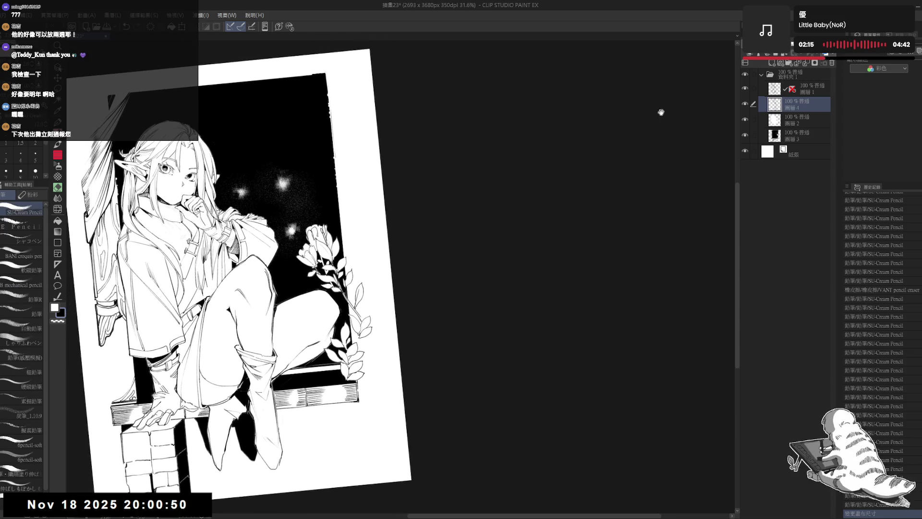
key(ctrl+@)
click(794, 135)
click(915, 53)
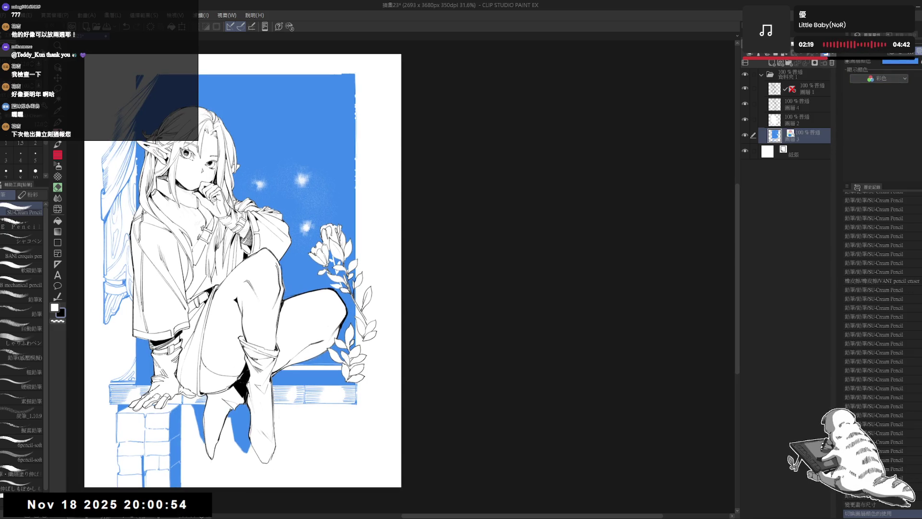
click(797, 104)
drag(357, 197, 354, 198)
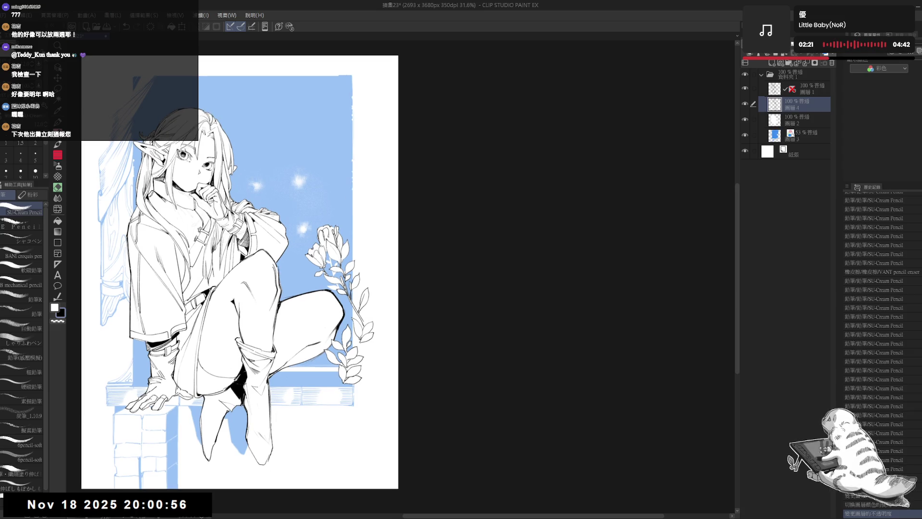
Step: Sketch the new bloom's first pencil strokes above the existing flowers, undoing false starts
mouse_move(351, 233)
mouse_down()
mouse_move(363, 222)
mouse_move(353, 248)
mouse_up()
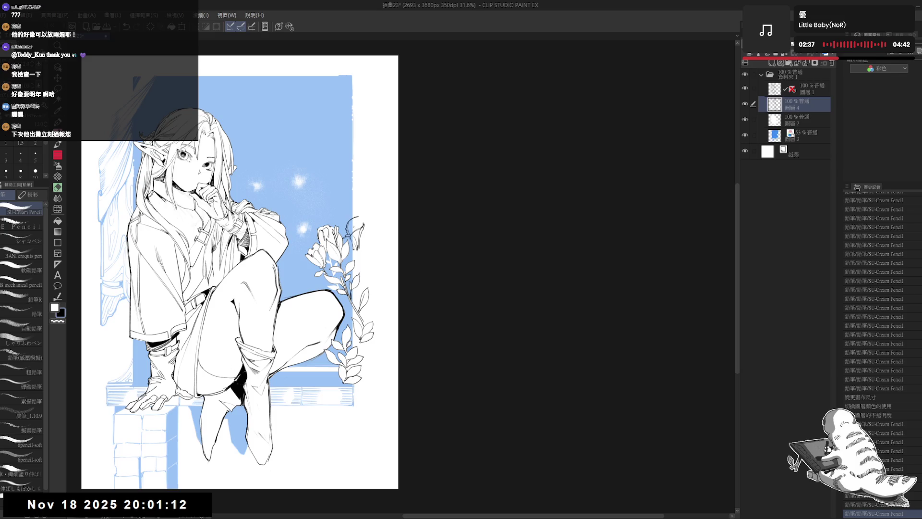
key(e)
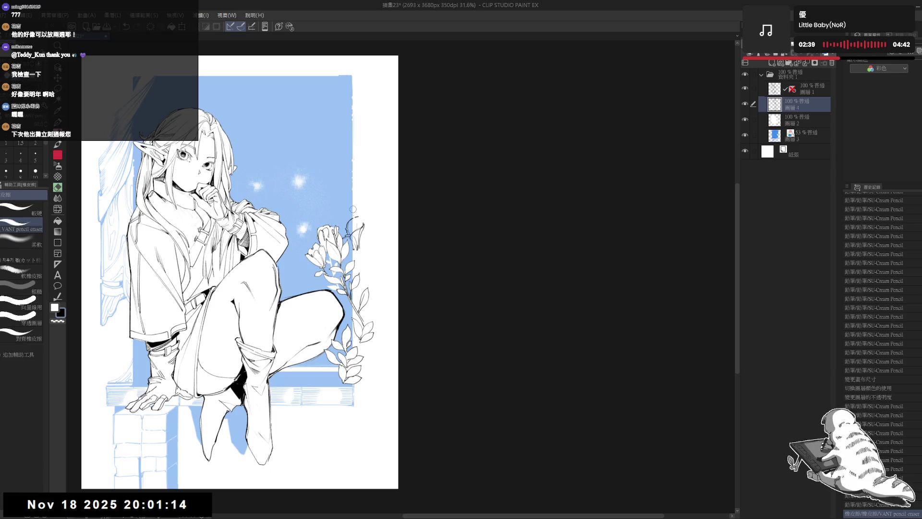
key(p)
mouse_move(354, 210)
mouse_down()
mouse_move(356, 238)
mouse_move(363, 222)
mouse_move(354, 234)
mouse_move(386, 226)
mouse_move(368, 259)
mouse_up()
scroll(353, 209, up, 2)
key(ctrl+z)
key(ctrl+z)
key(e)
key(p)
key(e)
key(p)
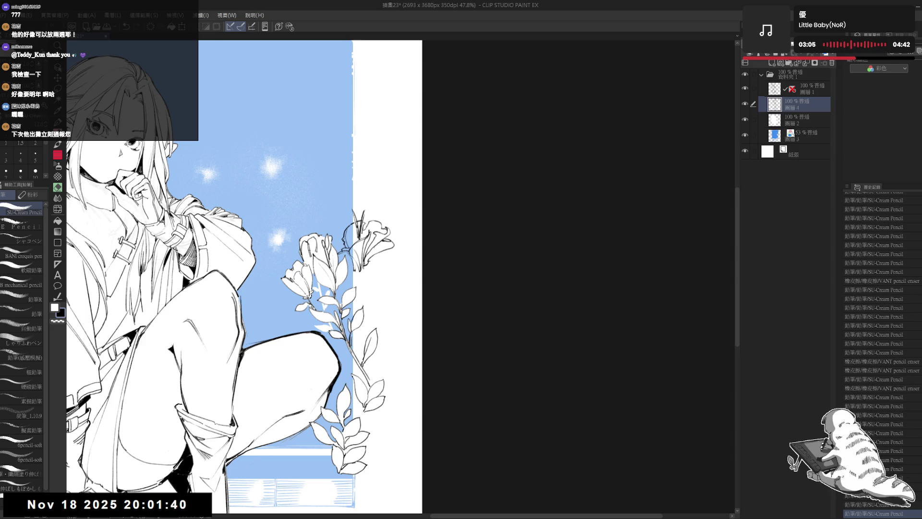
key(ctrl+z)
Step: Erase around the flower stem, add a final pencil line to the bloom, and zoom out
key(e)
mouse_move(357, 264)
mouse_down()
mouse_move(356, 279)
mouse_move(354, 265)
mouse_up()
scroll(354, 265, down, 3)
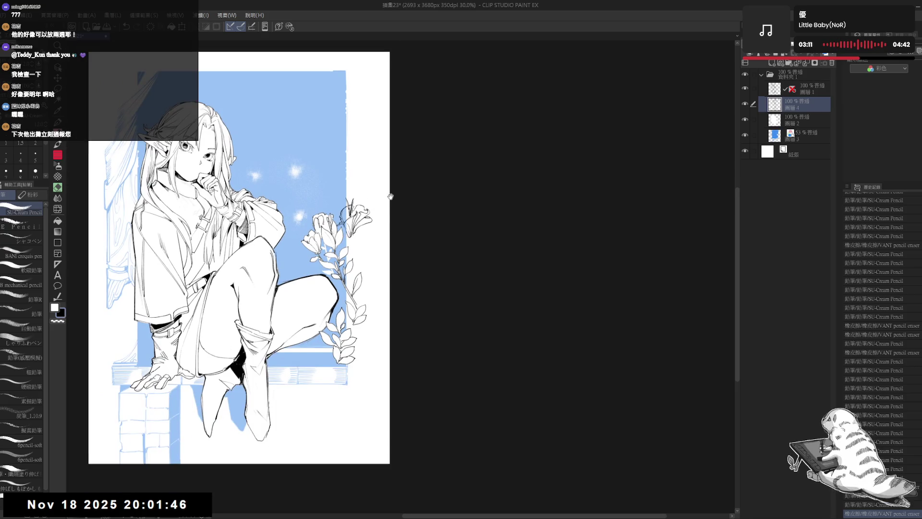
mouse_move(390, 196)
mouse_down()
mouse_move(341, 226)
mouse_move(354, 231)
mouse_move(342, 262)
mouse_up()
scroll(342, 226, up, 2)
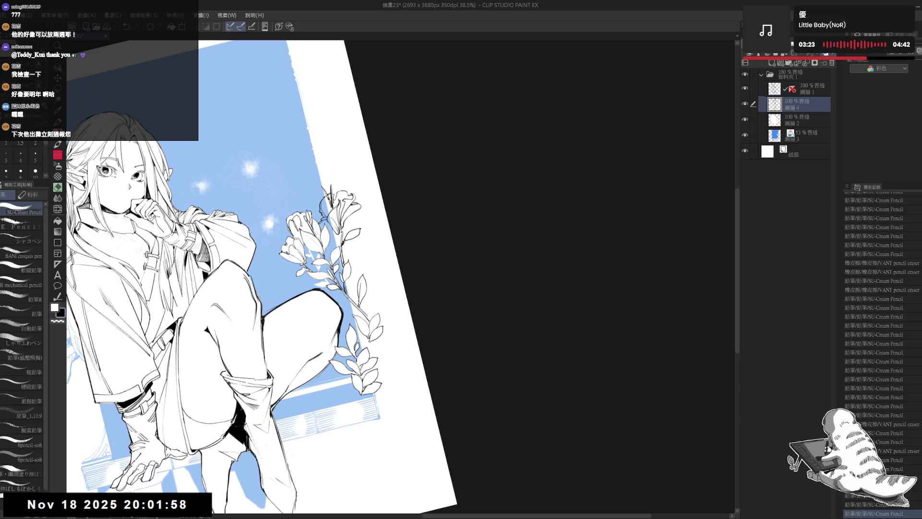
mouse_move(355, 231)
mouse_down()
mouse_move(350, 243)
mouse_move(359, 244)
mouse_up()
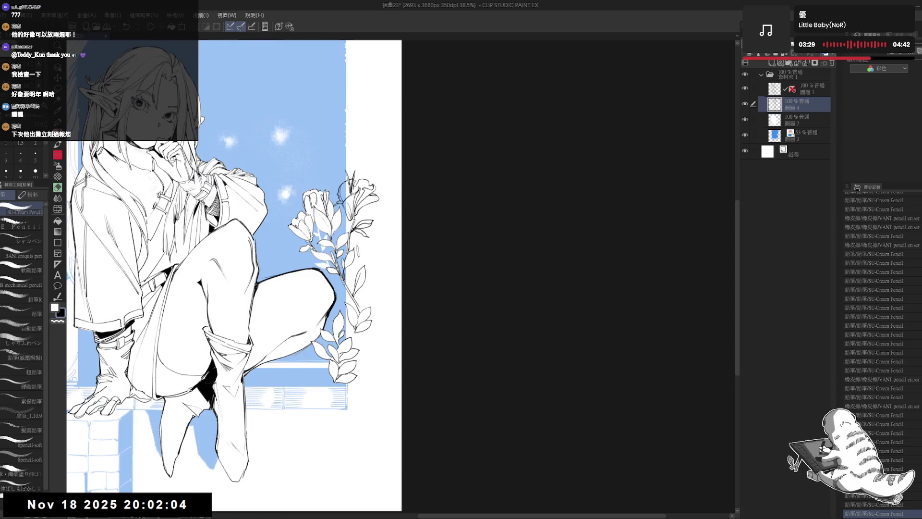
key(ctrl+0)
key(ctrl+minus)
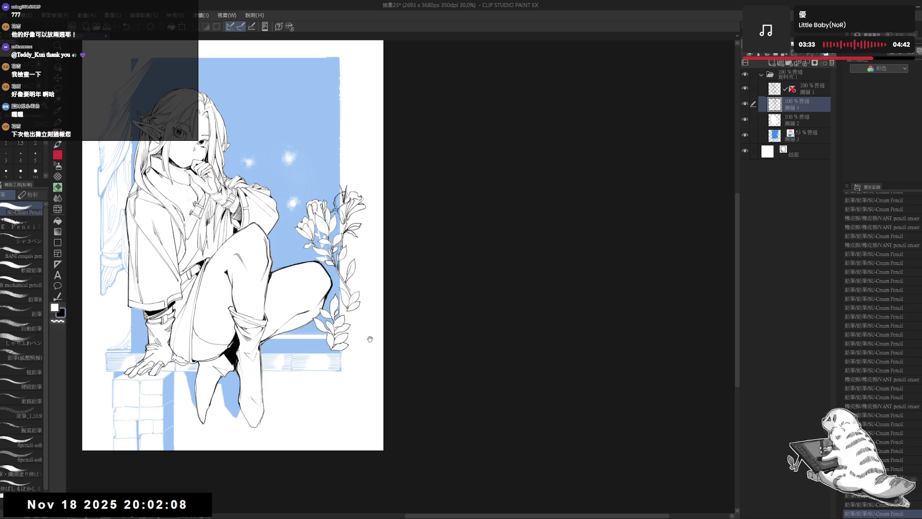
Step: Erase a small stray mark and pencil strokes onto the leaves beside the flowers
mouse_move(370, 339)
mouse_down()
mouse_move(357, 316)
mouse_move(353, 256)
mouse_up()
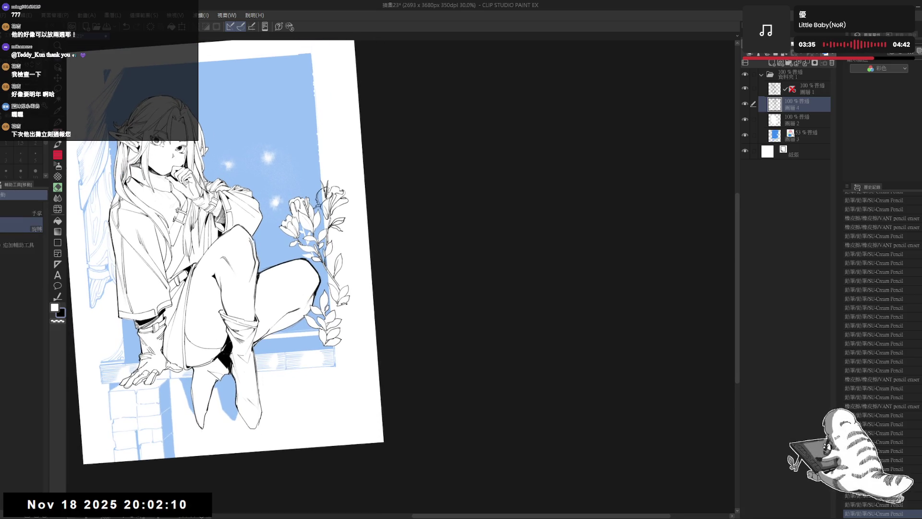
key(p)
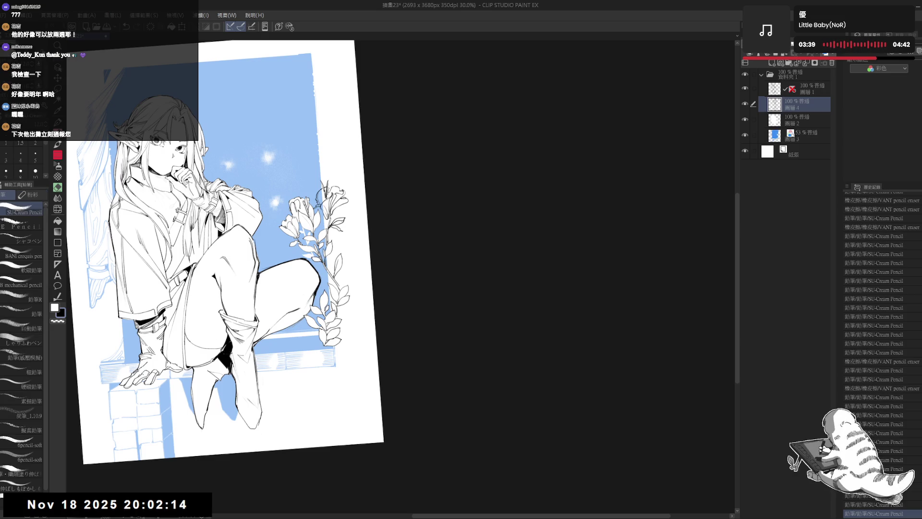
key(e)
drag(335, 312, 340, 318)
key(p)
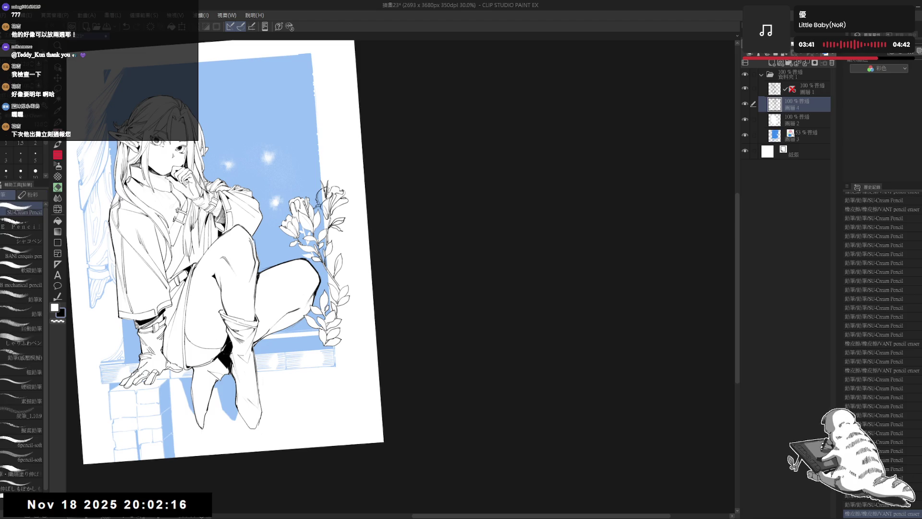
key(r)
drag(384, 240, 370, 173)
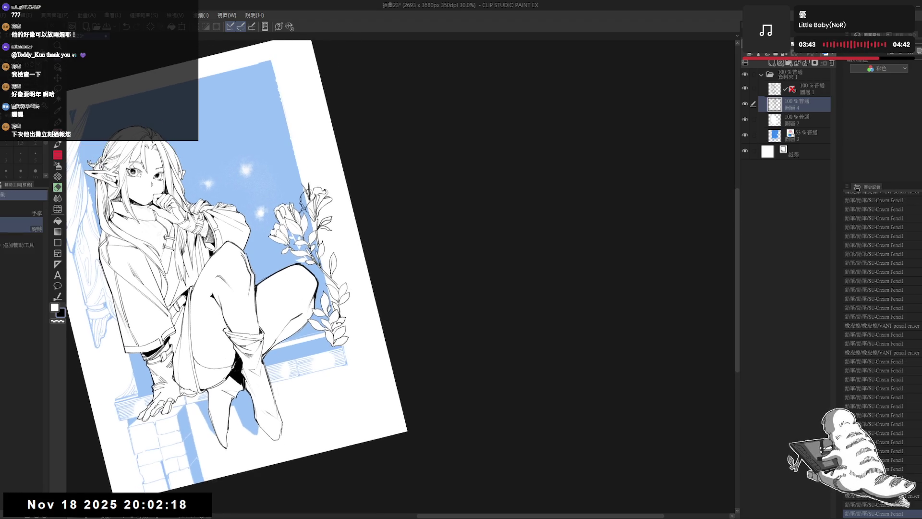
key(p)
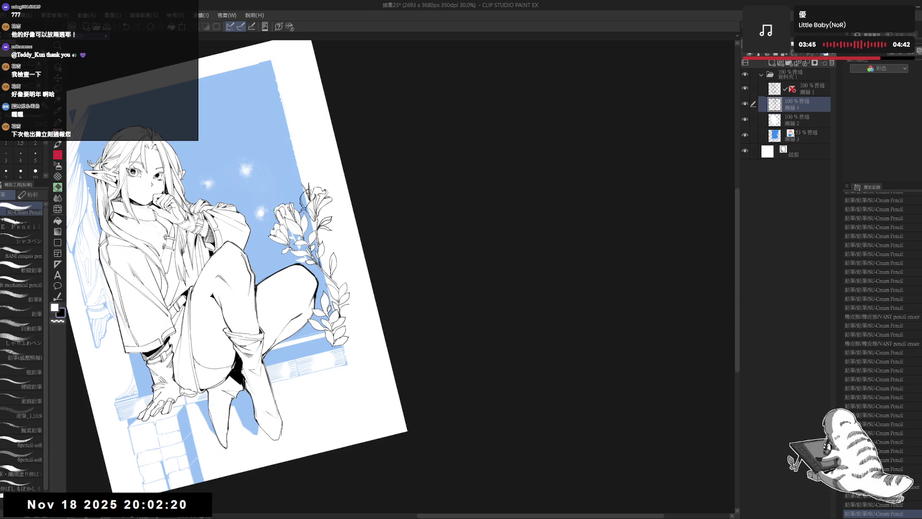
mouse_move(350, 316)
mouse_down()
mouse_move(371, 200)
mouse_move(344, 225)
mouse_up()
Step: Re-angle the view and try a thin line along the flower stem, then undo it
key(r)
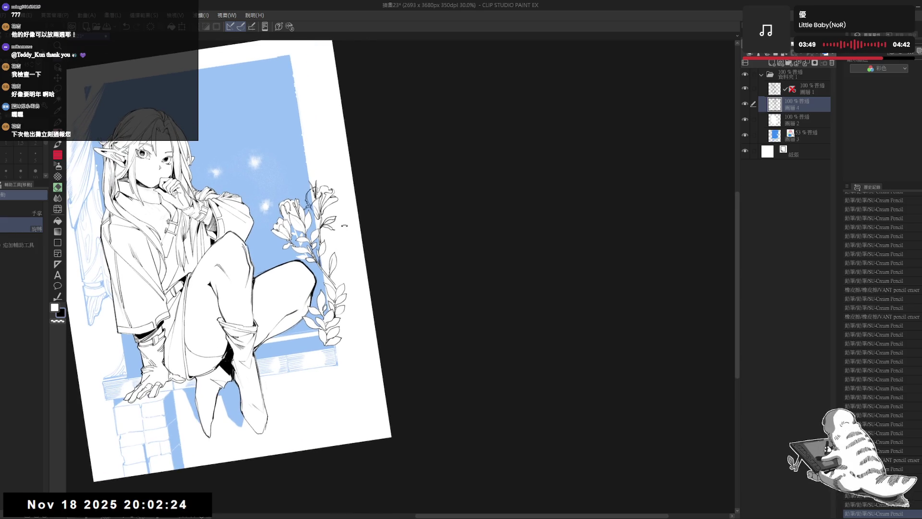
key(p)
mouse_move(275, 142)
mouse_down()
mouse_move(324, 285)
mouse_move(292, 232)
mouse_move(336, 233)
mouse_up()
key(r)
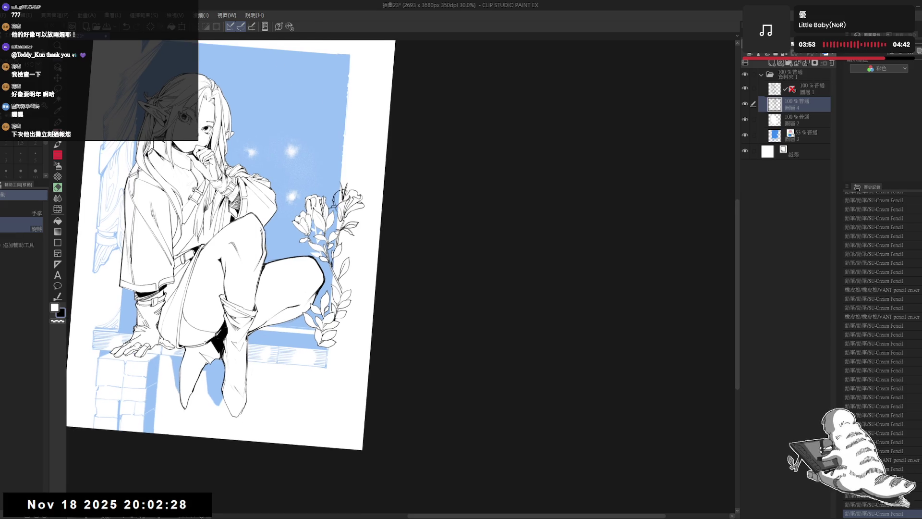
drag(309, 352, 301, 347)
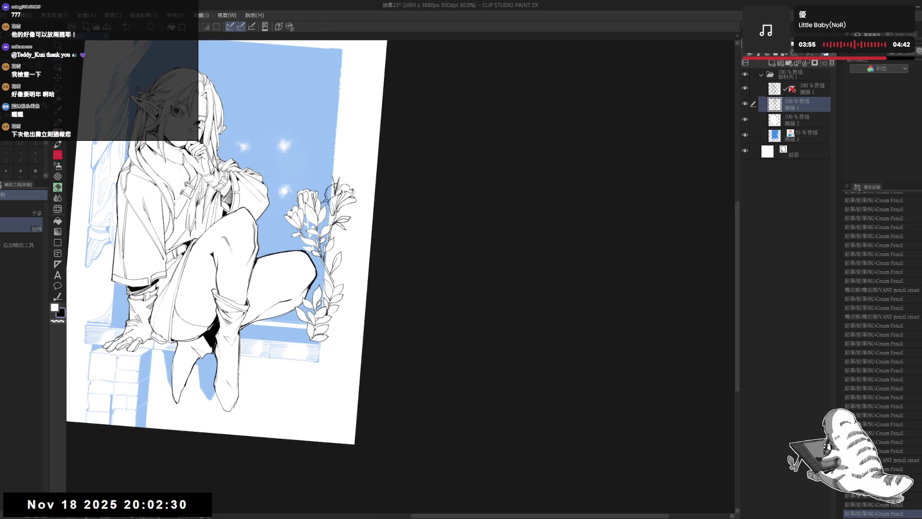
mouse_move(274, 310)
mouse_down()
mouse_move(303, 317)
mouse_move(333, 371)
mouse_up()
key(p)
mouse_move(310, 320)
mouse_down()
mouse_move(312, 344)
mouse_move(312, 334)
mouse_up()
key(ctrl+z)
key(ctrl+z)
key(ctrl+z)
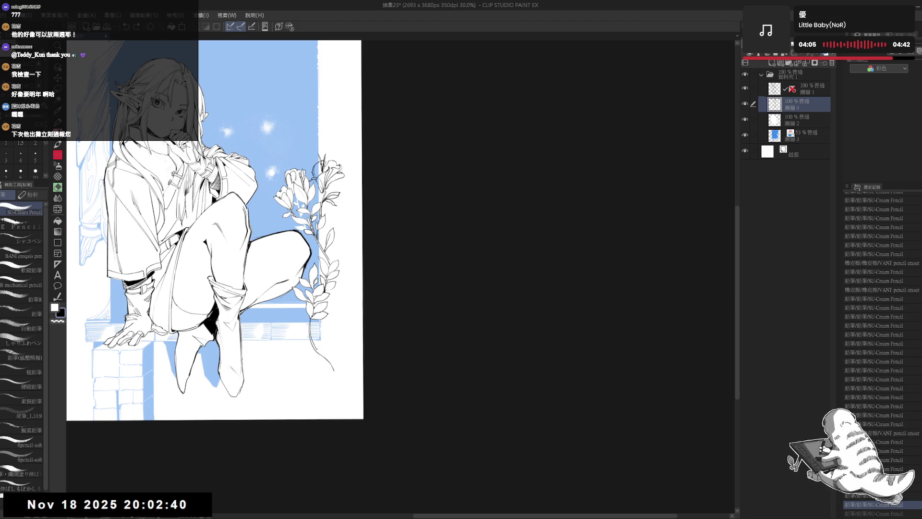
Step: Erase the lower flower-stem line and add a short stroke to the lower stem
key(e)
mouse_move(333, 369)
mouse_down()
mouse_move(323, 356)
mouse_move(324, 375)
mouse_up()
key(p)
key(ctrl+z)
mouse_move(322, 204)
mouse_down()
mouse_move(347, 194)
mouse_move(324, 185)
mouse_up()
key(e)
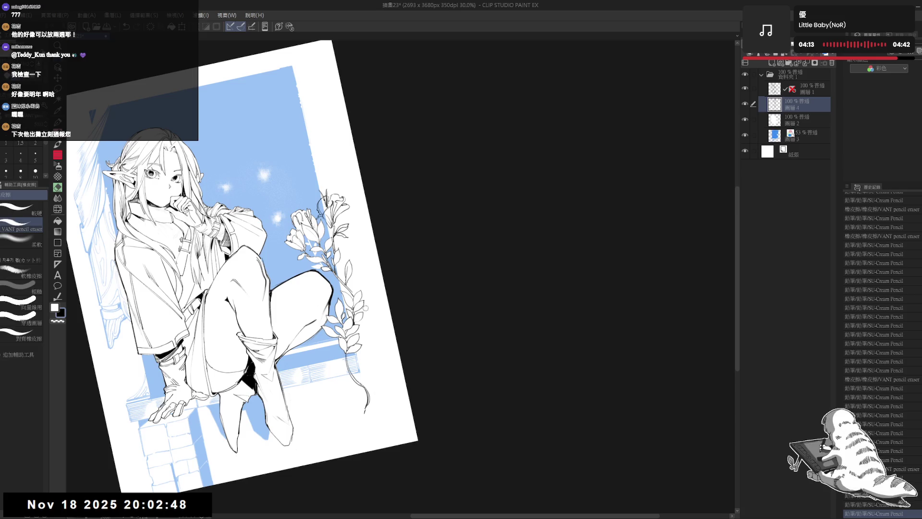
key(p)
Step: Dab a series of tiny pencil touches beside the flower stem
click(357, 273)
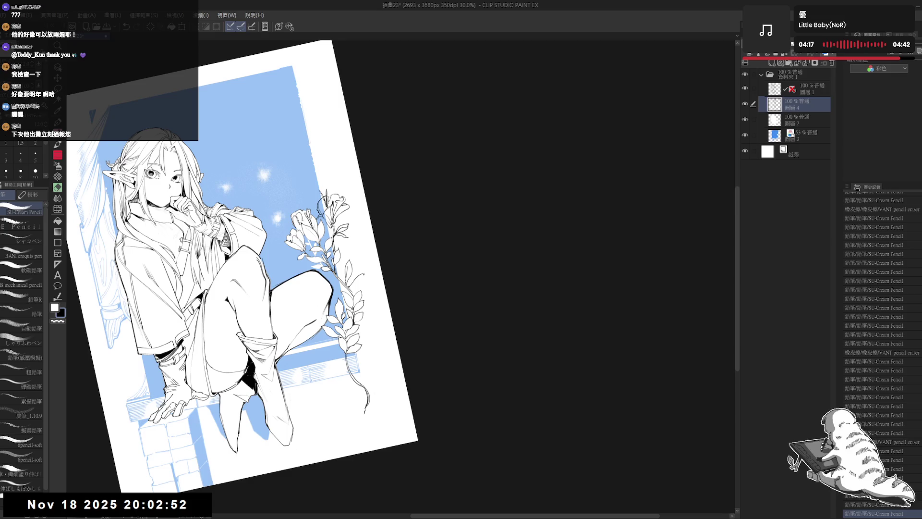
click(356, 272)
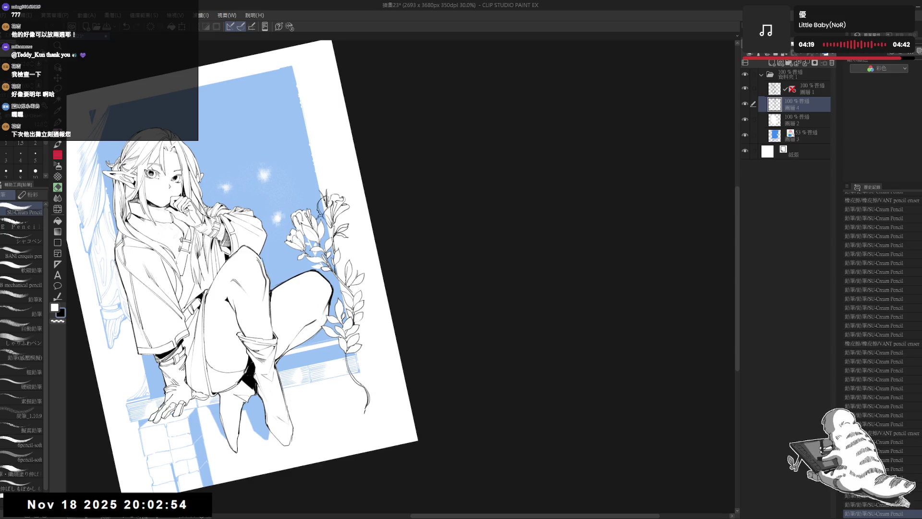
click(357, 273)
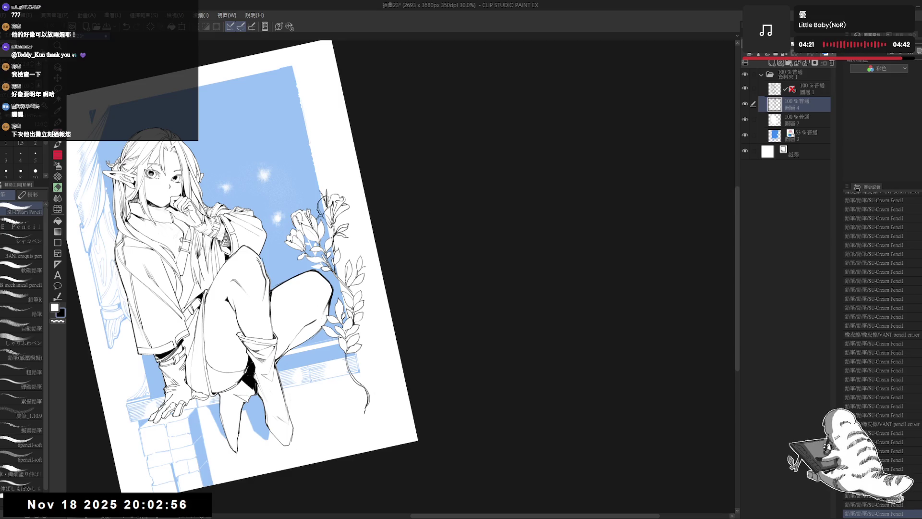
click(356, 273)
click(356, 272)
click(357, 272)
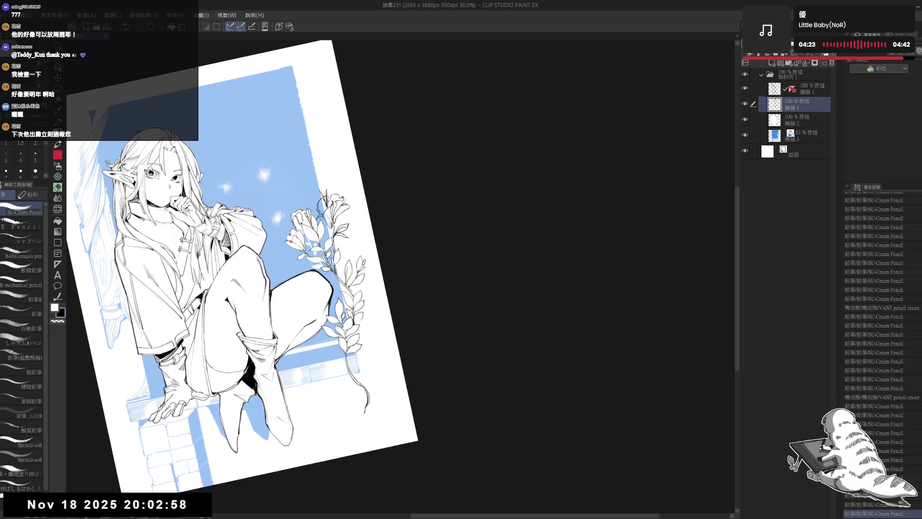
click(357, 273)
click(357, 273)
click(356, 272)
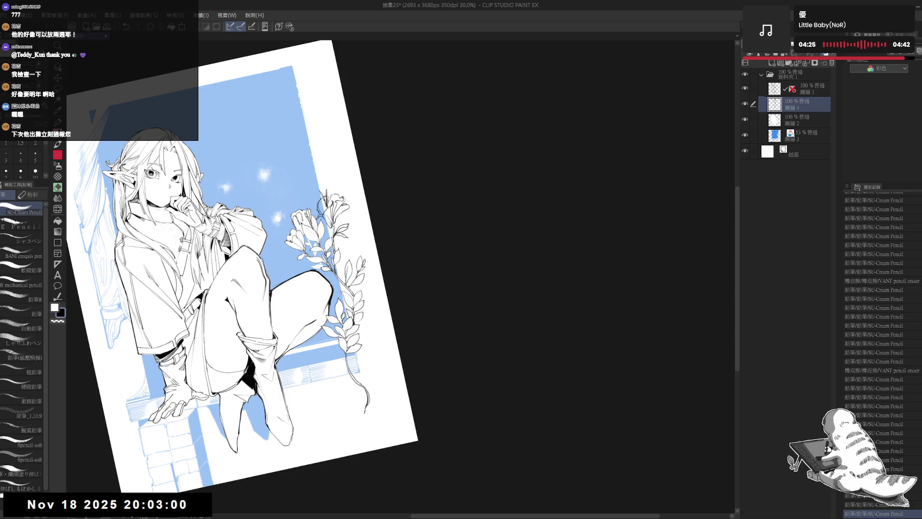
click(357, 273)
Step: Erase the lower part of the flower stem and add small pencil marks near the knee
key(e)
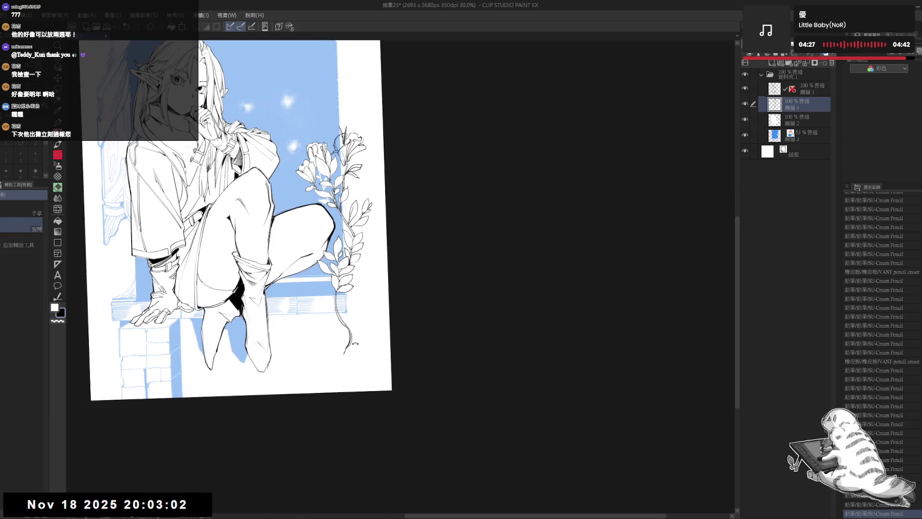
mouse_move(341, 298)
mouse_down()
mouse_move(347, 356)
mouse_move(348, 339)
mouse_up()
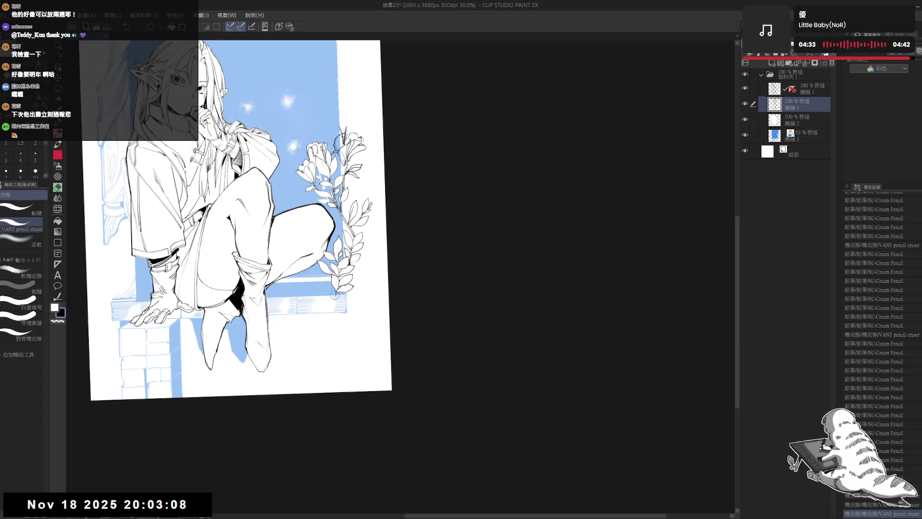
mouse_move(334, 312)
mouse_down()
mouse_move(321, 324)
mouse_move(330, 315)
mouse_move(353, 348)
mouse_move(348, 341)
mouse_up()
key(ctrl+@)
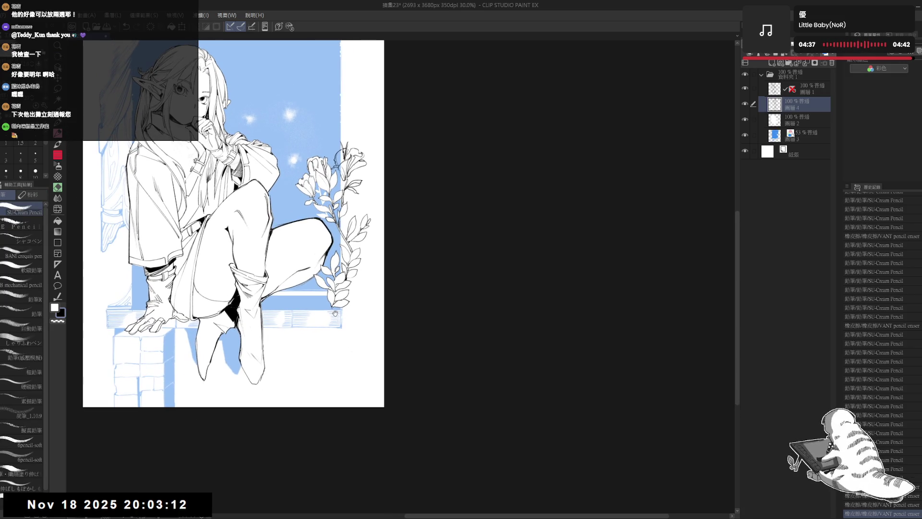
key(e)
click(330, 310)
key(p)
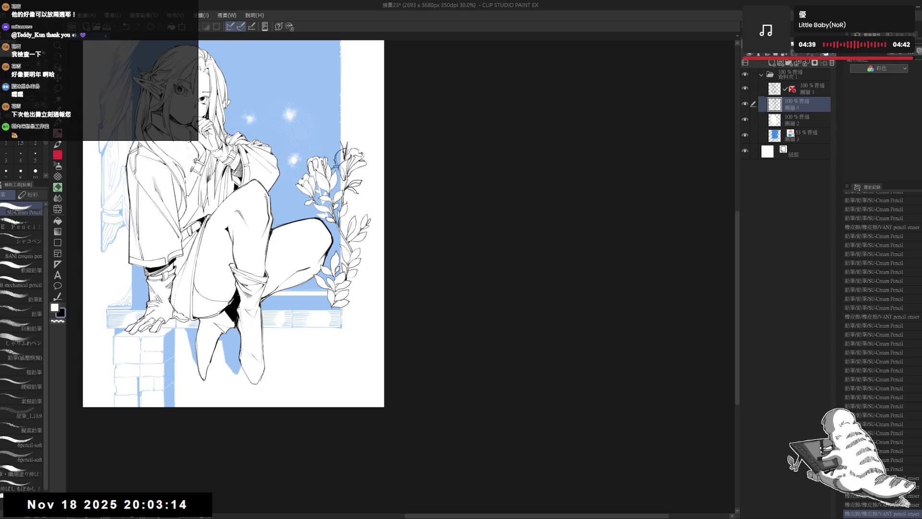
click(330, 310)
click(317, 327)
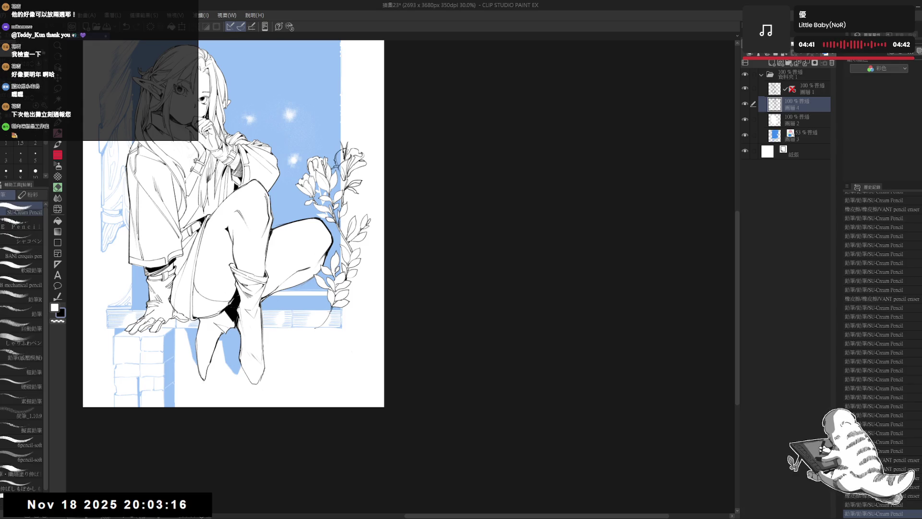
click(320, 340)
click(320, 340)
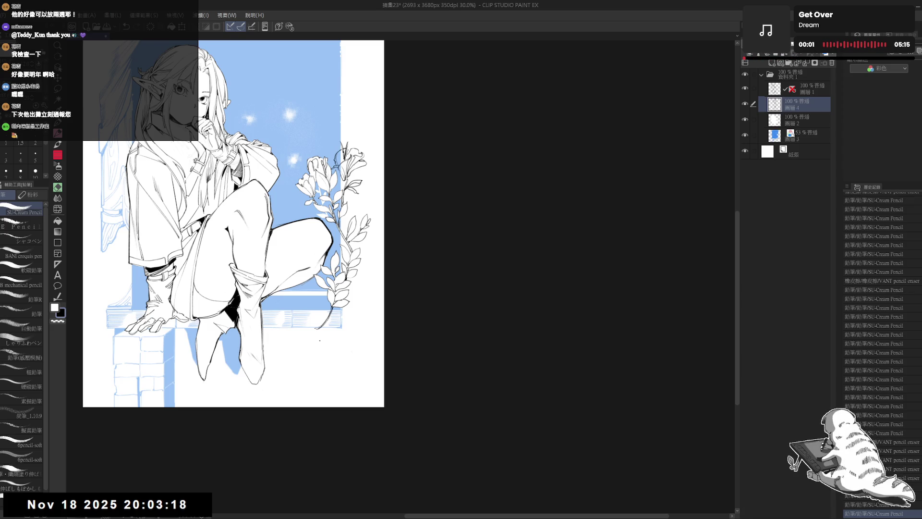
Step: Tilt the canvas about 25° counter-clockwise and add repeated tiny pencil touches to the linework
key(r)
mouse_move(320, 340)
mouse_down()
mouse_move(336, 308)
mouse_move(365, 319)
mouse_up()
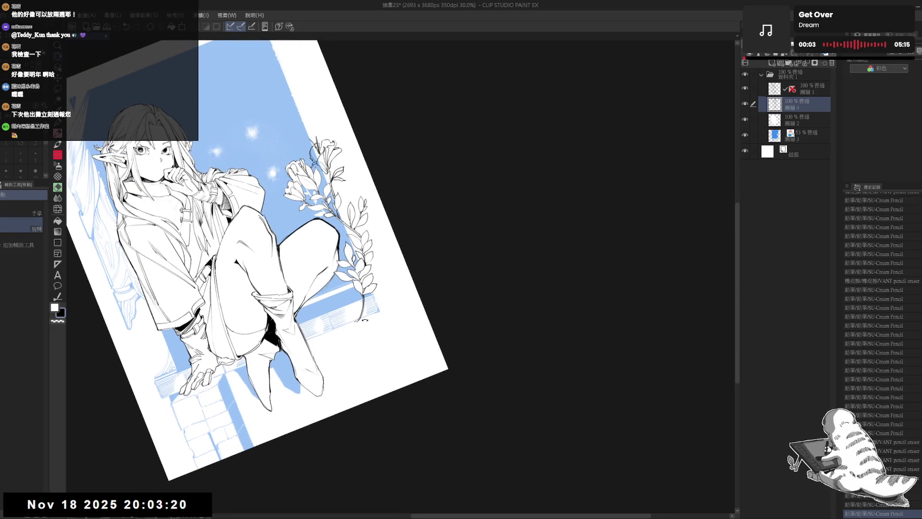
key(p)
click(397, 329)
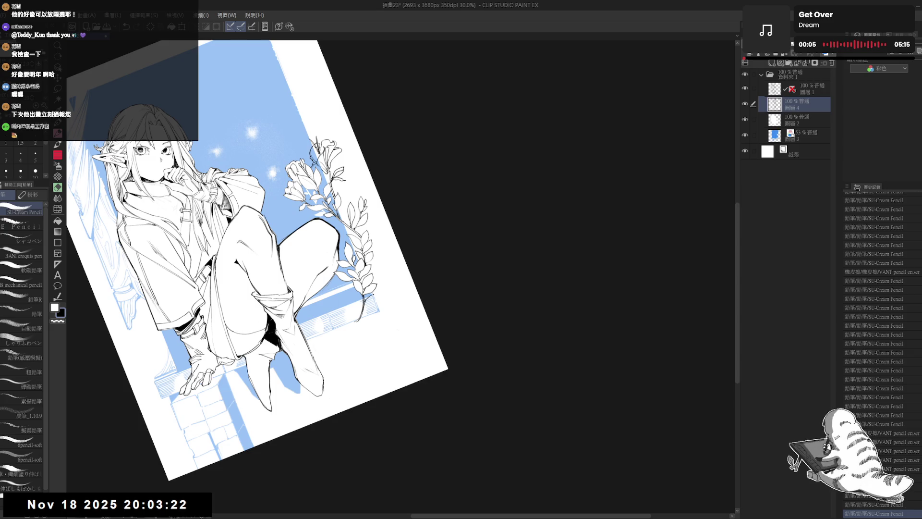
click(397, 329)
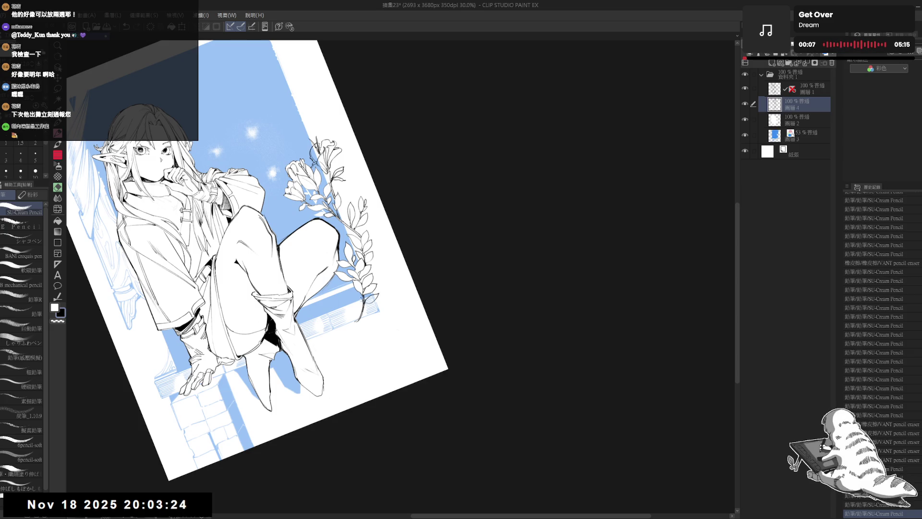
double_click(397, 329)
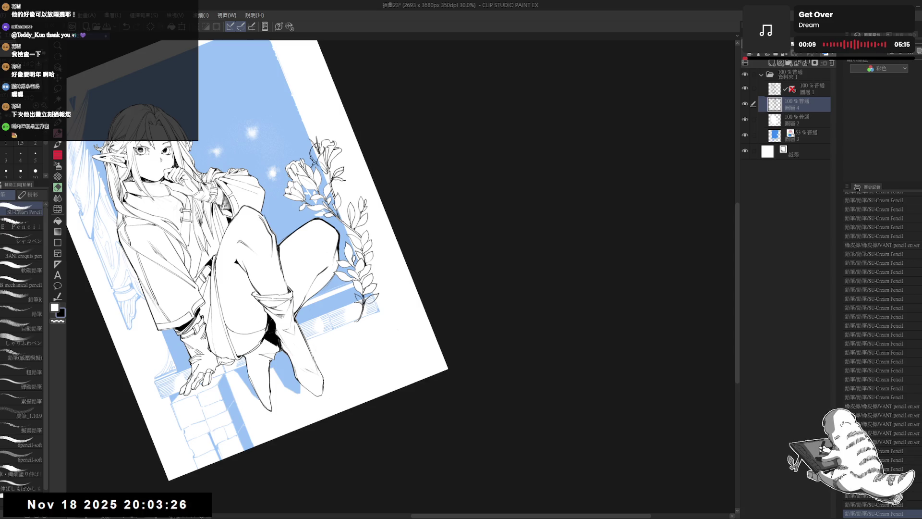
click(397, 329)
click(397, 329)
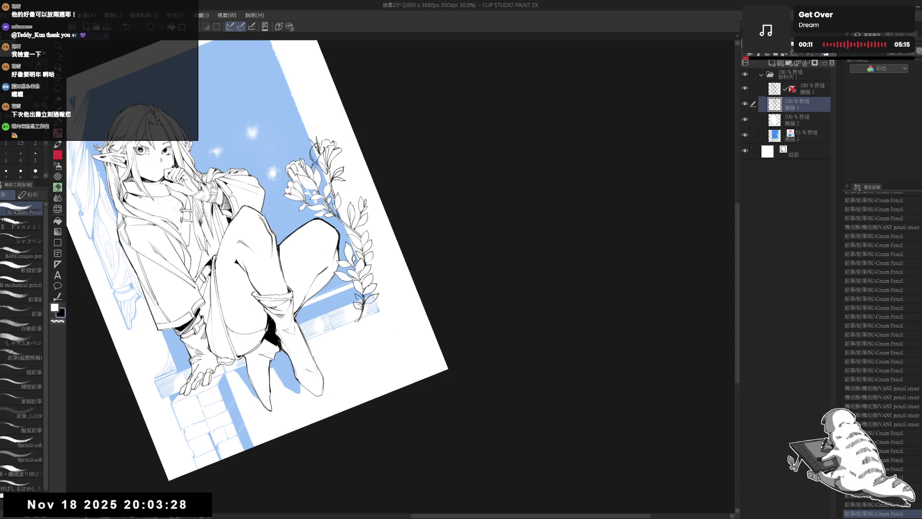
click(396, 329)
click(397, 329)
click(396, 329)
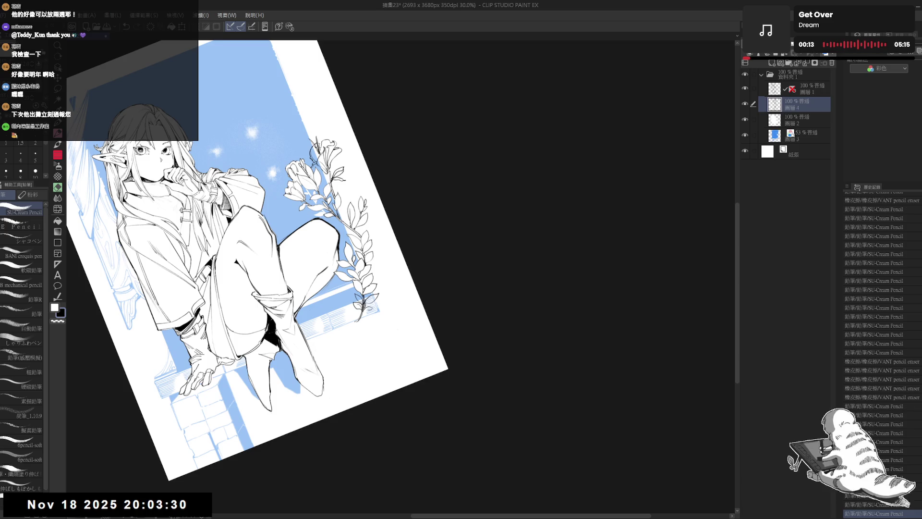
click(396, 328)
click(397, 329)
click(368, 304)
Step: Draw short pencil lines and erase stray marks at the stem's end, then straighten the view
key(ctrl+at)
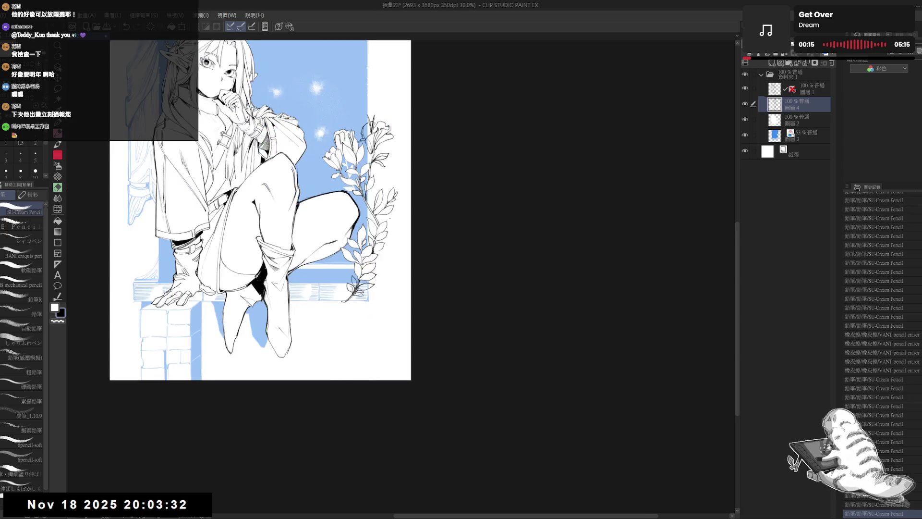
scroll(262, 211, down, 1)
scroll(262, 211, down, 1)
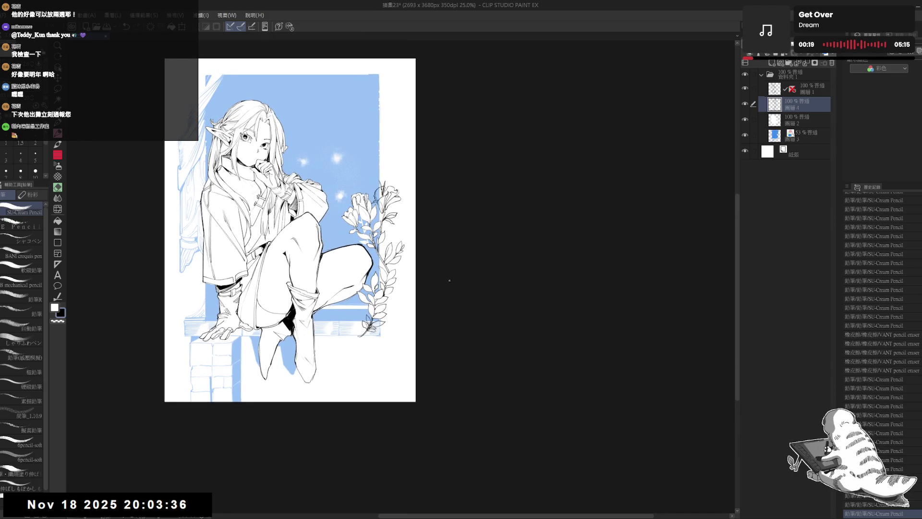
scroll(449, 280, up, 1)
key(asciicircum)
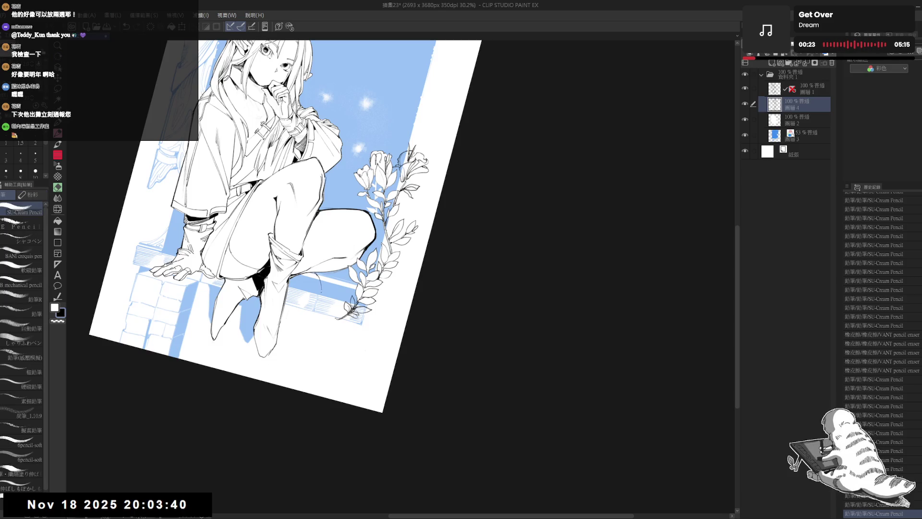
mouse_move(320, 301)
mouse_down()
mouse_move(320, 315)
mouse_move(320, 303)
mouse_up()
drag(432, 288, 408, 192)
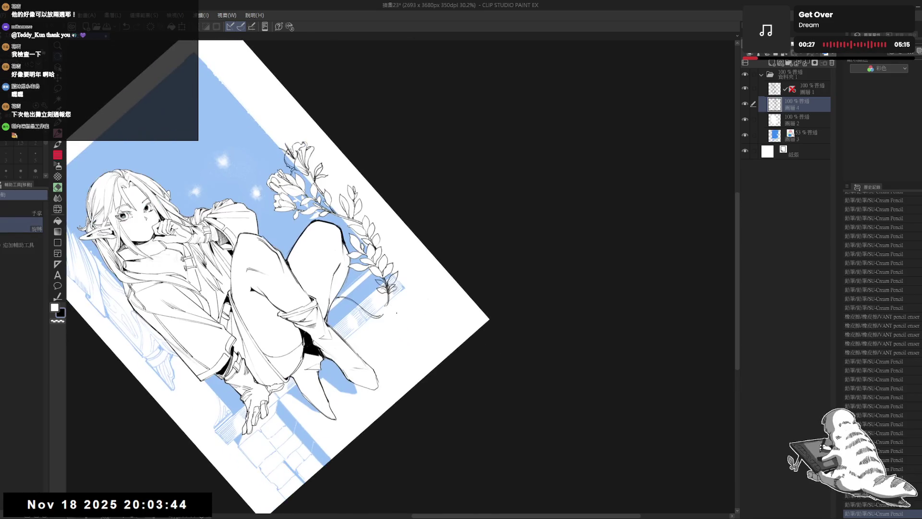
drag(379, 301, 387, 316)
key(ctrl+shift+r)
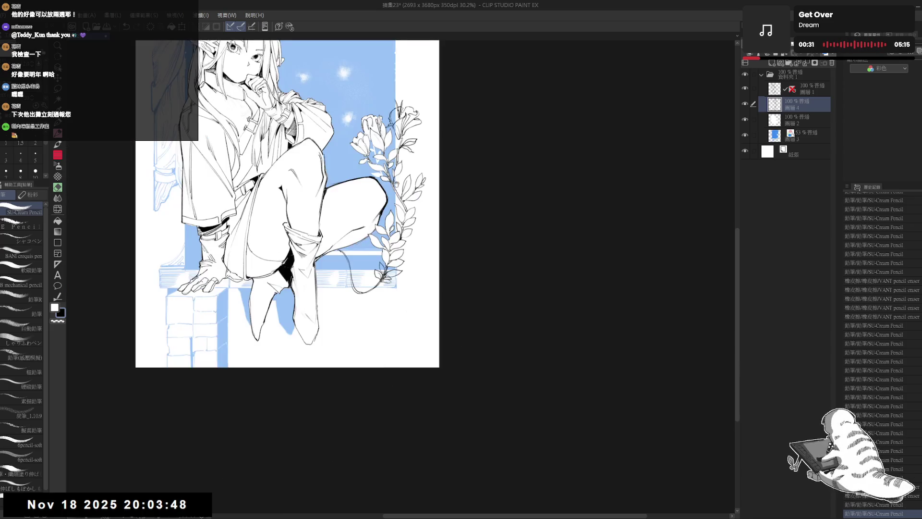
scroll(365, 230, up, 3)
scroll(335, 286, down, 1)
scroll(335, 285, up, 1)
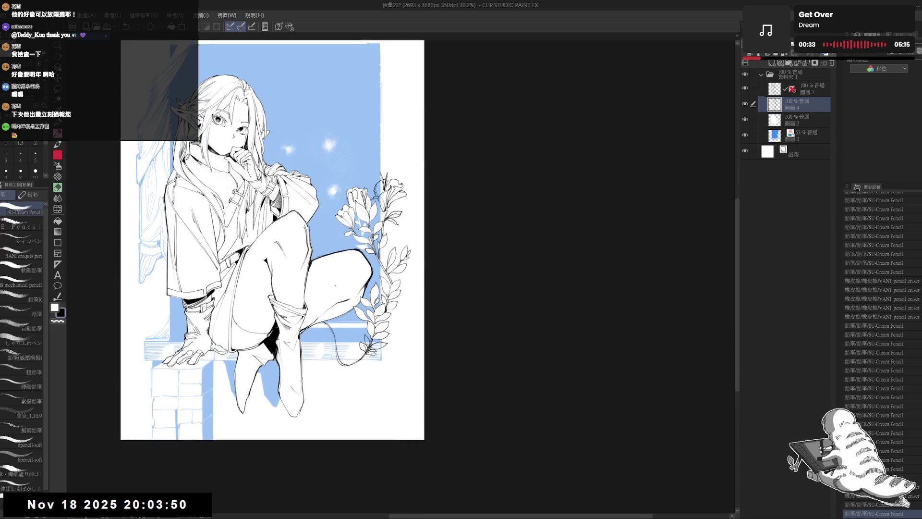
scroll(335, 286, down, 2)
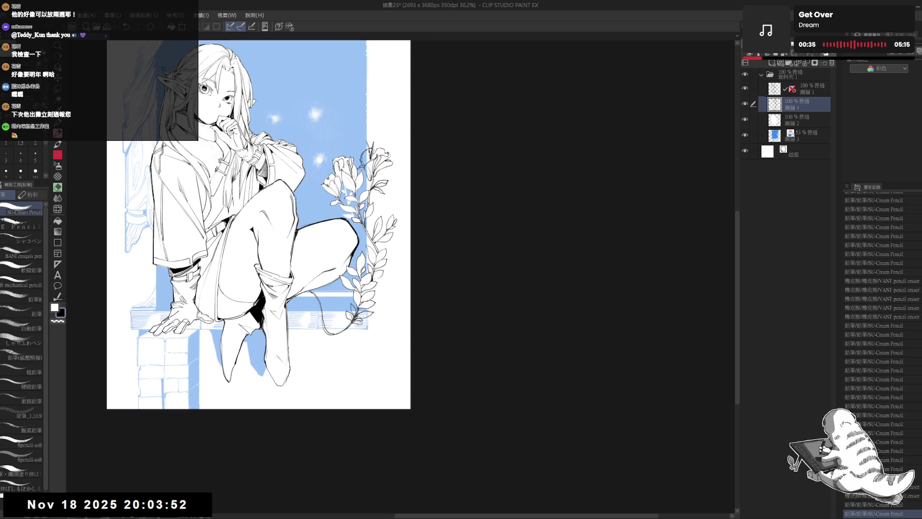
Step: Ink a few short pencil lines along the vine stem beside the ledge
drag(323, 323, 319, 347)
drag(321, 340, 329, 352)
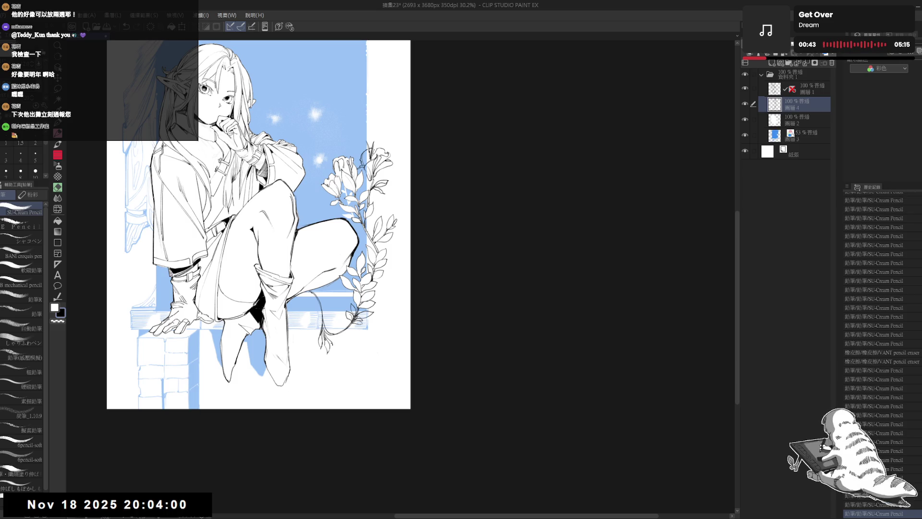
drag(337, 145, 365, 201)
mouse_move(325, 344)
mouse_down()
mouse_move(330, 351)
mouse_move(310, 336)
mouse_move(381, 365)
mouse_up()
Step: Rotate and zoom onto the lower vine, undo the last stroke and erase a stray mark
key(r)
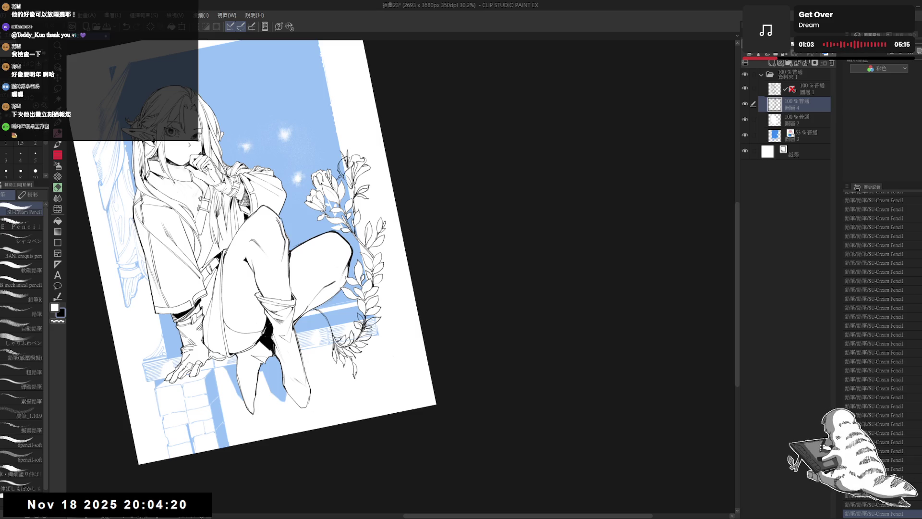
drag(288, 240, 308, 230)
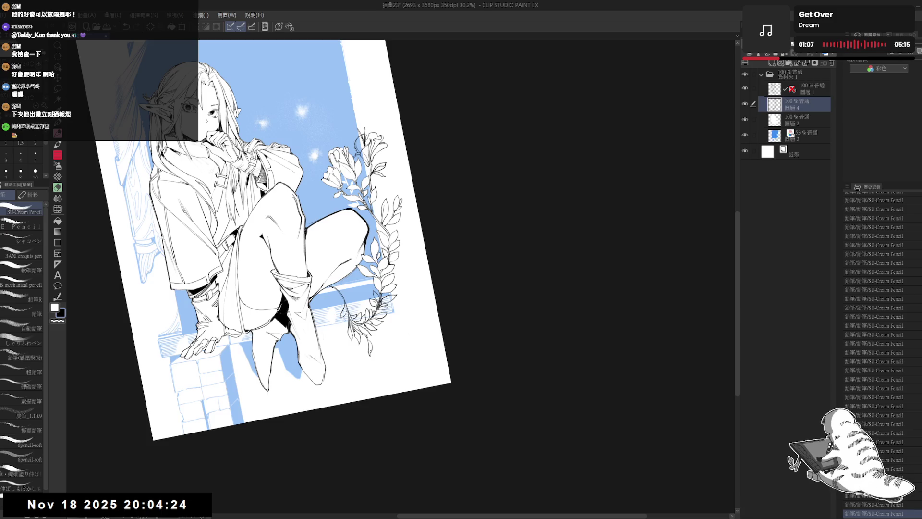
drag(288, 216, 337, 153)
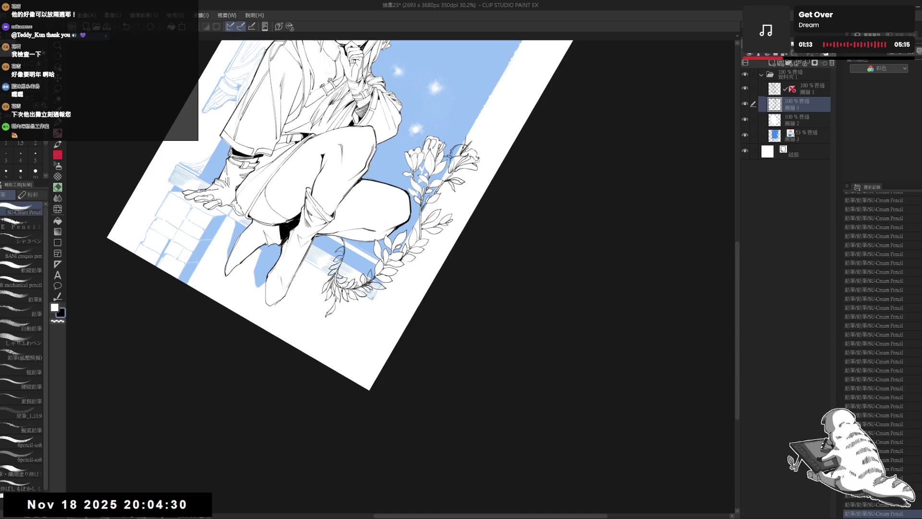
key(ctrl+z)
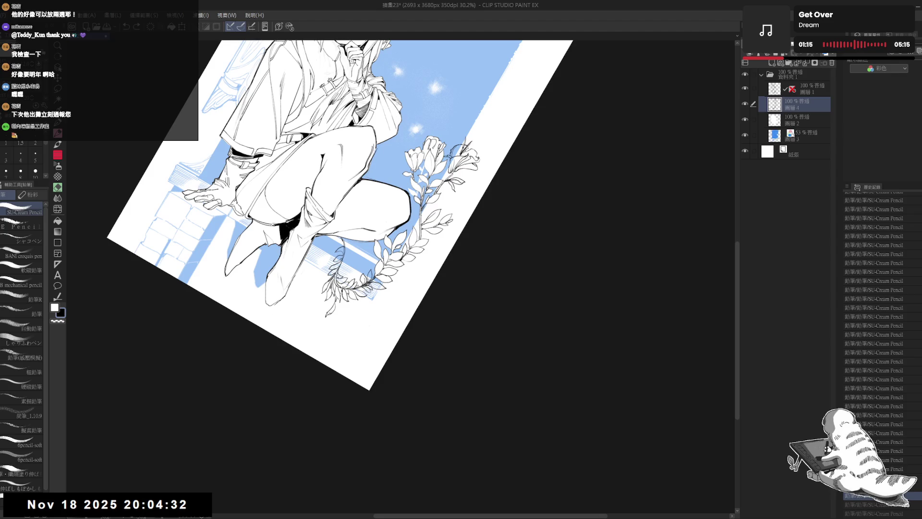
key(e)
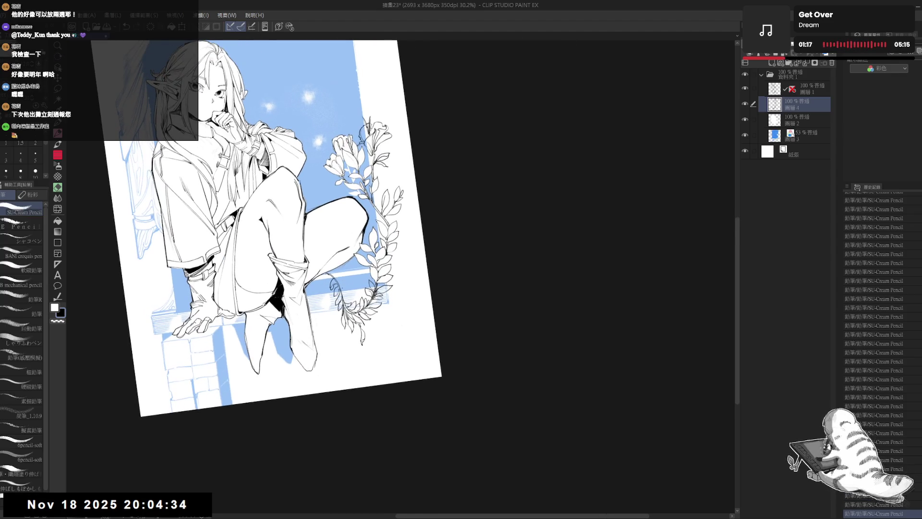
drag(335, 277, 328, 287)
Step: Add small pencil strokes and tiny dots to the vine leaves, then show the page upright
key(p)
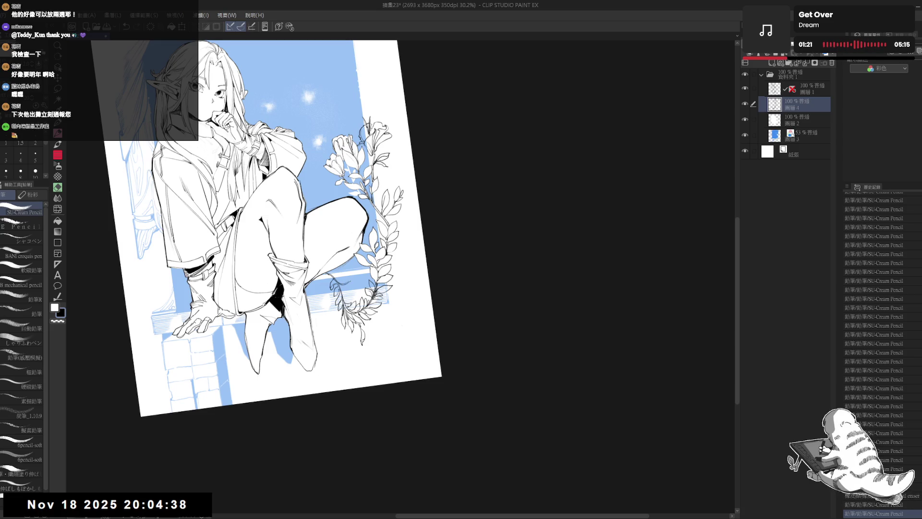
drag(352, 272, 348, 282)
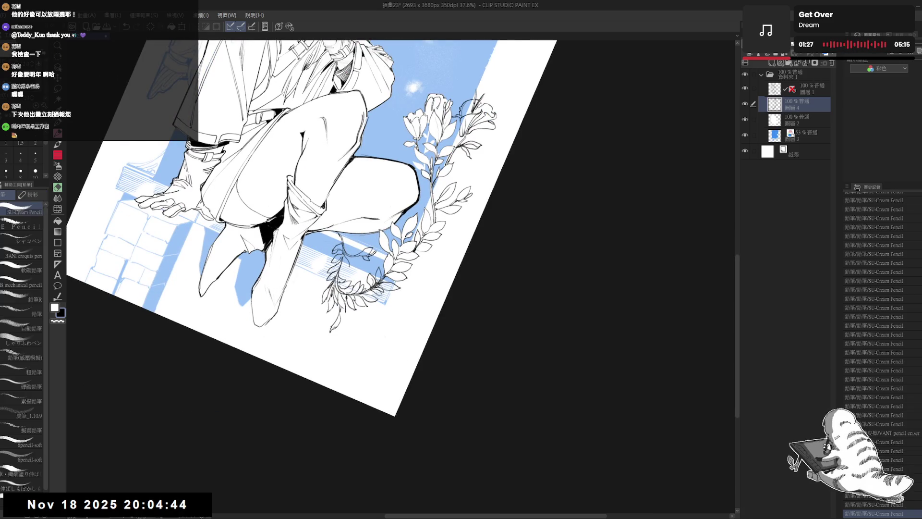
drag(342, 256, 345, 278)
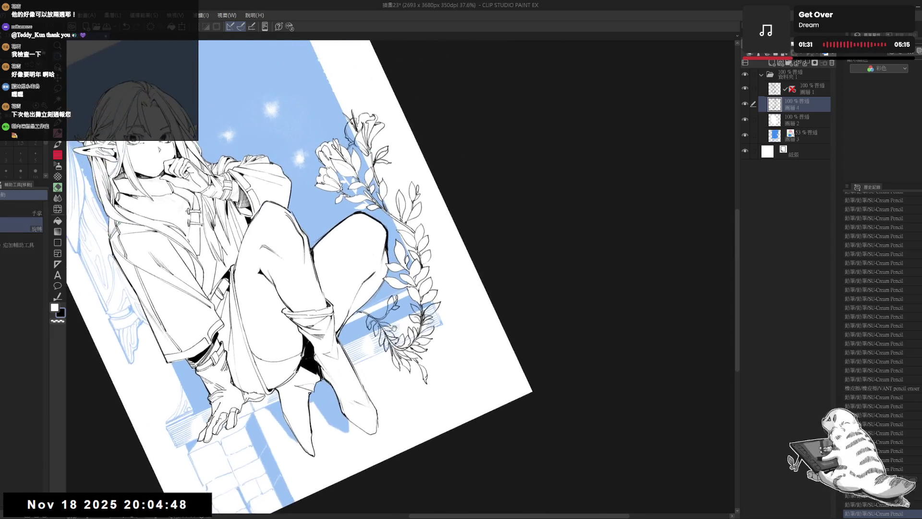
click(353, 303)
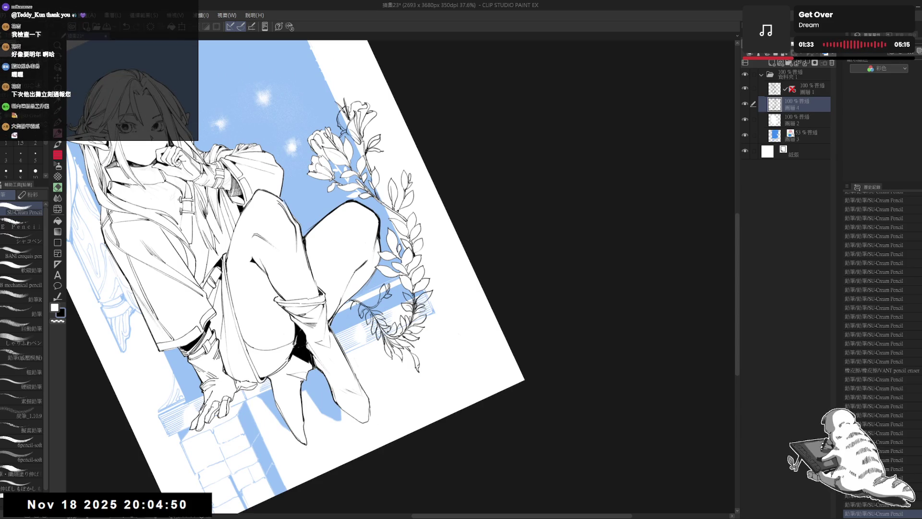
click(353, 303)
click(352, 304)
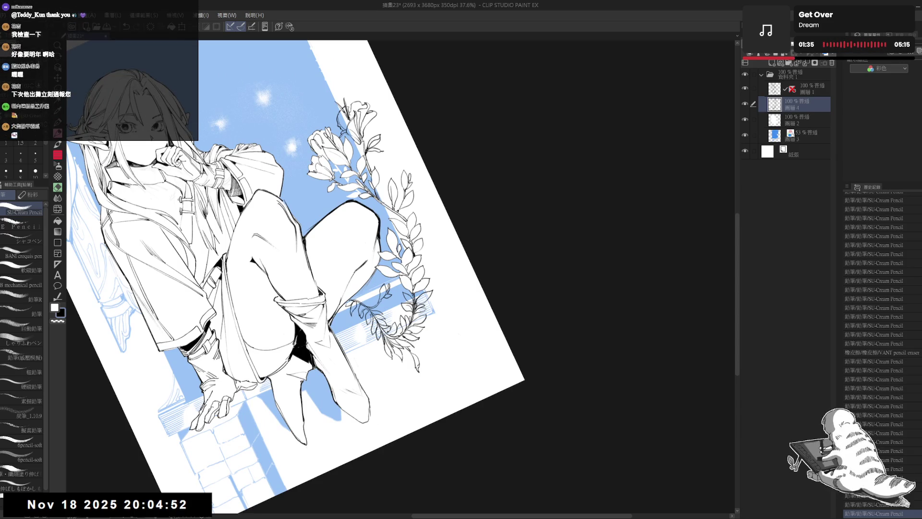
key(ctrl+0)
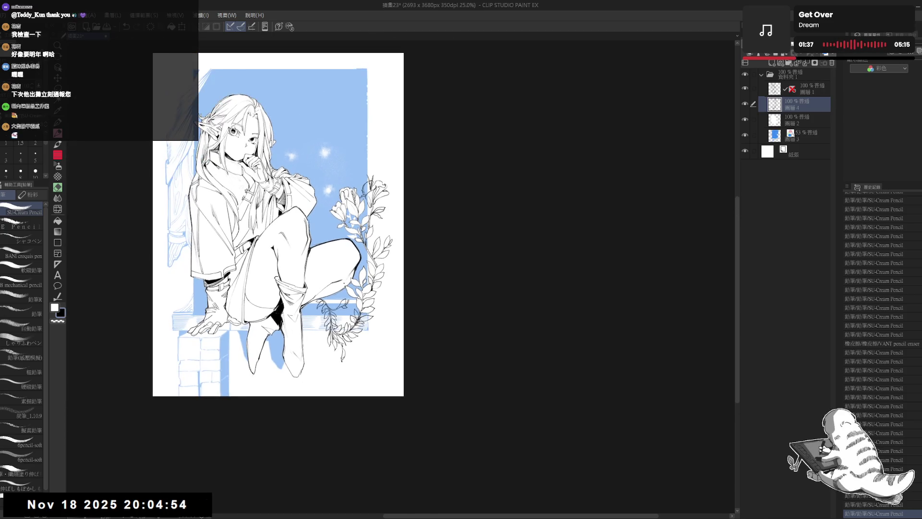
scroll(216, 202, up, 2)
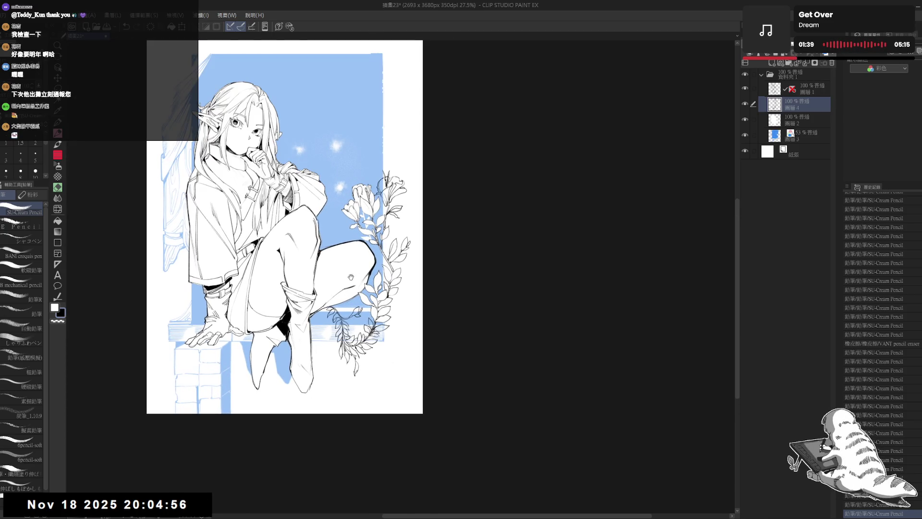
Step: Angle the view on the vine, add a refining stroke to the lower leaves, then straighten and fit the page
drag(351, 277, 330, 272)
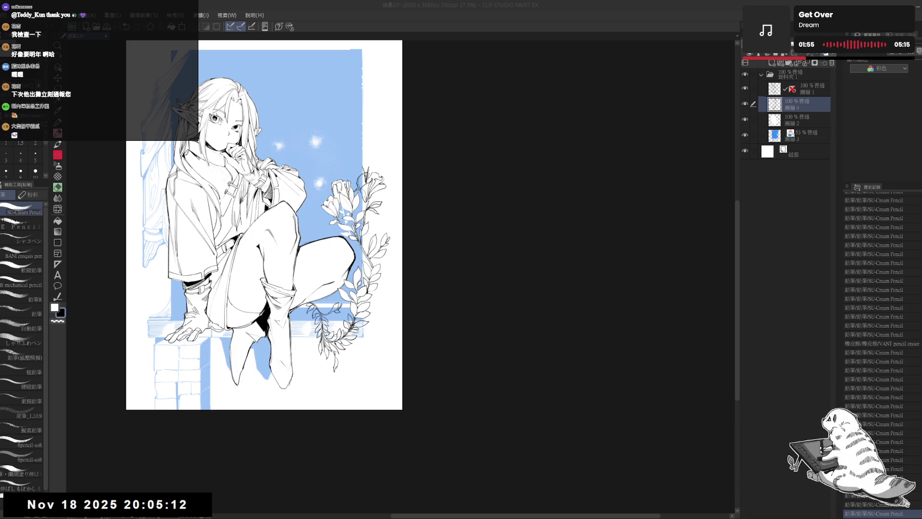
scroll(313, 295, up, 3)
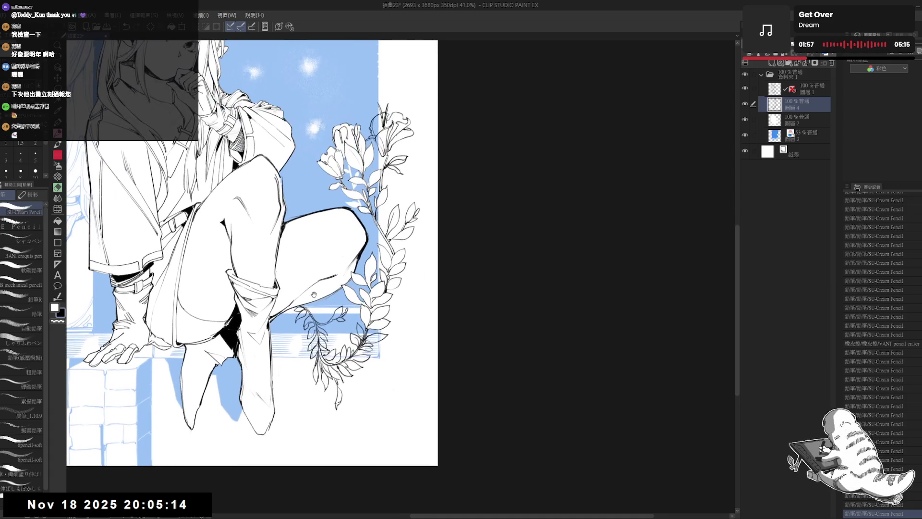
drag(314, 294, 339, 321)
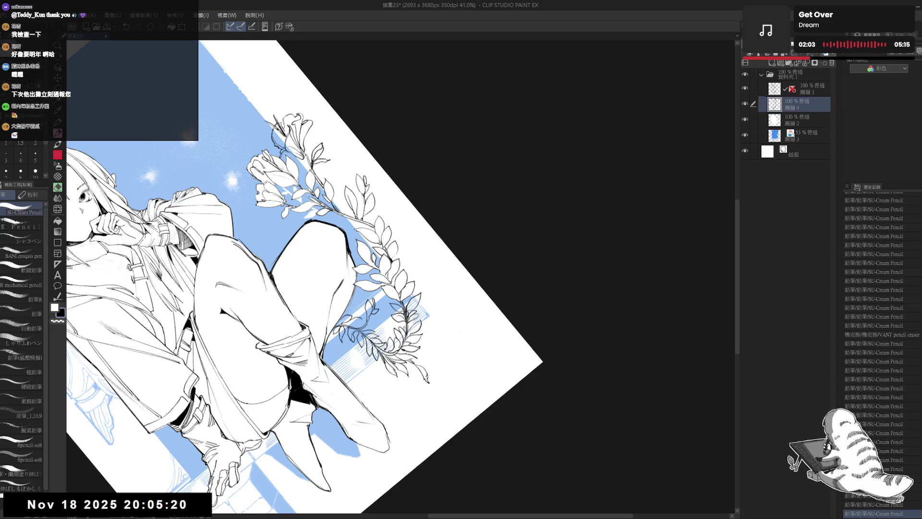
drag(354, 319, 363, 326)
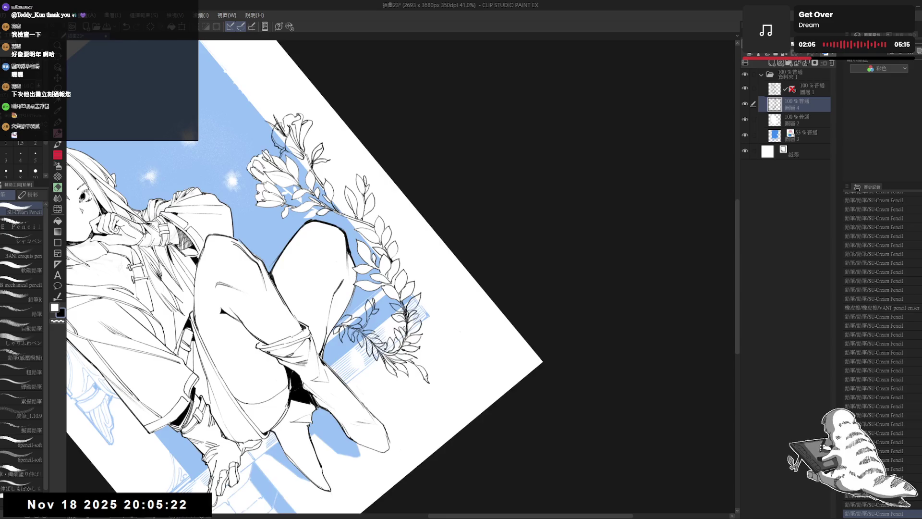
key(ctrl+at)
key(ctrl+minus)
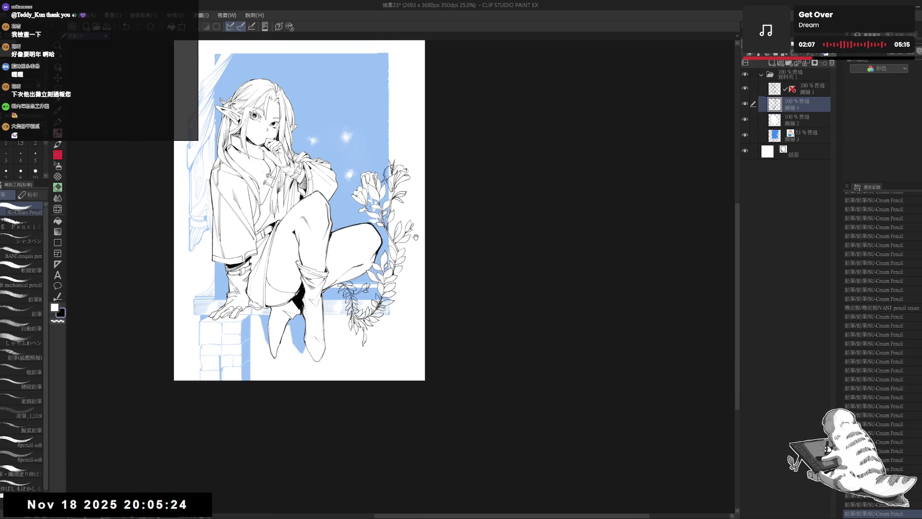
mouse_move(414, 240)
mouse_down()
mouse_move(398, 252)
mouse_move(391, 285)
mouse_up()
scroll(390, 285, up, 2)
Step: Tilt the canvas view, reset its rotation to zero, and zoom in slightly tilted
key(r)
mouse_move(438, 261)
mouse_down()
mouse_move(413, 261)
mouse_move(394, 290)
mouse_move(432, 337)
mouse_up()
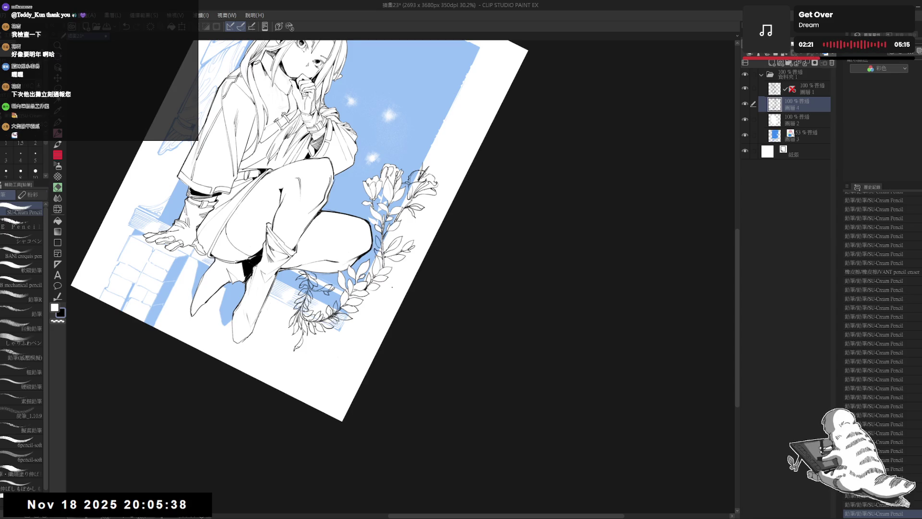
key(r)
drag(406, 394, 389, 315)
drag(348, 373, 384, 292)
key(e)
key(r)
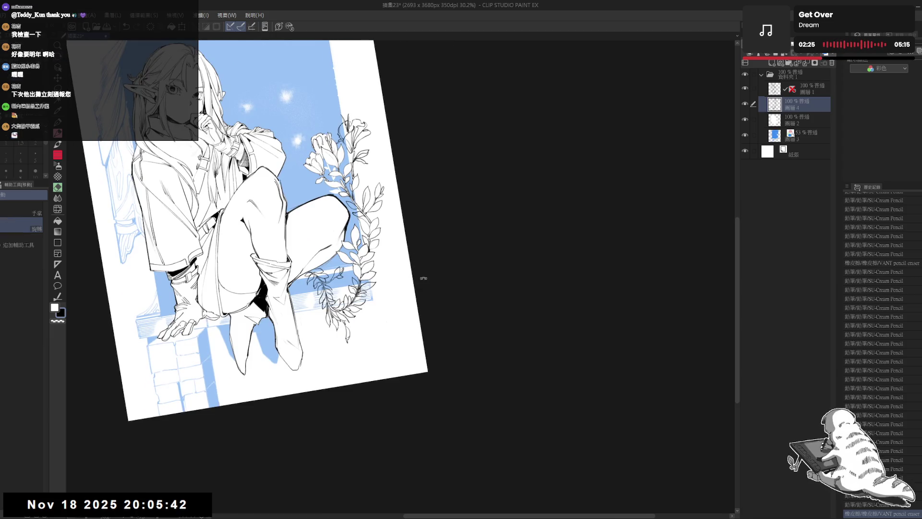
double_click(422, 274)
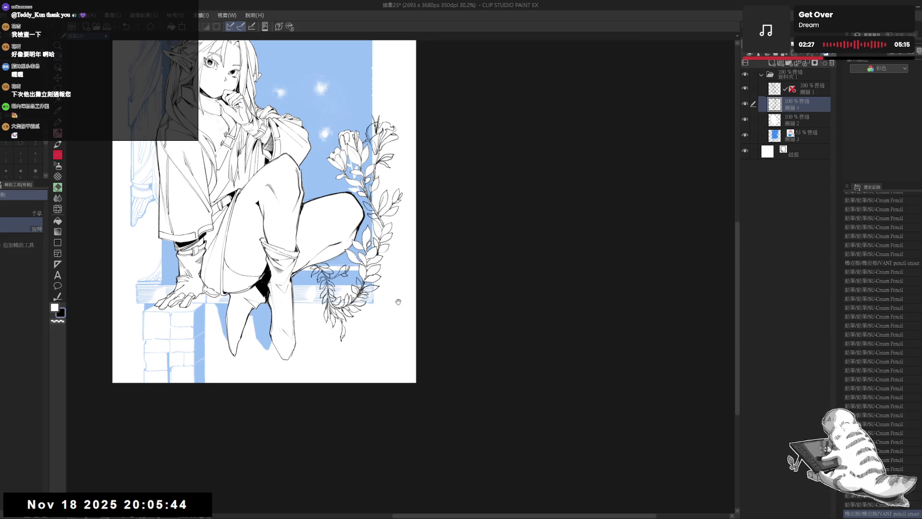
scroll(398, 301, up, 1)
drag(385, 318, 416, 299)
Step: Lower layer 3's blue background to 30% opacity, then sketch a small puffy shape on layer 4 below the vine
key(p)
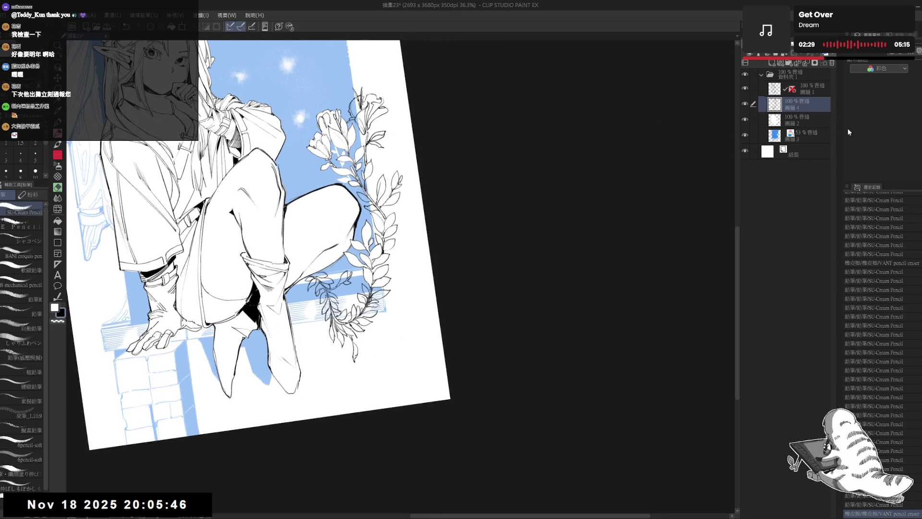
click(816, 134)
drag(812, 51, 793, 50)
click(805, 92)
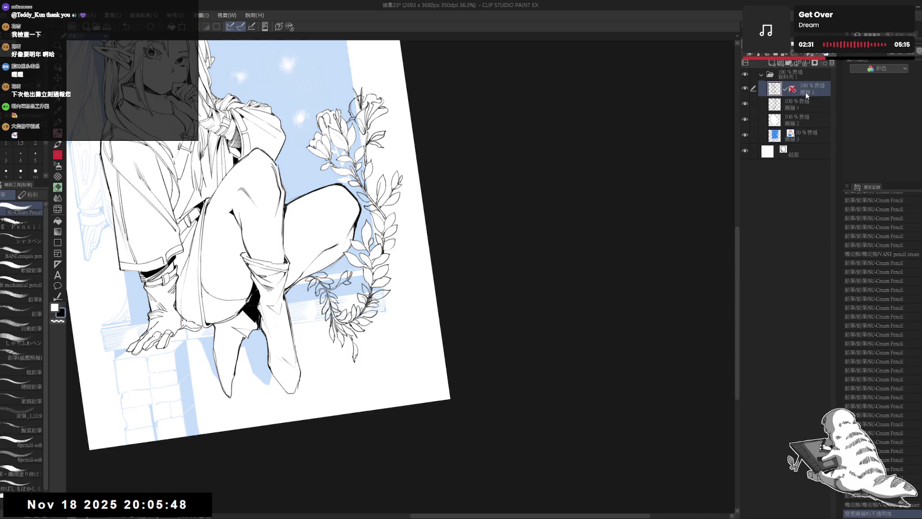
click(795, 106)
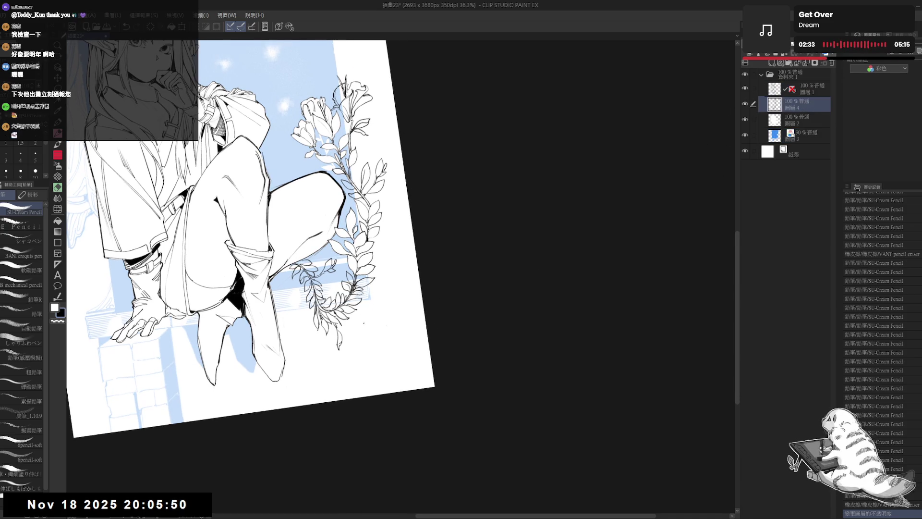
mouse_move(353, 319)
mouse_down()
mouse_move(403, 326)
mouse_move(407, 342)
mouse_move(383, 334)
mouse_up()
Step: Add pencil strokes to the small flower shape and erase stray bits of its linework
mouse_move(389, 328)
mouse_down()
mouse_move(369, 343)
mouse_move(406, 331)
mouse_move(393, 344)
mouse_up()
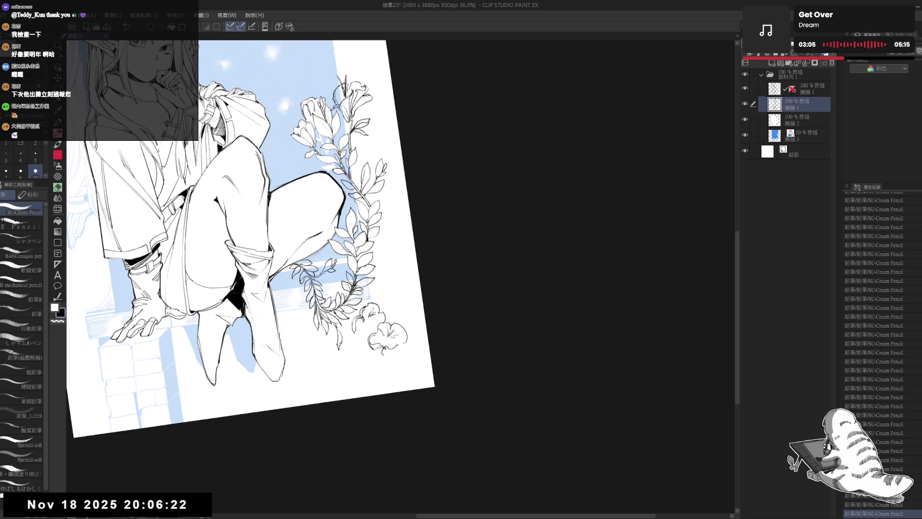
key(e)
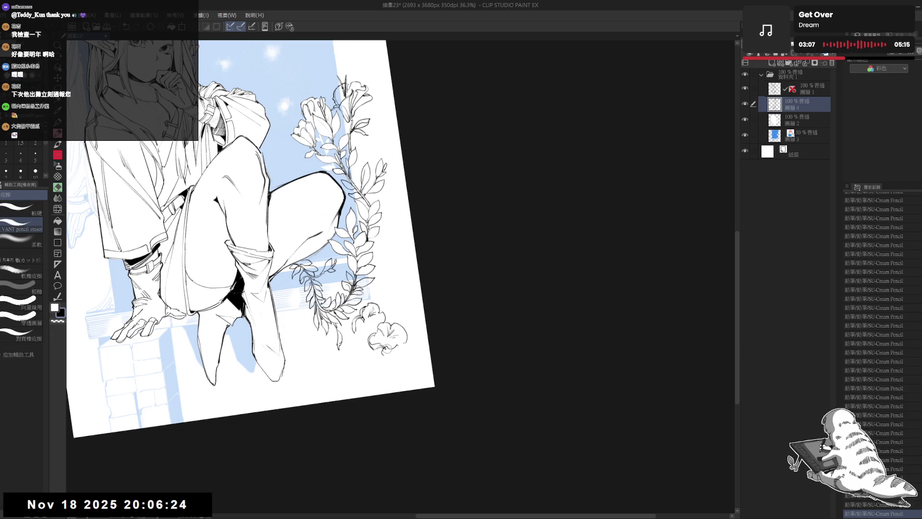
key(p)
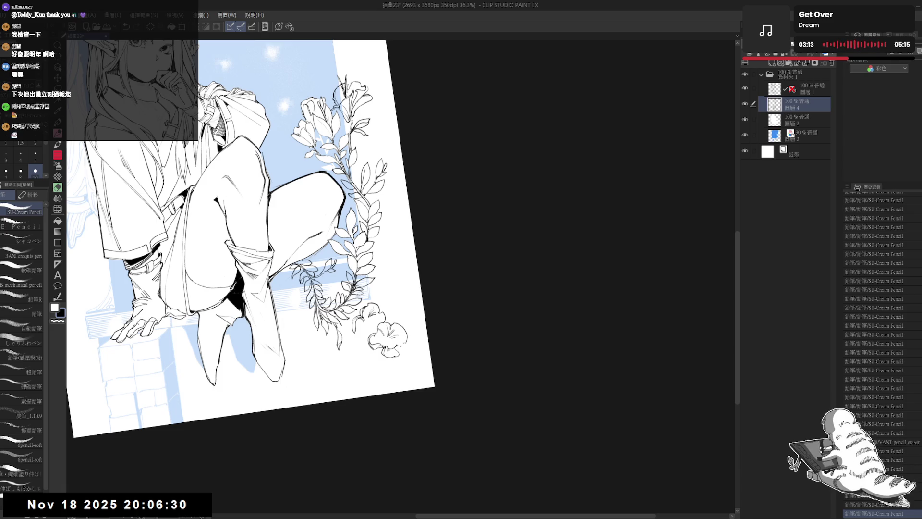
drag(402, 342, 390, 350)
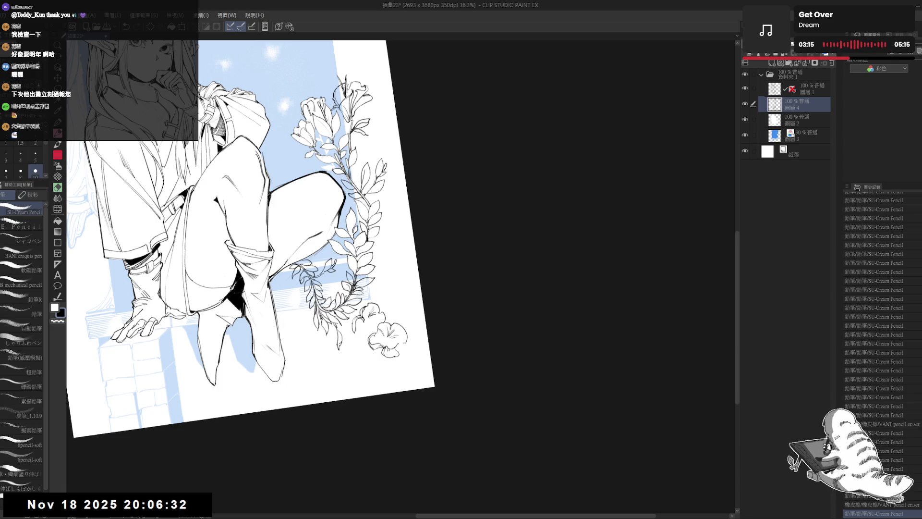
mouse_move(399, 340)
mouse_down()
mouse_move(410, 350)
mouse_move(388, 340)
mouse_up()
drag(385, 338, 389, 342)
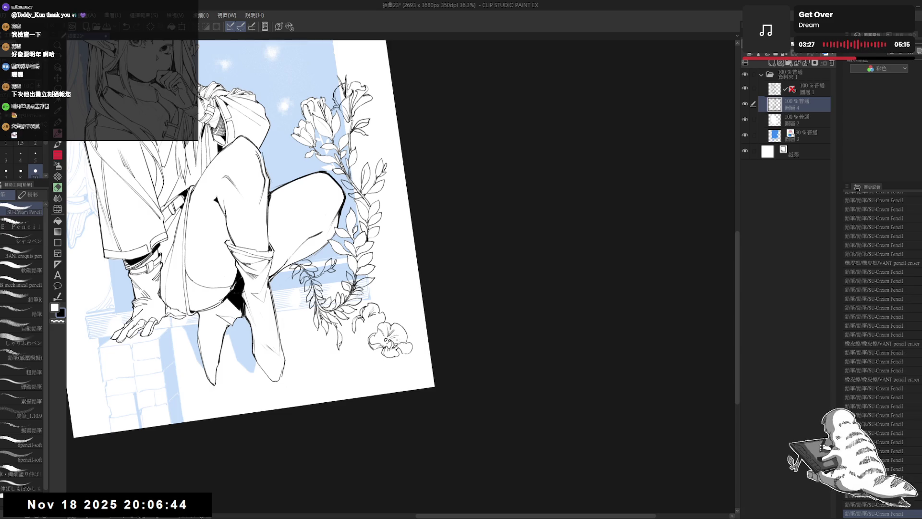
key(e)
drag(383, 338, 387, 340)
Step: Fill five small gaps in the flower with solid black
key(g)
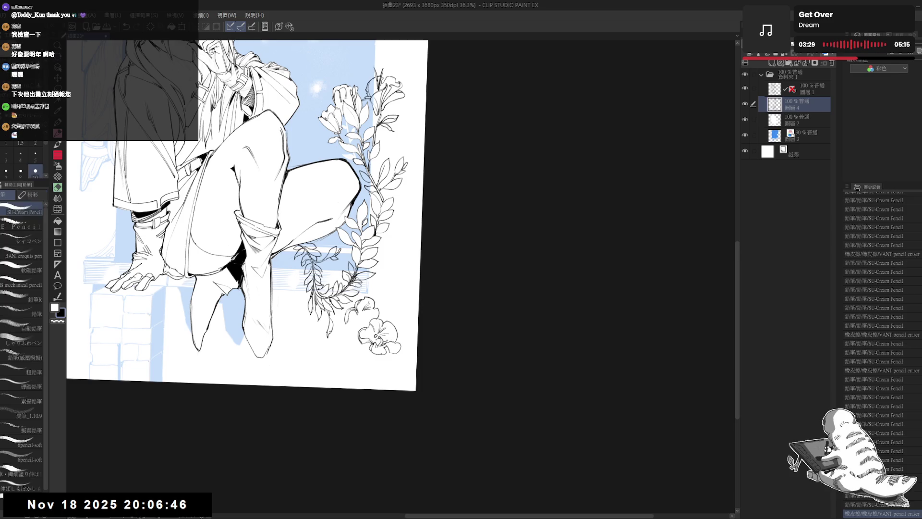
click(382, 336)
click(382, 338)
click(384, 339)
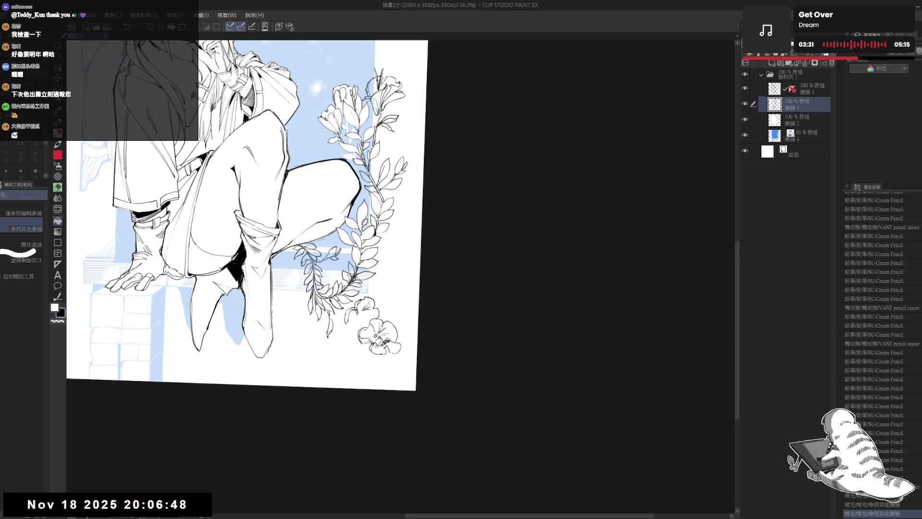
click(385, 340)
click(384, 341)
Step: Dot a series of small ink marks into the flower for texture
key(p)
click(384, 344)
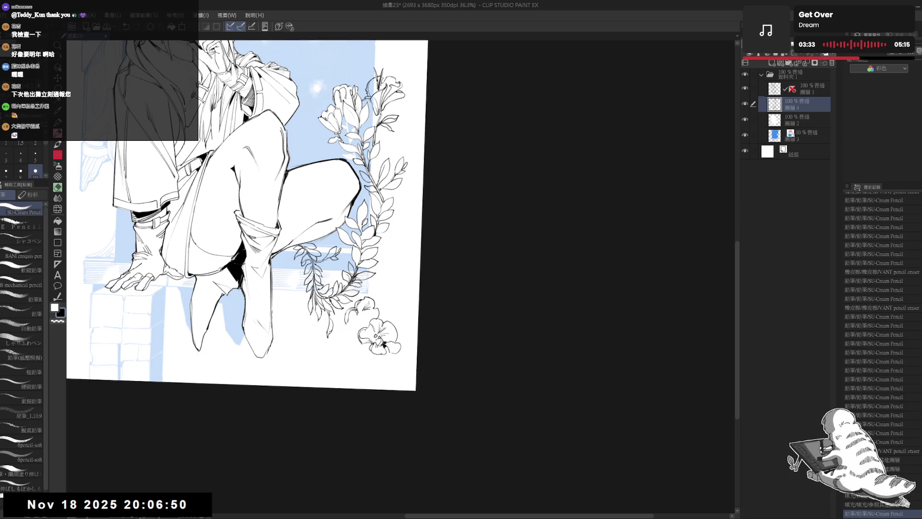
click(384, 344)
click(384, 344)
click(384, 343)
click(384, 344)
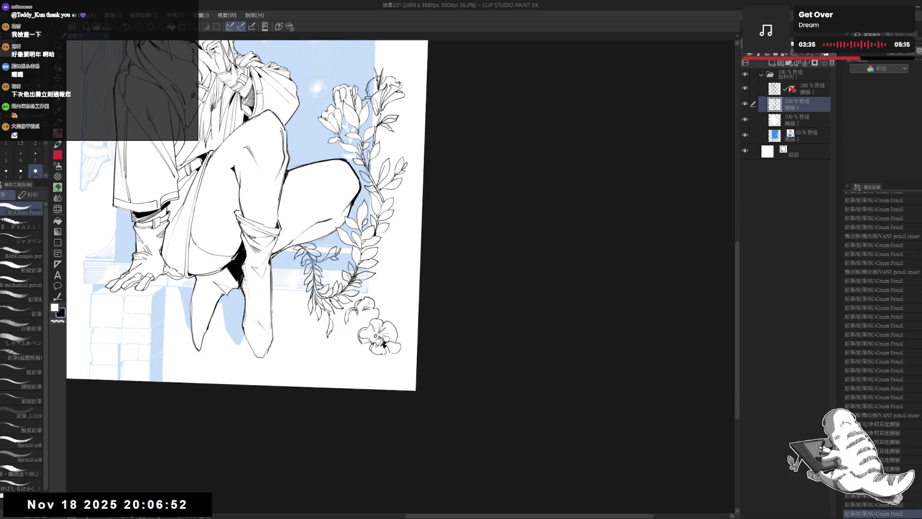
key(ctrl+at)
click(385, 344)
click(385, 344)
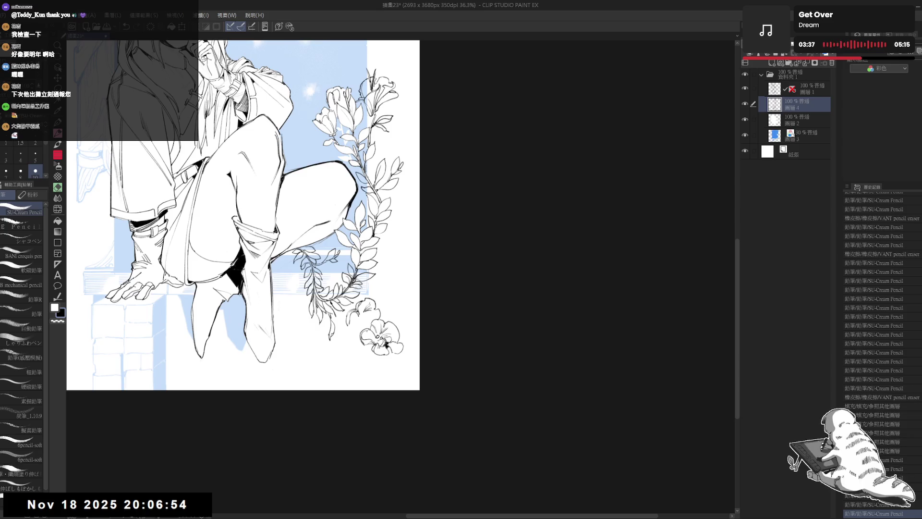
click(385, 344)
click(385, 344)
click(385, 344)
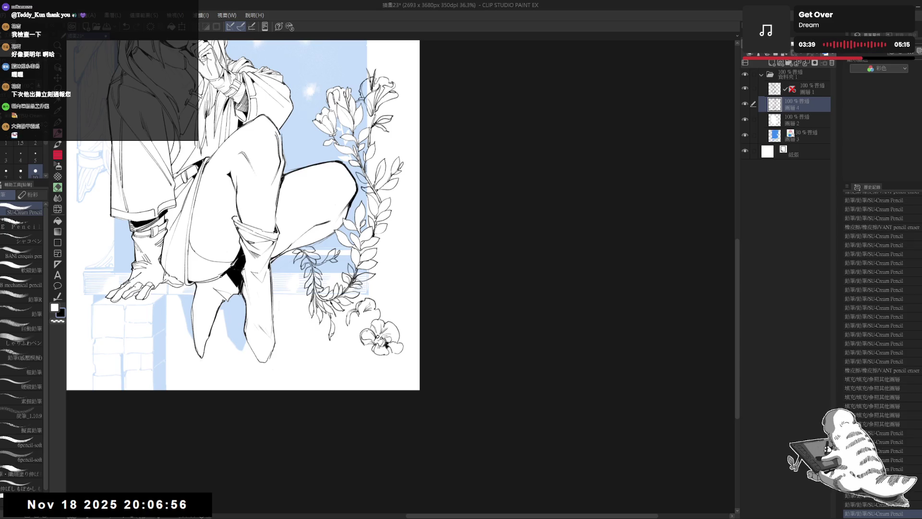
click(386, 344)
click(386, 343)
click(386, 343)
Step: Erase two small marks near the flower
key(minus)
key(e)
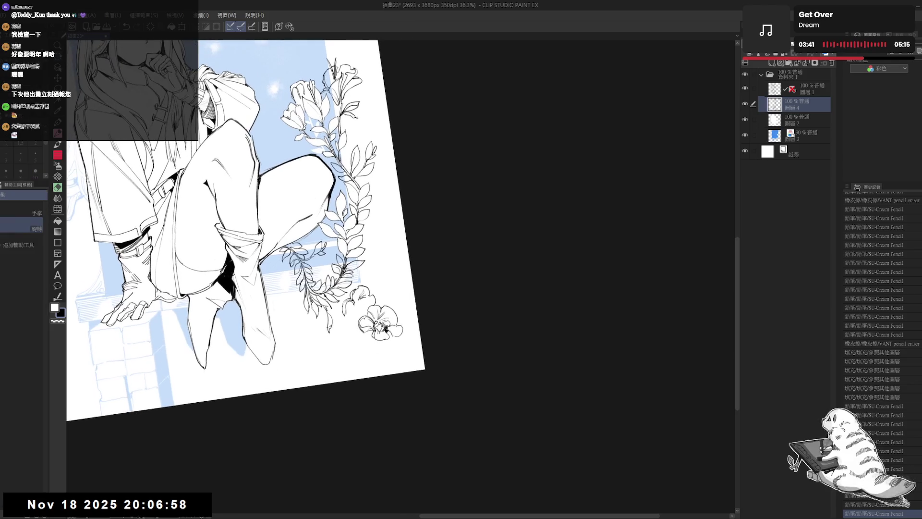
click(377, 327)
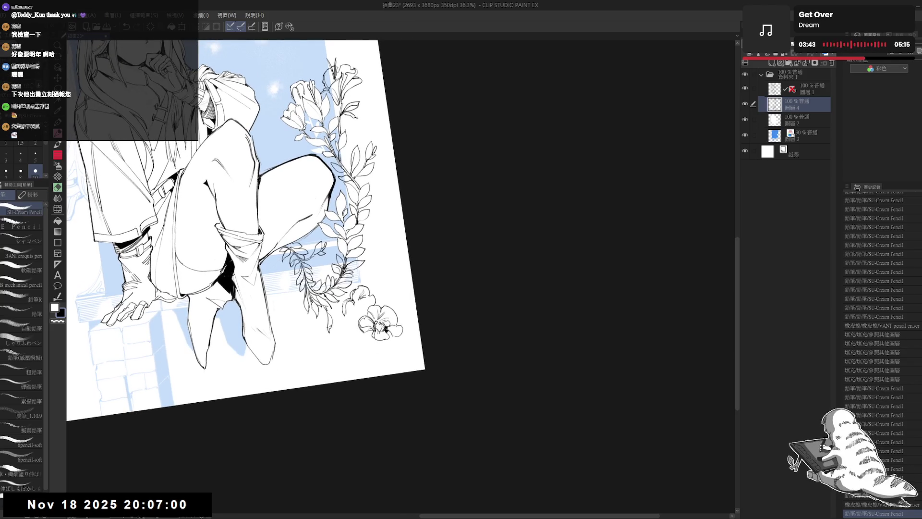
click(377, 326)
drag(335, 364, 334, 355)
Step: Ink a small black mark, fill a tiny gap and draw lines on the flower bud
key(asciicircum)
key(p)
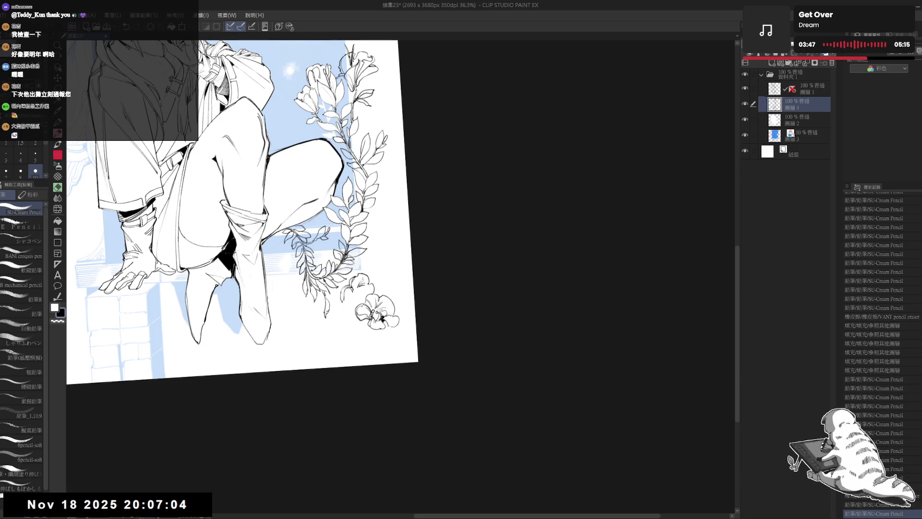
drag(240, 216, 243, 223)
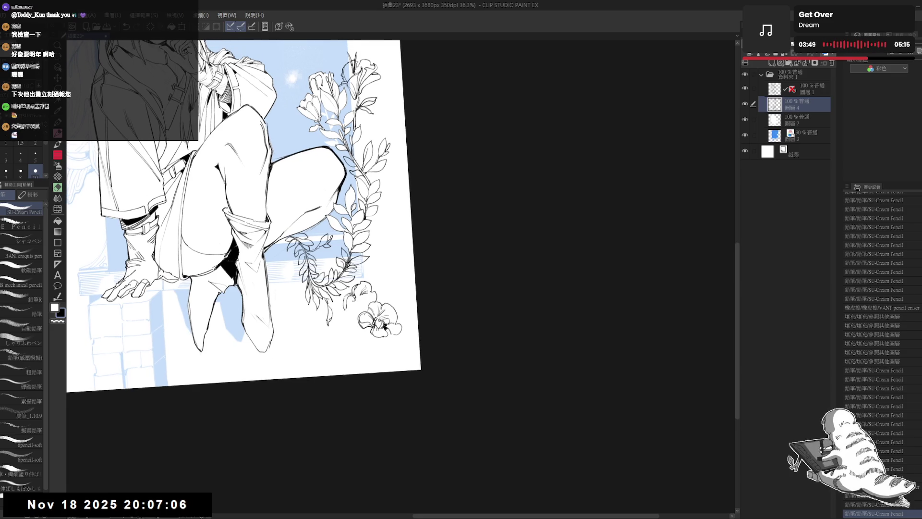
drag(348, 296, 347, 315)
click(350, 299)
drag(346, 302, 349, 306)
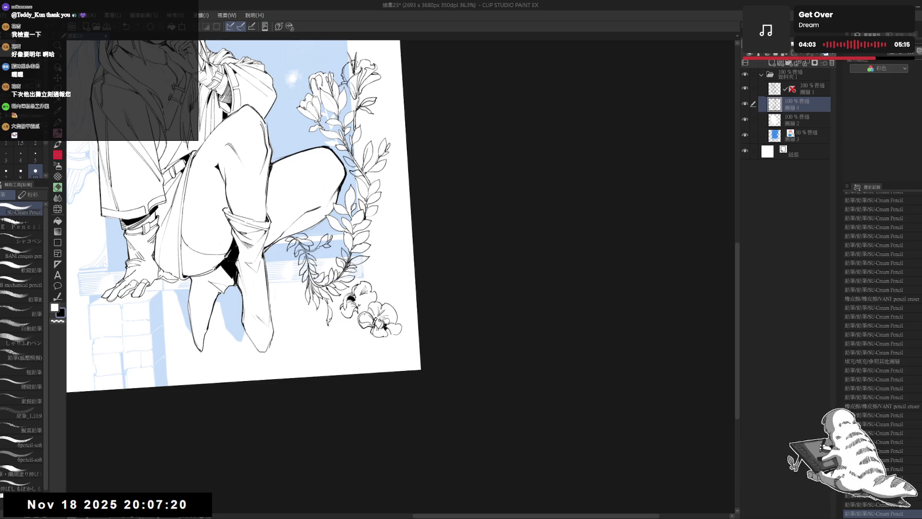
Step: Touch up a line near the flowers, then fit the whole page upright
key(e)
key(p)
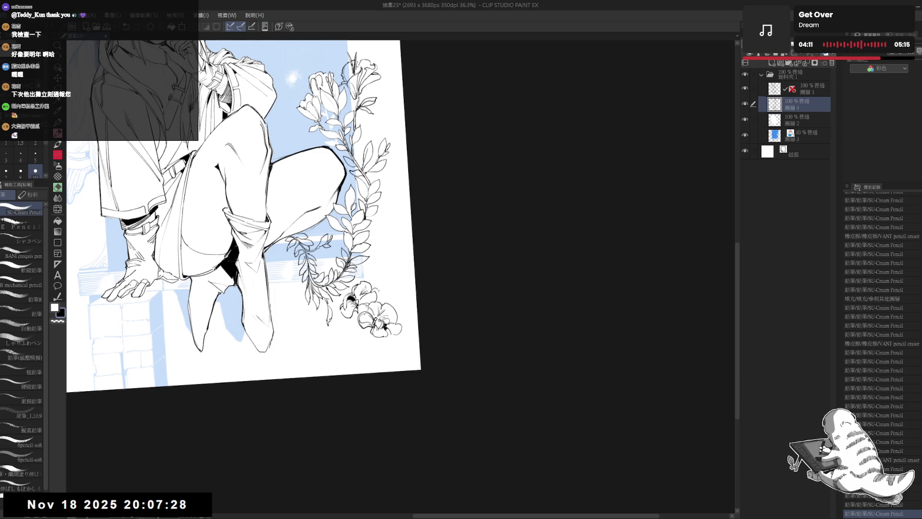
key(e)
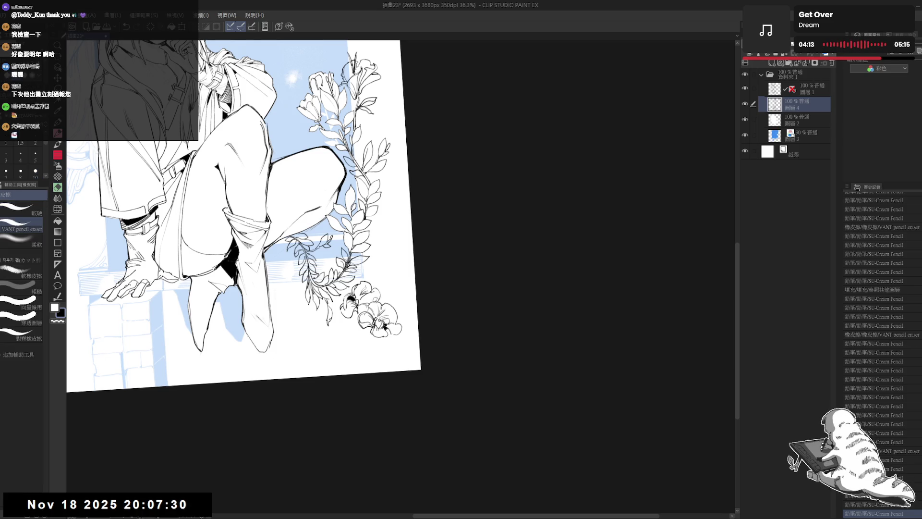
key(p)
key(-)
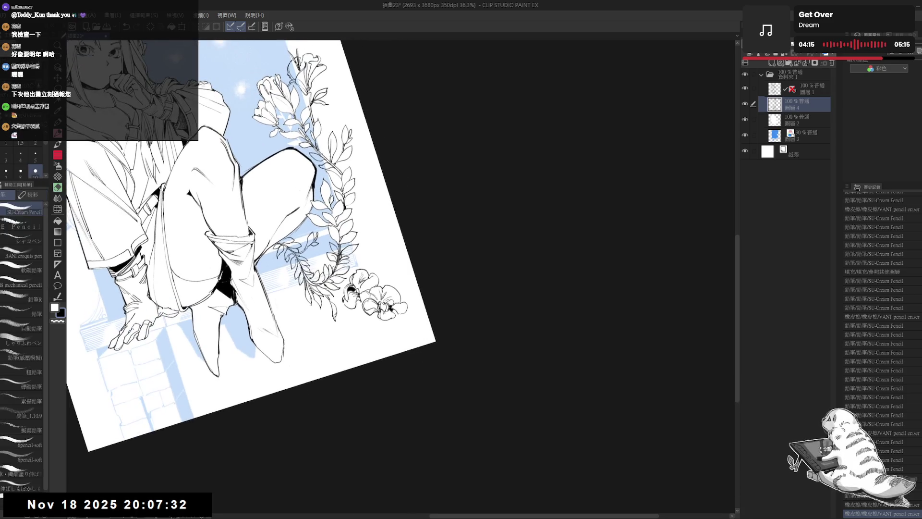
key(e)
drag(370, 277, 375, 277)
key(p)
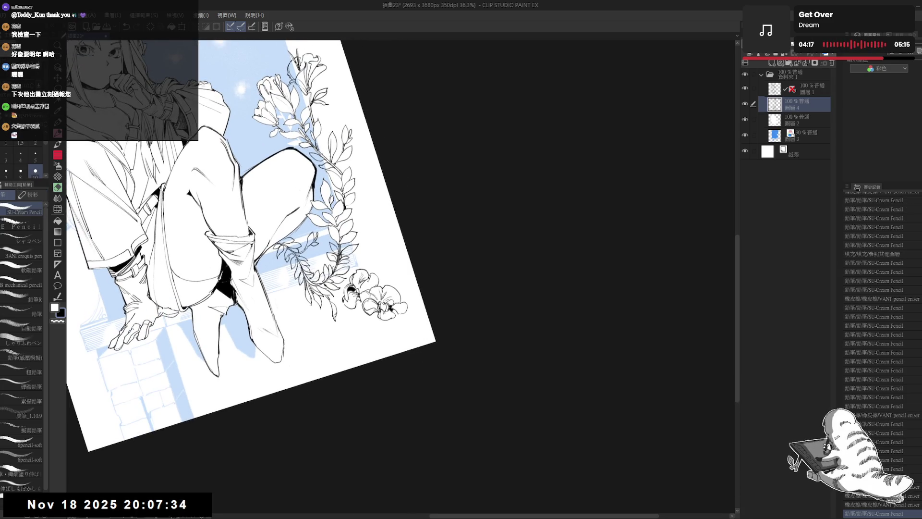
key(ctrl+0)
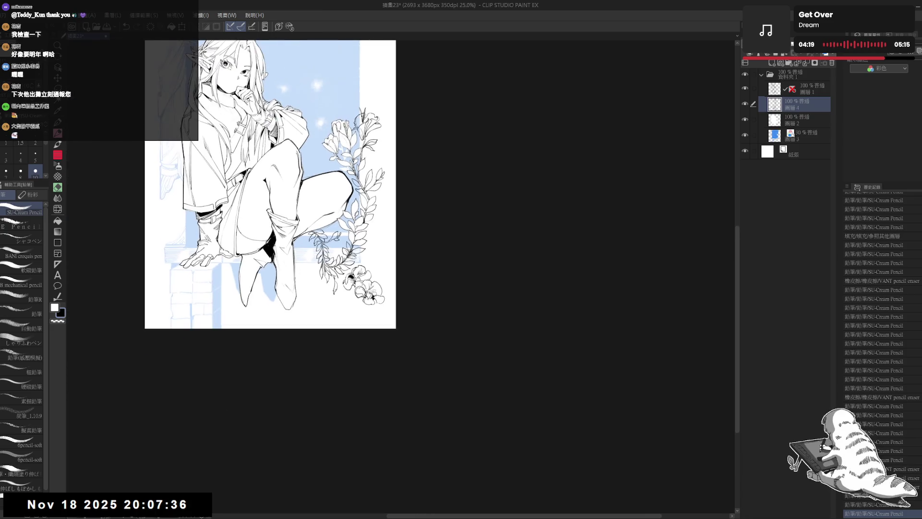
Step: Zoom in on the flower cluster and draw pencil strokes on the flowers
drag(270, 184, 278, 201)
scroll(279, 192, up, 2)
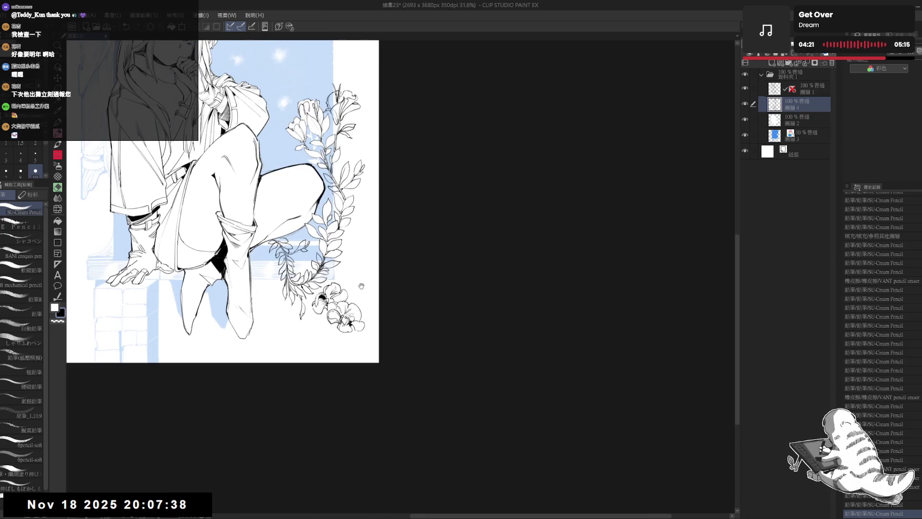
mouse_move(288, 312)
mouse_down()
mouse_move(317, 349)
mouse_move(323, 298)
mouse_up()
key(e)
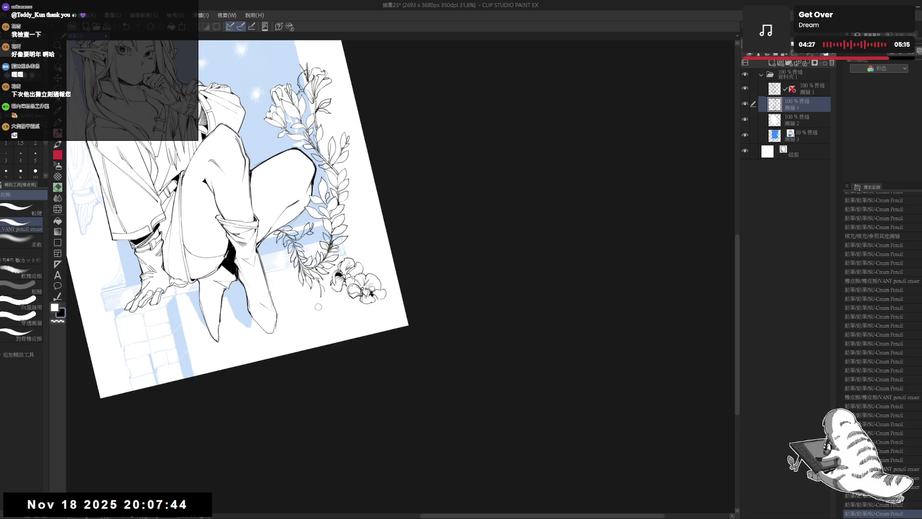
key(p)
mouse_move(325, 294)
mouse_down()
mouse_move(346, 276)
mouse_move(324, 298)
mouse_up()
Step: Add further pencil strokes to the flower linework
drag(384, 290, 386, 294)
drag(384, 291, 411, 291)
drag(263, 350, 264, 357)
drag(263, 350, 264, 358)
drag(385, 288, 386, 291)
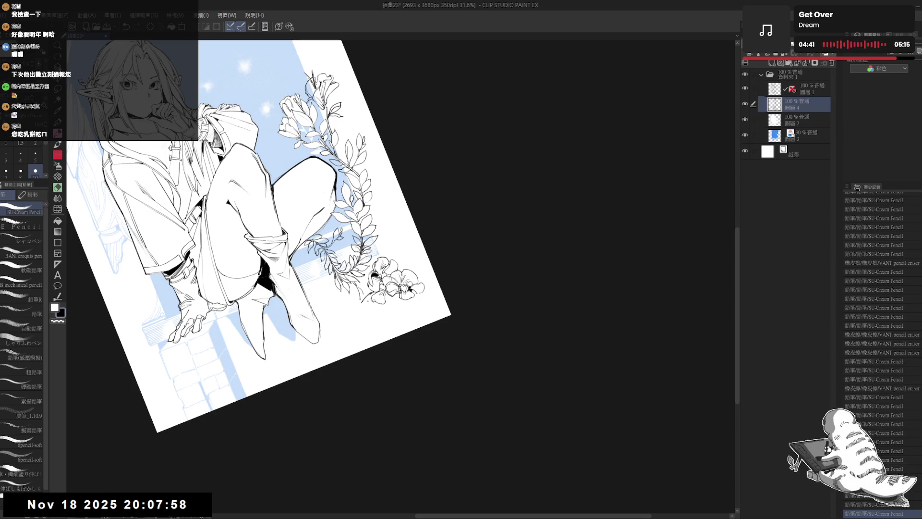
key(asciicircum)
key(asciicircum)
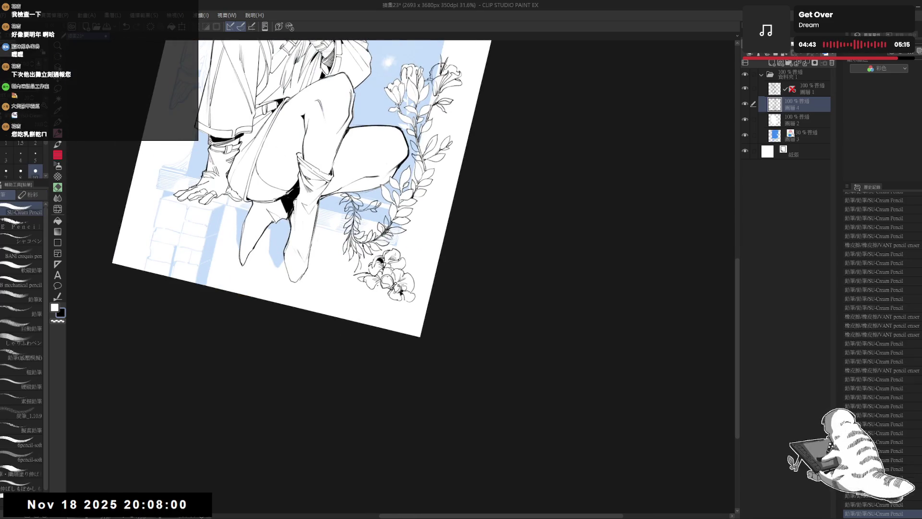
key(minus)
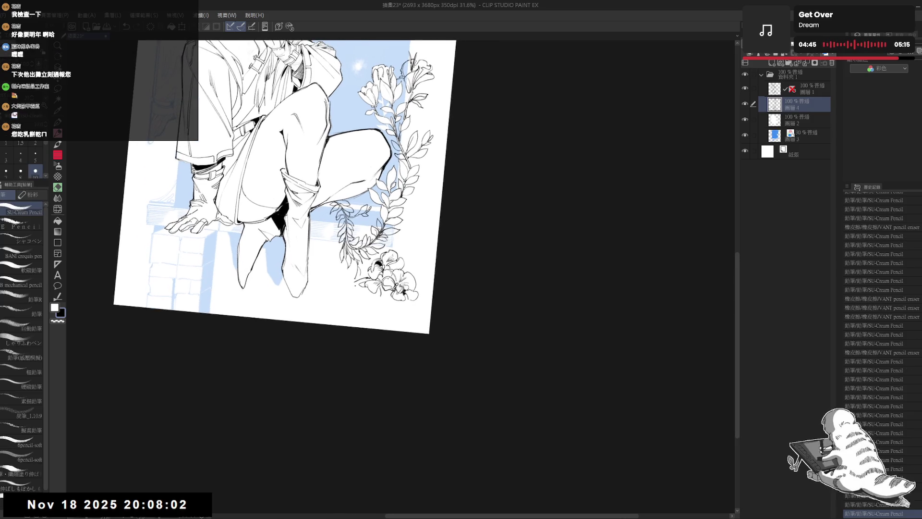
drag(354, 280, 352, 302)
Step: Reframe closer on the flowers and erase a stray mark beside them
key(ctrl+at)
mouse_move(432, 293)
mouse_down()
mouse_move(402, 270)
mouse_move(389, 307)
mouse_up()
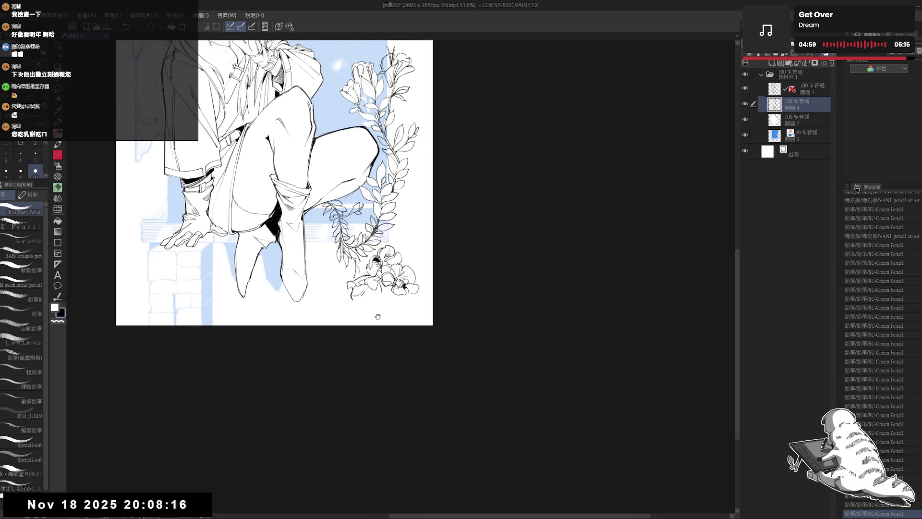
mouse_move(359, 328)
mouse_down()
mouse_move(374, 323)
mouse_move(373, 290)
mouse_move(366, 293)
mouse_up()
scroll(374, 295, up, 1)
key(e)
key(space)
drag(369, 344, 375, 307)
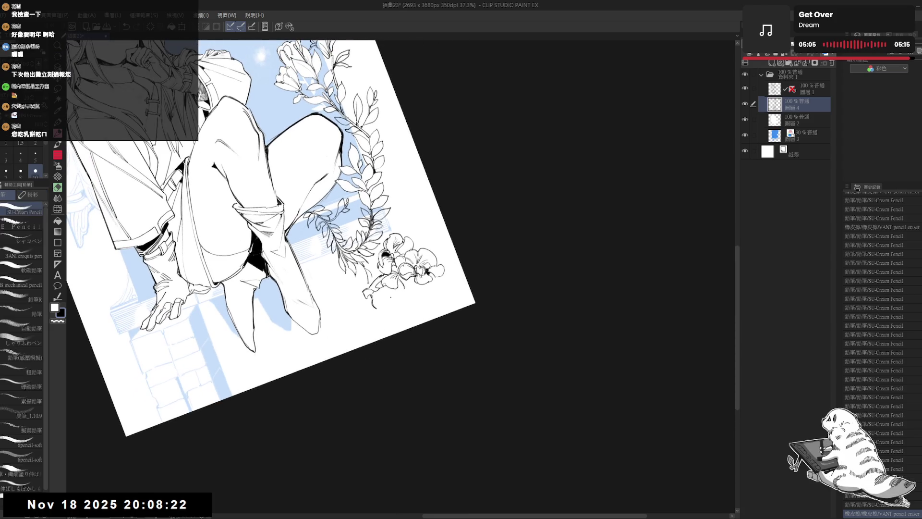
click(375, 306)
Step: Rework a line near the flowers with the eraser and pencil
key(p)
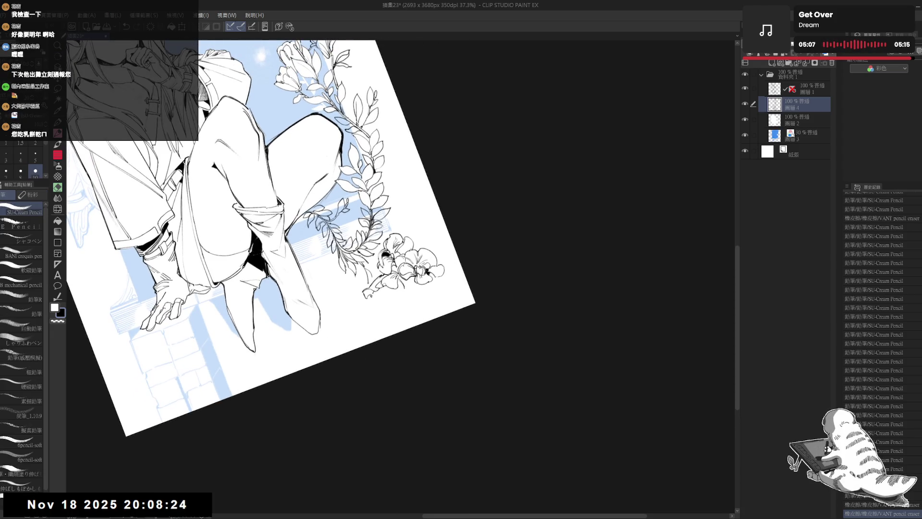
key(e)
mouse_move(377, 290)
mouse_down()
mouse_move(366, 301)
mouse_move(372, 297)
mouse_up()
key(p)
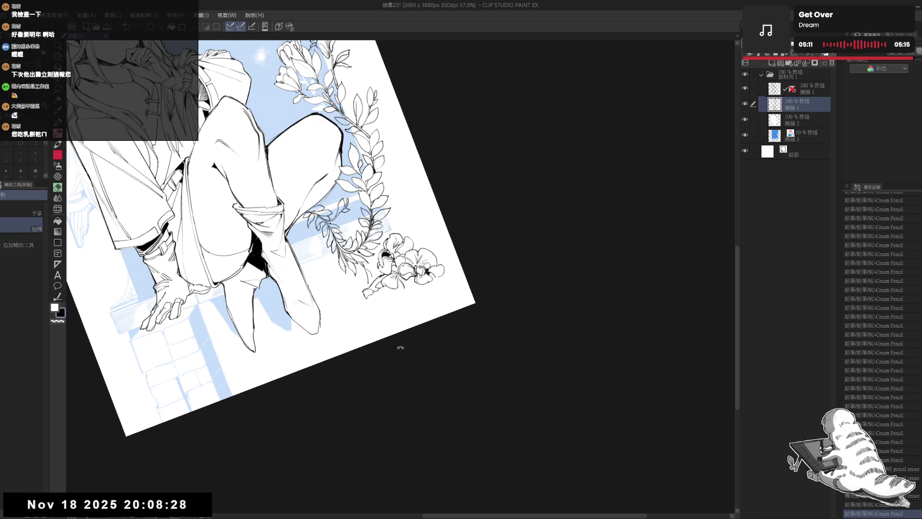
drag(390, 345, 346, 379)
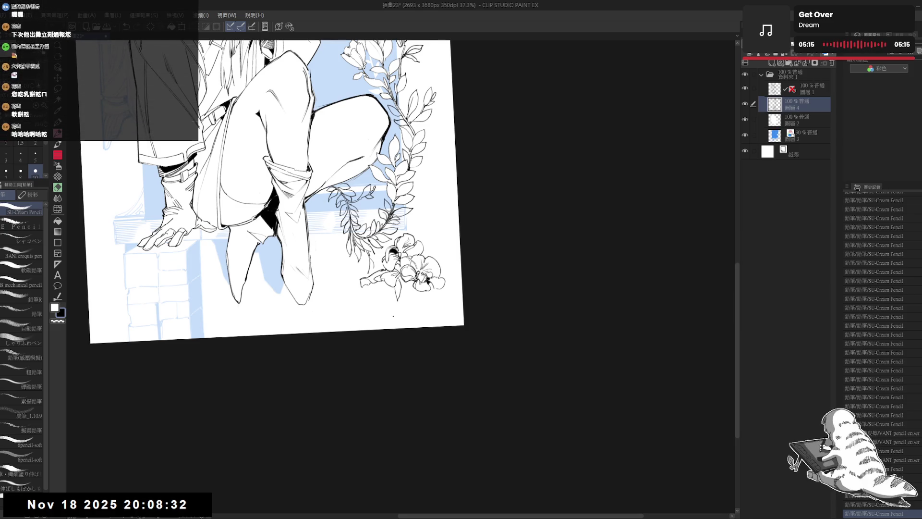
Step: Add small pencil touch-up marks near the flowers, undoing two unwanted ones
drag(370, 348, 403, 317)
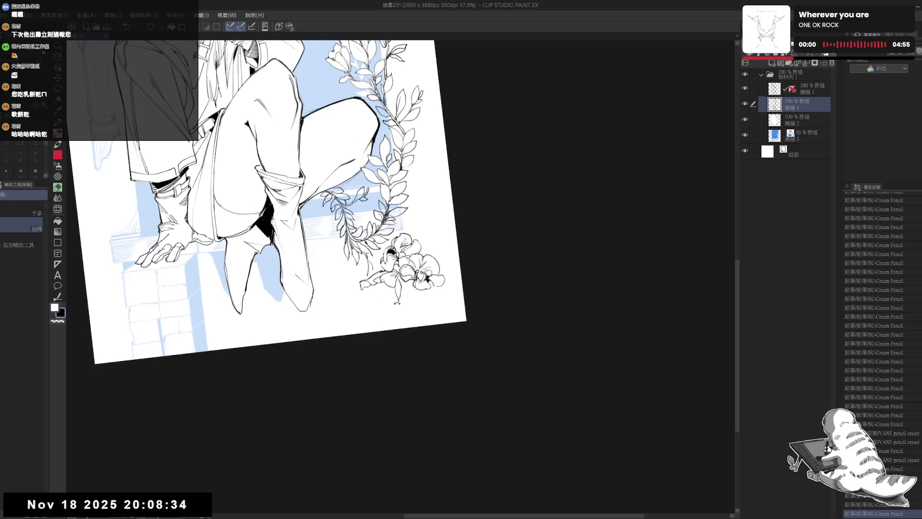
click(395, 298)
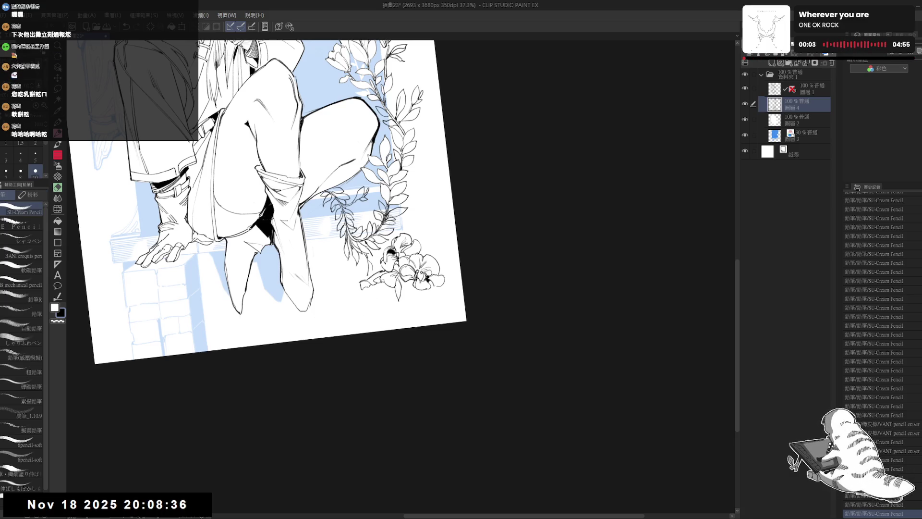
click(399, 301)
key(ctrl+z)
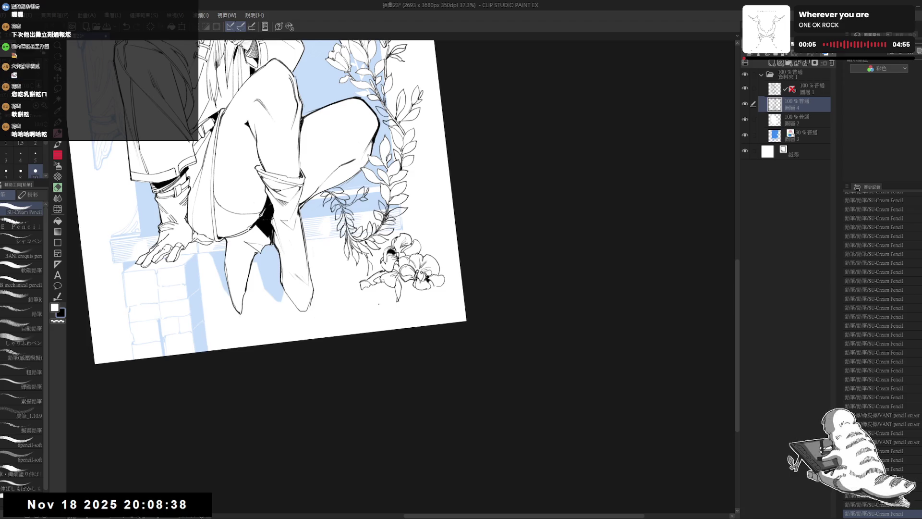
click(384, 296)
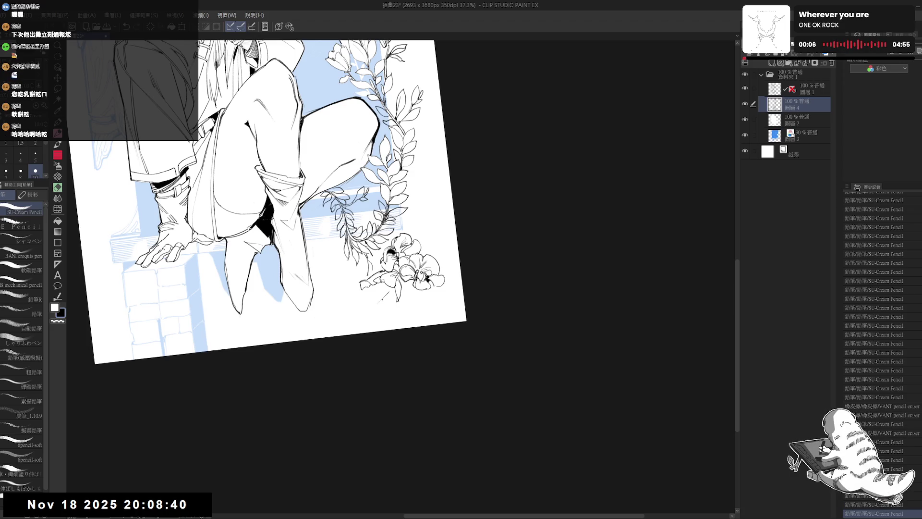
click(384, 301)
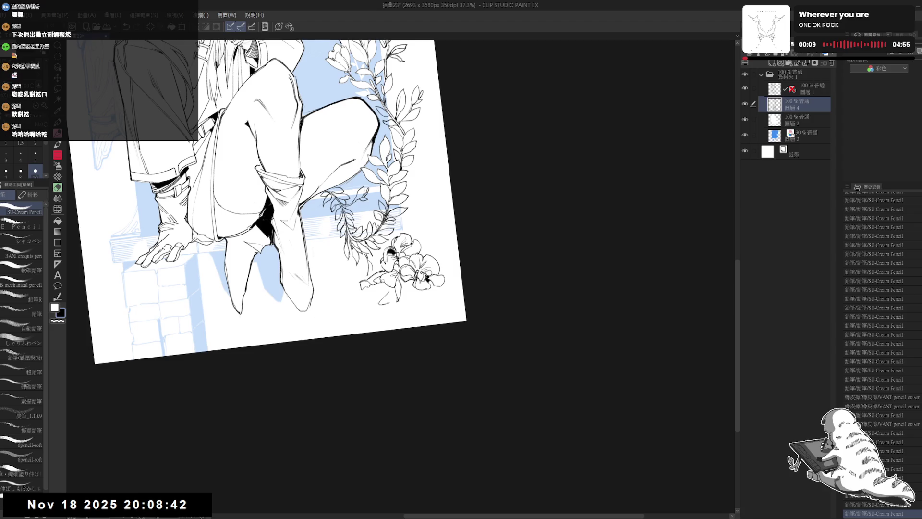
key(ctrl+z)
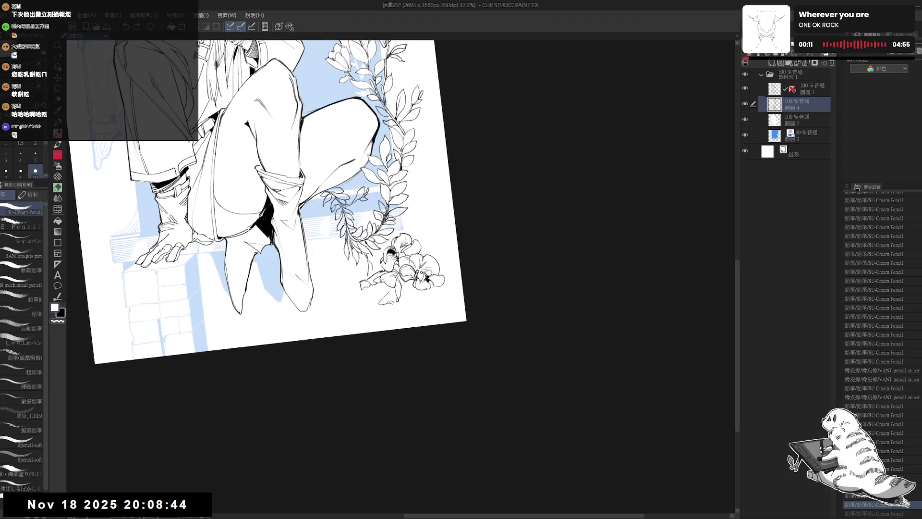
Step: Draw a straight stroke, erase a stray mark and add pencil strokes to the flower lineart
shift+click(386, 375)
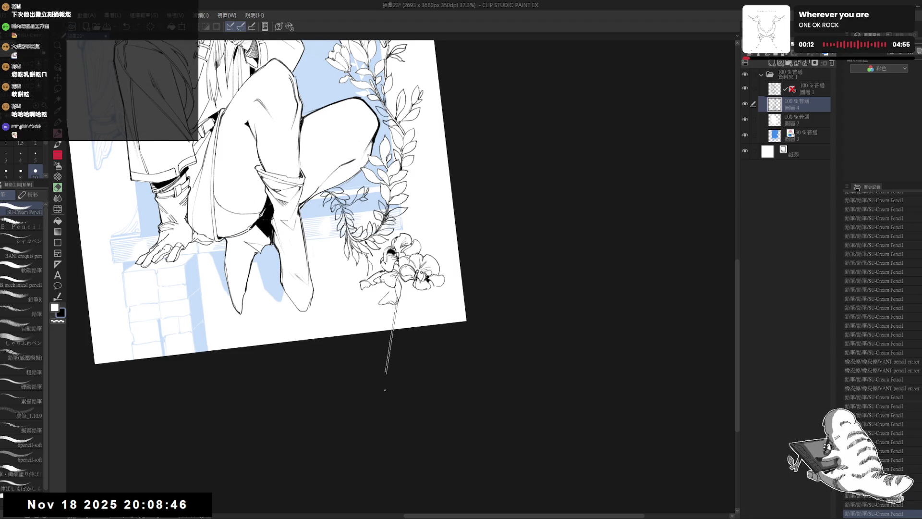
key(ctrl+at)
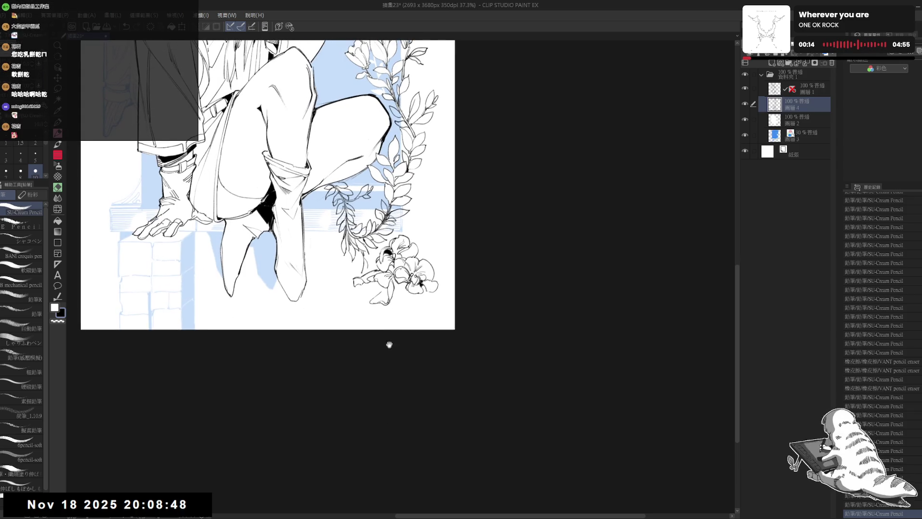
drag(389, 344, 365, 399)
drag(383, 294, 390, 303)
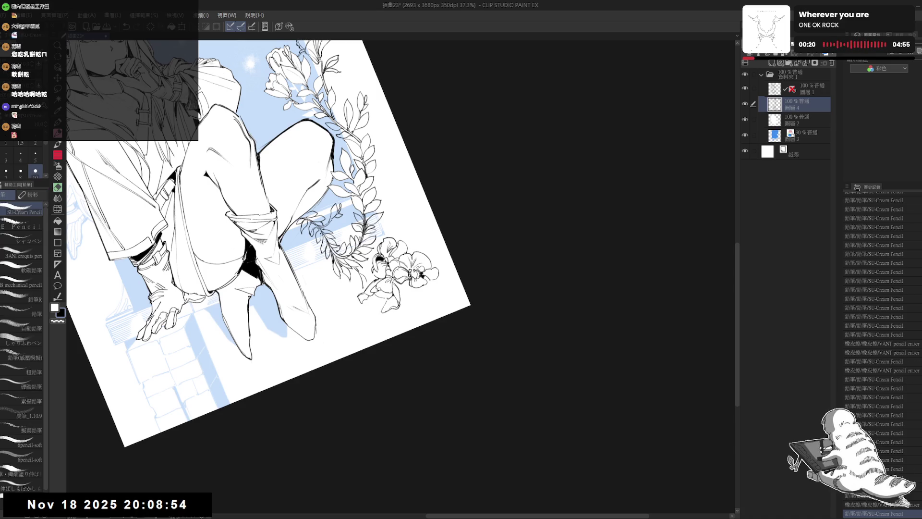
mouse_move(384, 298)
mouse_down()
mouse_move(390, 303)
mouse_move(379, 311)
mouse_move(394, 334)
mouse_up()
key(ctrl+@)
drag(382, 365, 309, 349)
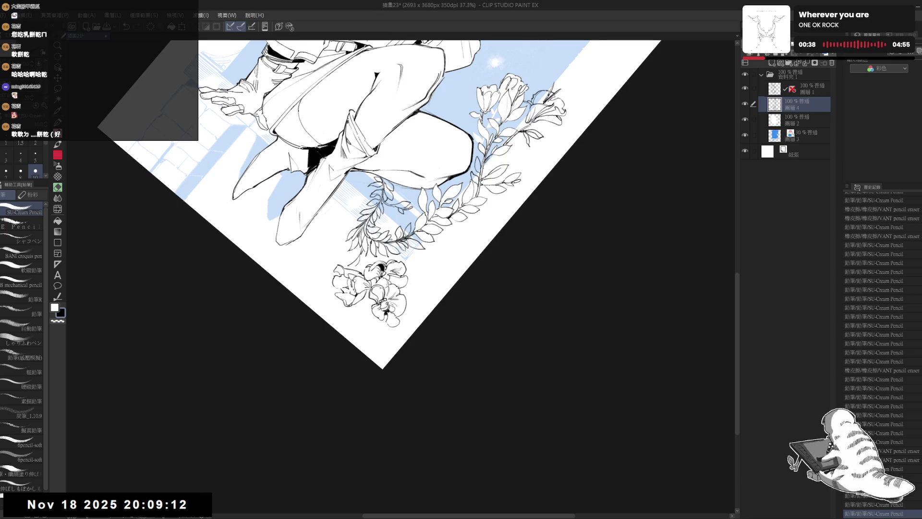
key(ctrl+@)
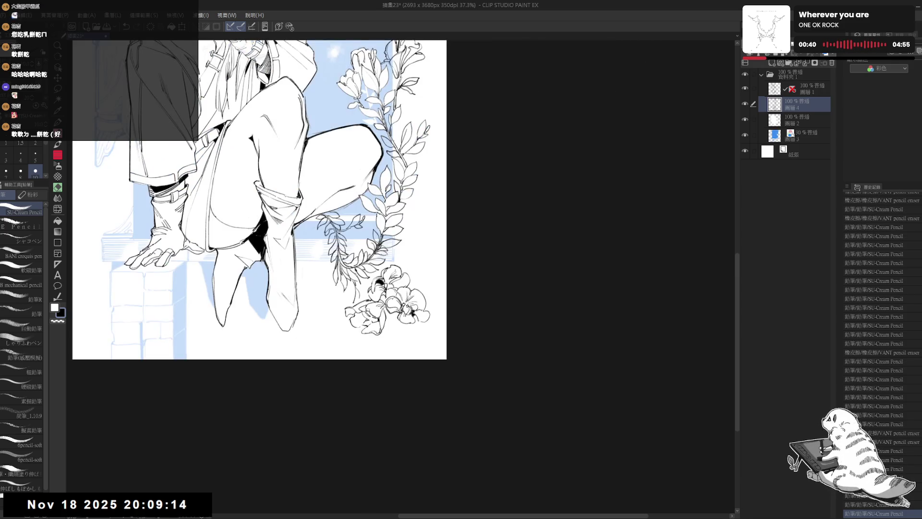
Step: Save the illustration, then mirror and tilt the view to check its proportions
scroll(370, 329, down, 2)
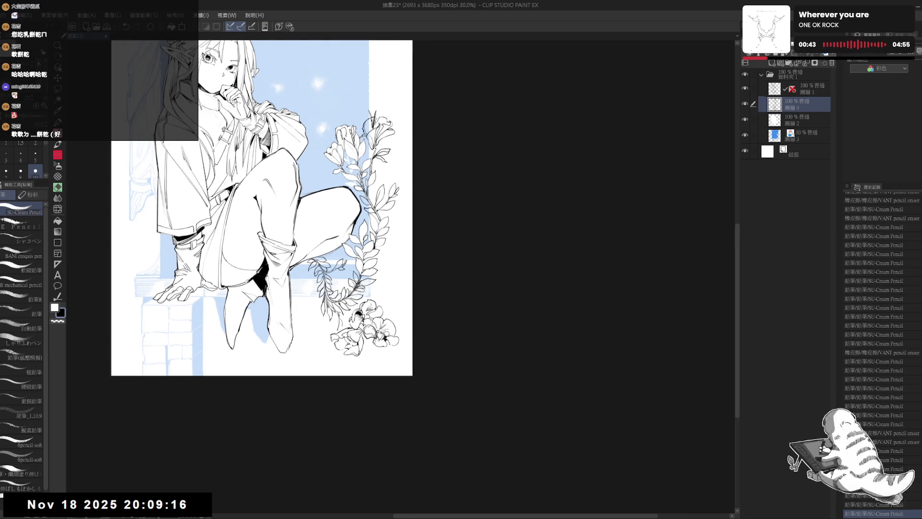
key(ctrl+s)
drag(365, 324, 377, 348)
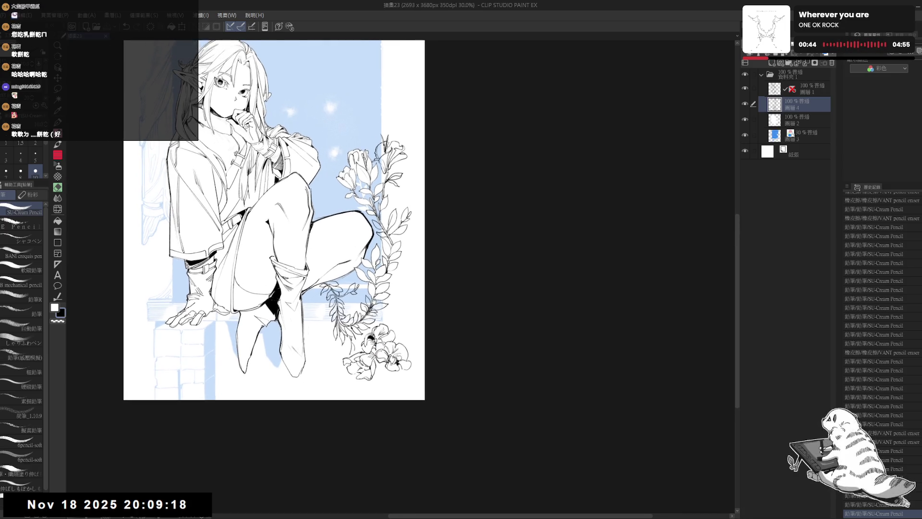
key(h)
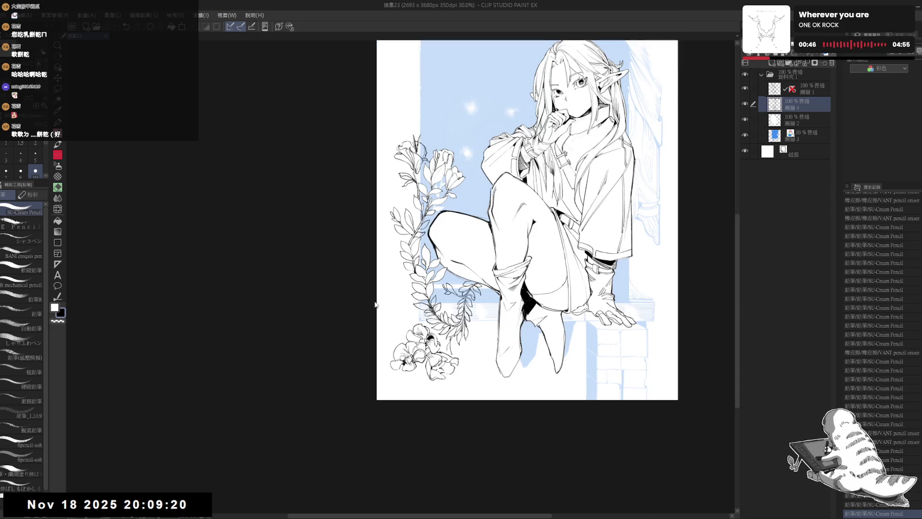
key(h)
scroll(375, 304, down, 2)
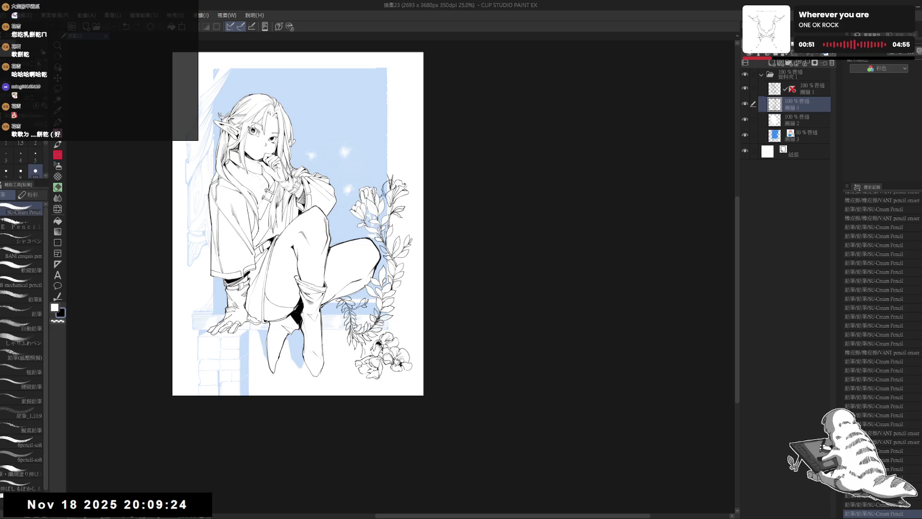
scroll(370, 284, up, 1)
drag(287, 234, 265, 214)
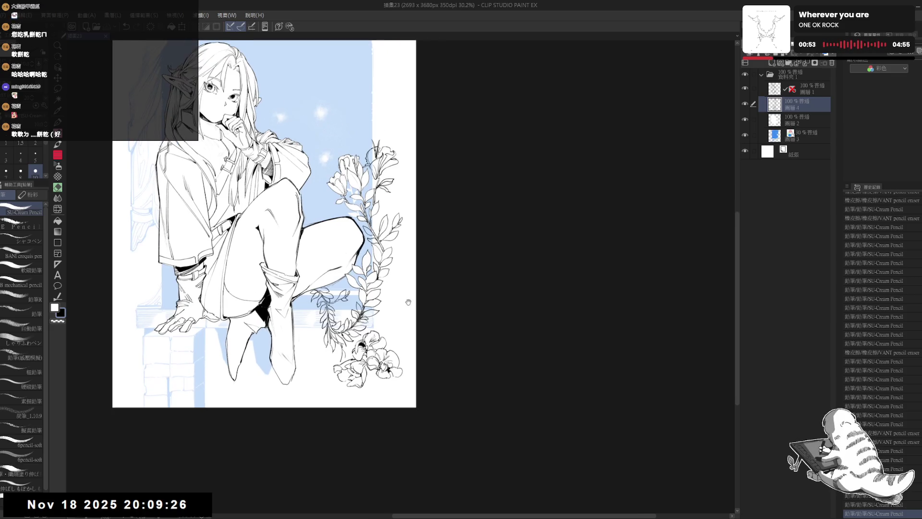
drag(336, 336, 358, 314)
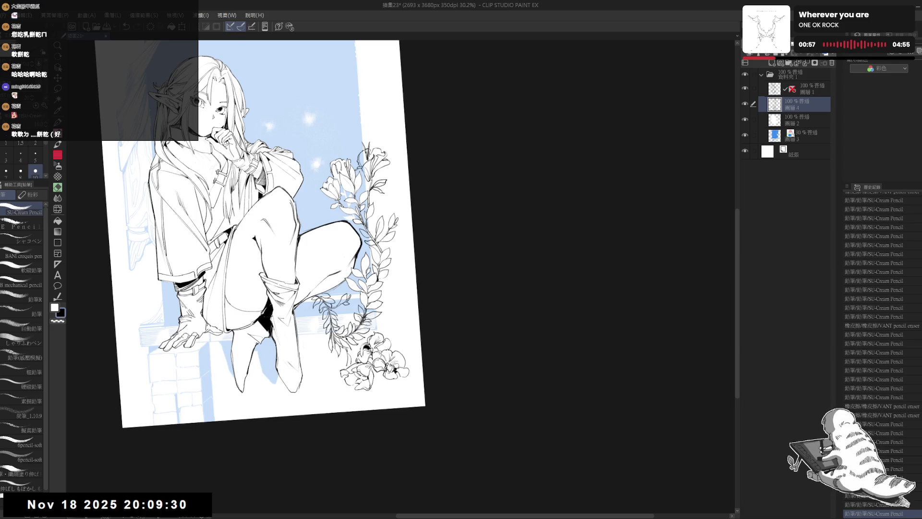
Step: Add small pencil touch-ups near the flowers, redrawing one stroke after undoing it
drag(387, 319, 379, 332)
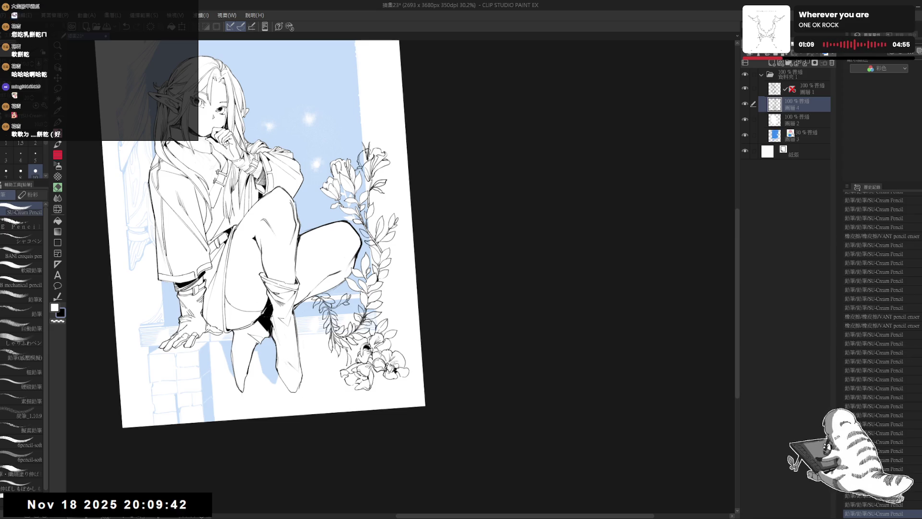
key(ctrl+0)
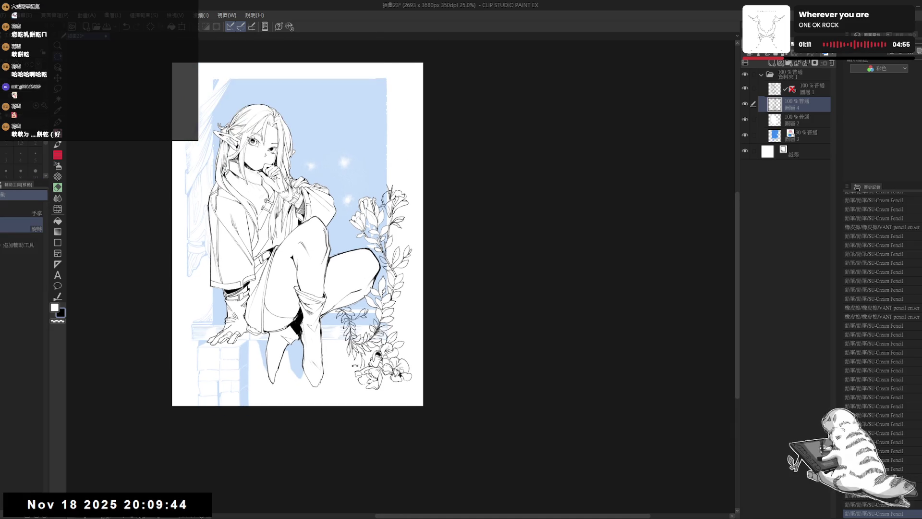
drag(298, 234, 317, 225)
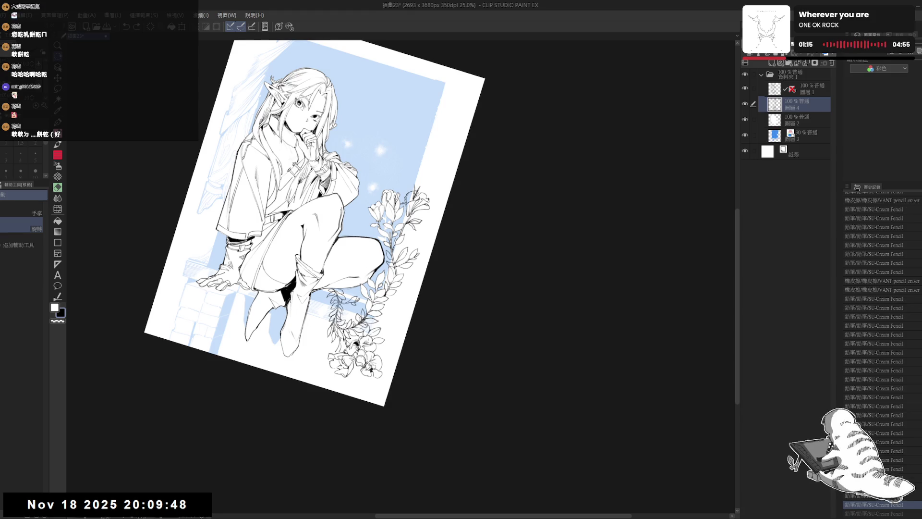
key(ctrl+z)
drag(317, 226, 300, 235)
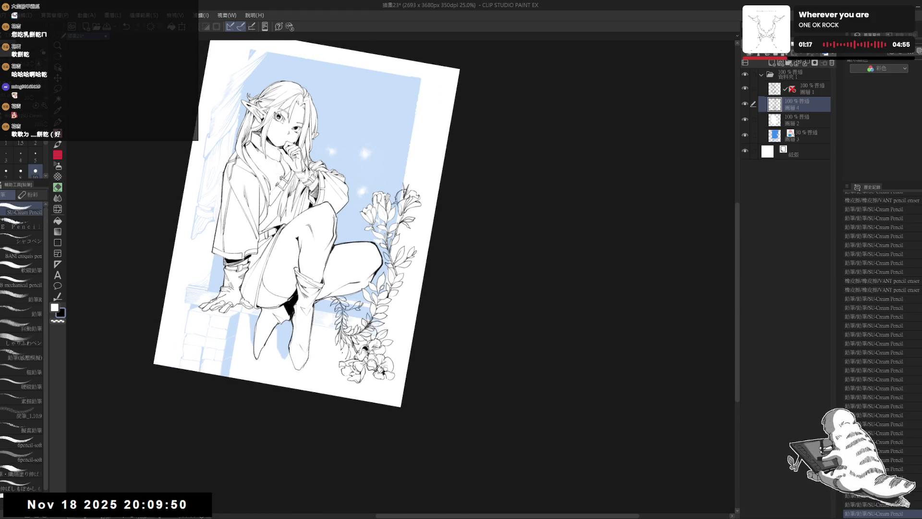
key(ctrl+y)
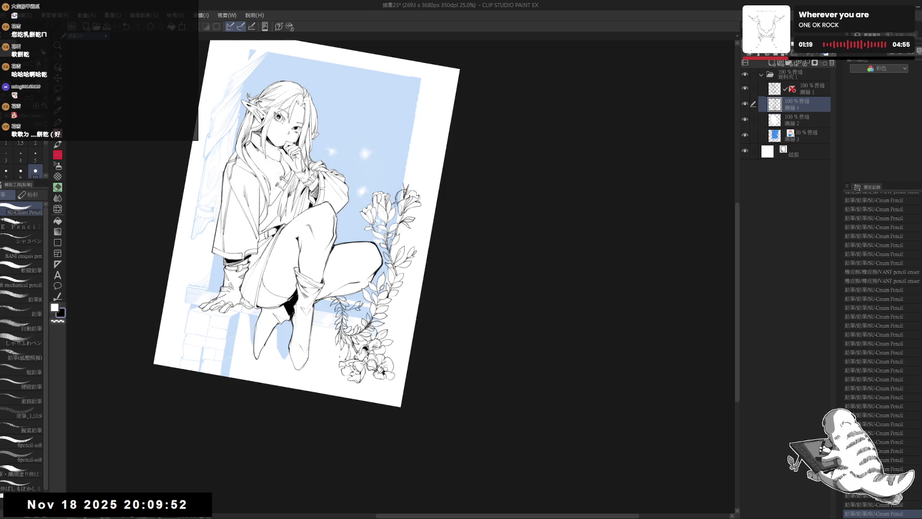
key(ctrl+z)
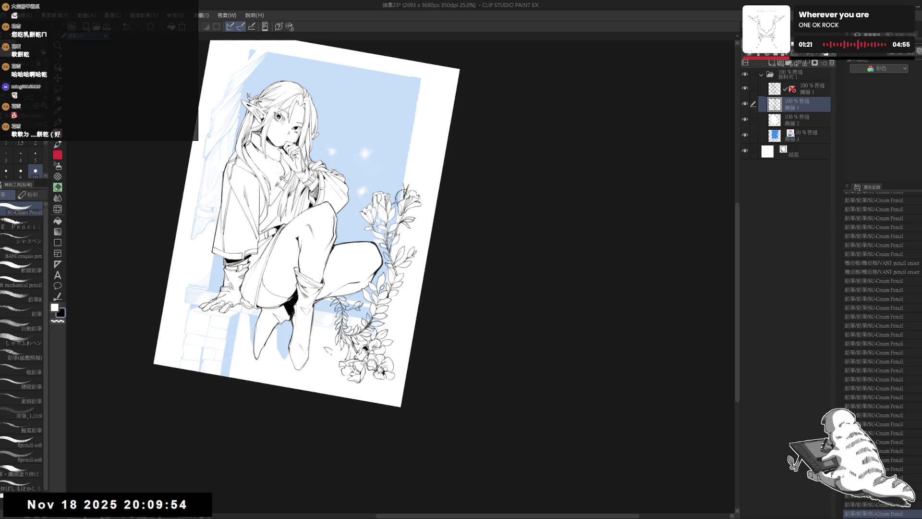
drag(327, 349, 334, 355)
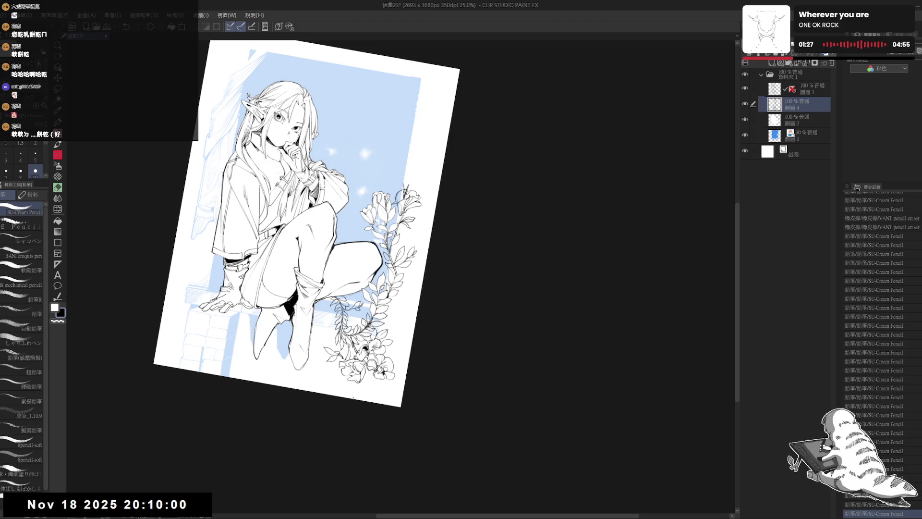
key(ctrl+at)
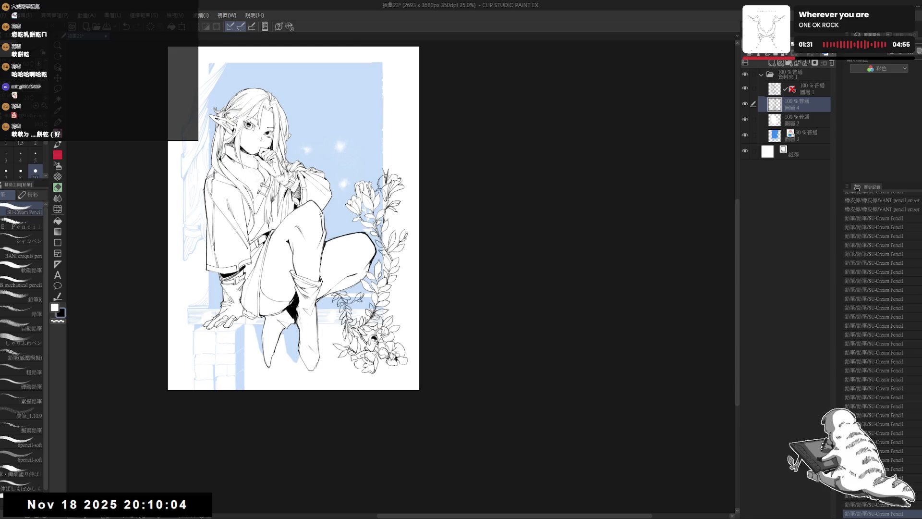
scroll(385, 317, down, 2)
scroll(379, 244, up, 2)
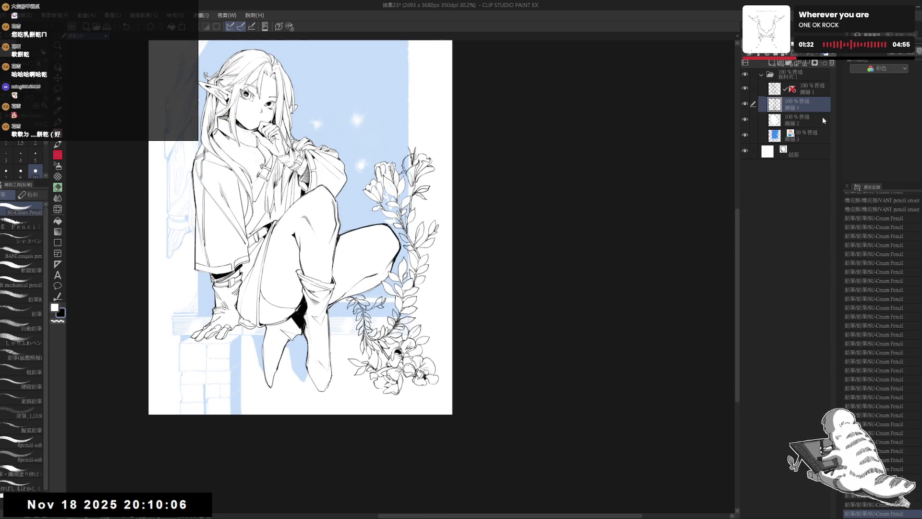
click(806, 135)
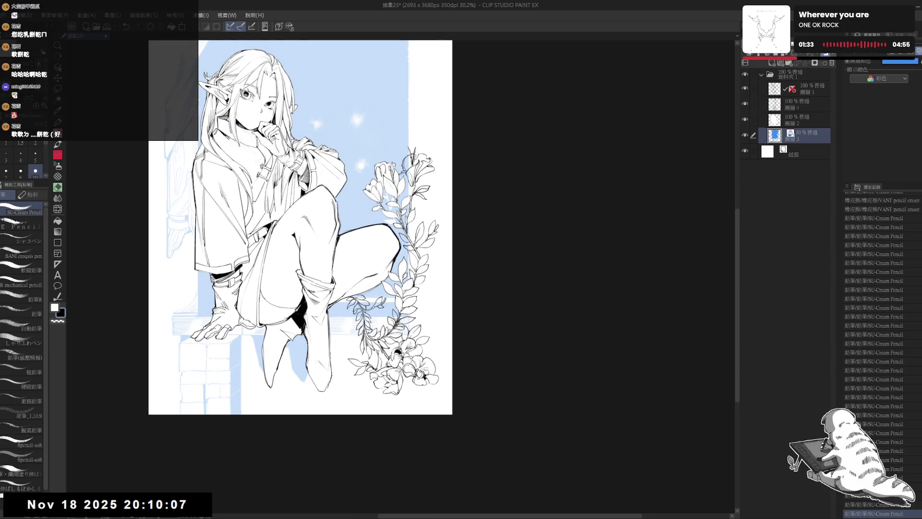
Step: Turn off layer colour on layer 3, raise its opacity to 100%, and add a layer mask
click(918, 52)
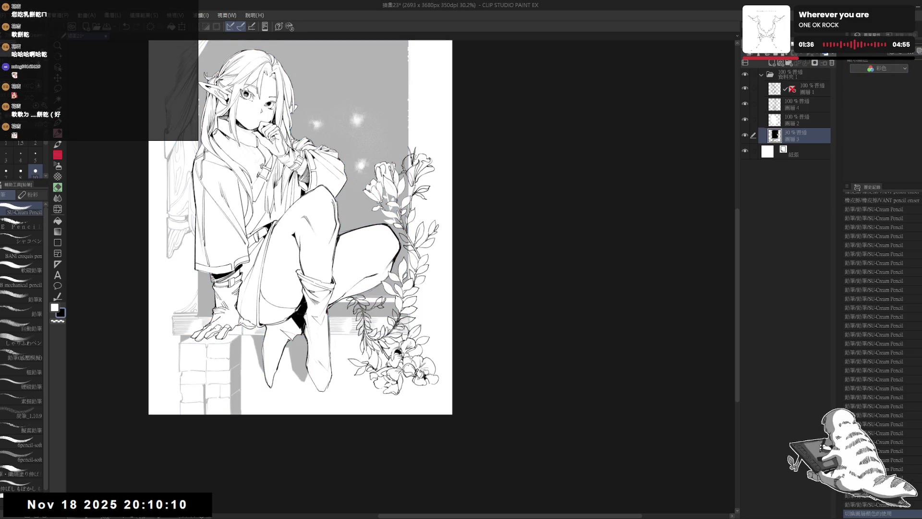
drag(787, 51, 807, 84)
click(814, 63)
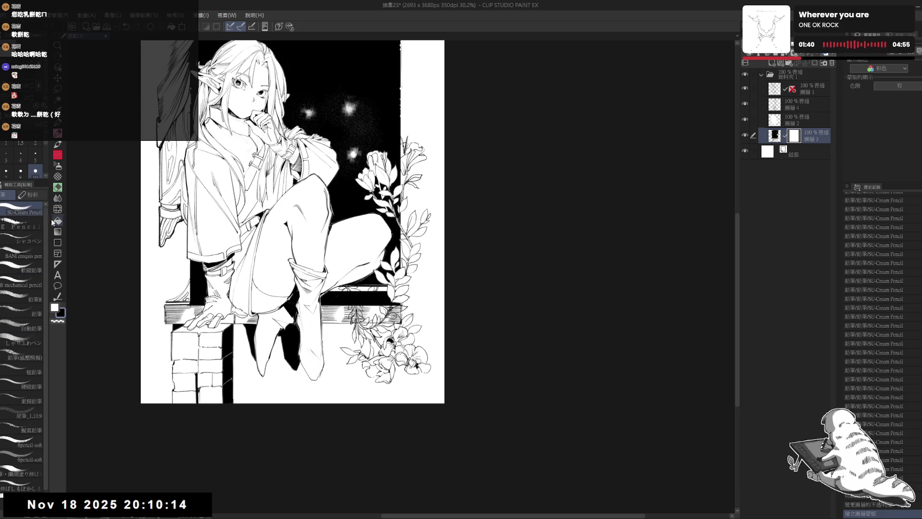
click(57, 176)
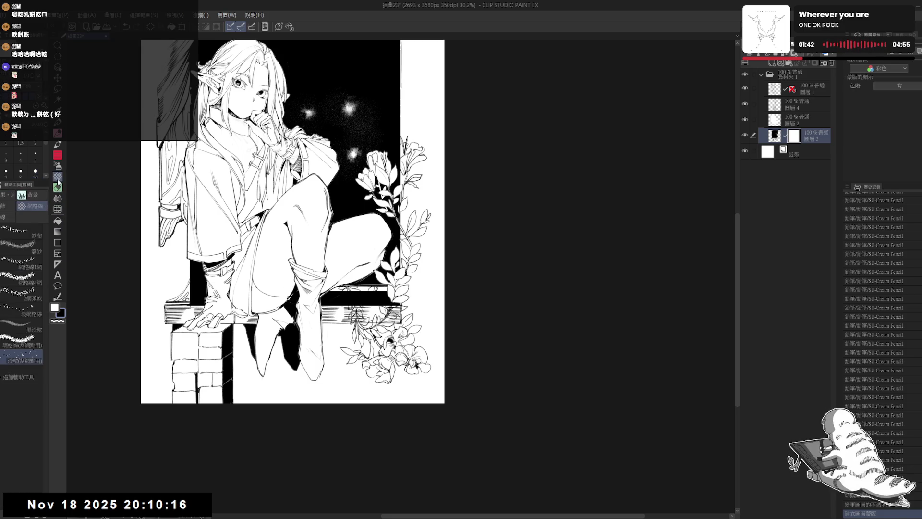
Step: Replace the fern texture with white sparkle texture over the black at the ledge's right end, using the grid line brush
click(22, 344)
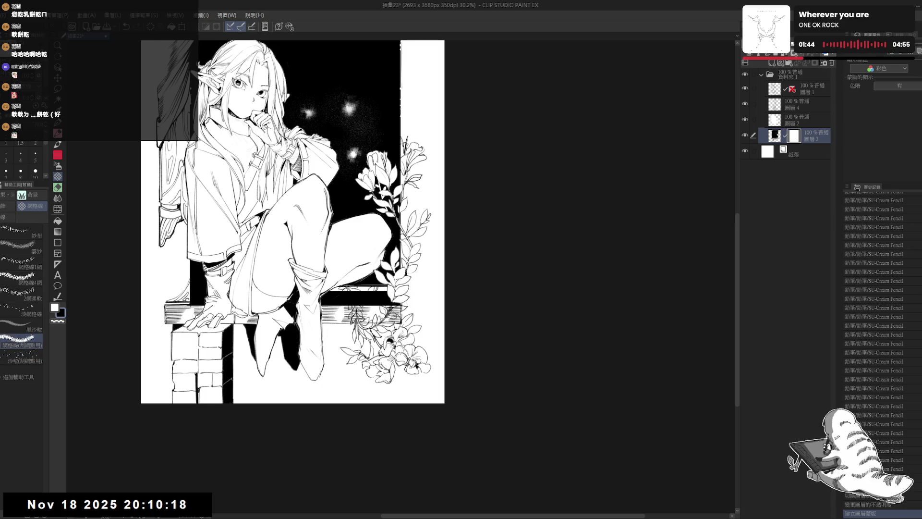
key(c)
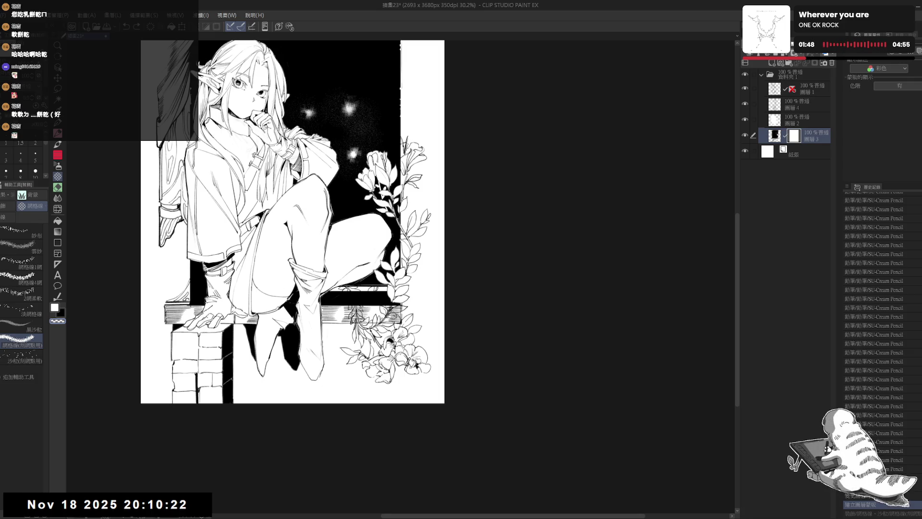
mouse_move(356, 305)
mouse_down()
mouse_move(351, 283)
mouse_move(345, 305)
mouse_move(358, 323)
mouse_up()
key(ctrl+z)
key(ctrl+z)
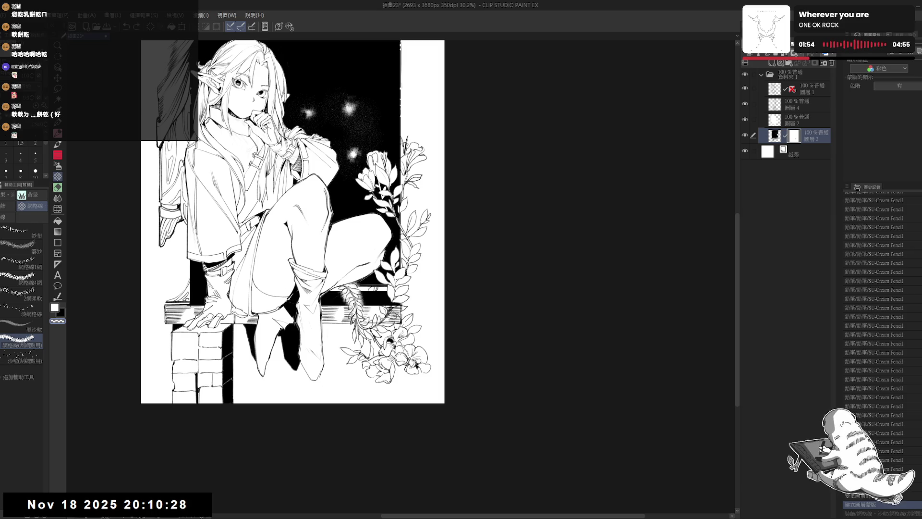
key(ctrl+z)
mouse_move(350, 284)
mouse_down()
mouse_move(348, 315)
mouse_move(348, 294)
mouse_move(341, 304)
mouse_move(397, 315)
mouse_up()
drag(399, 317, 385, 293)
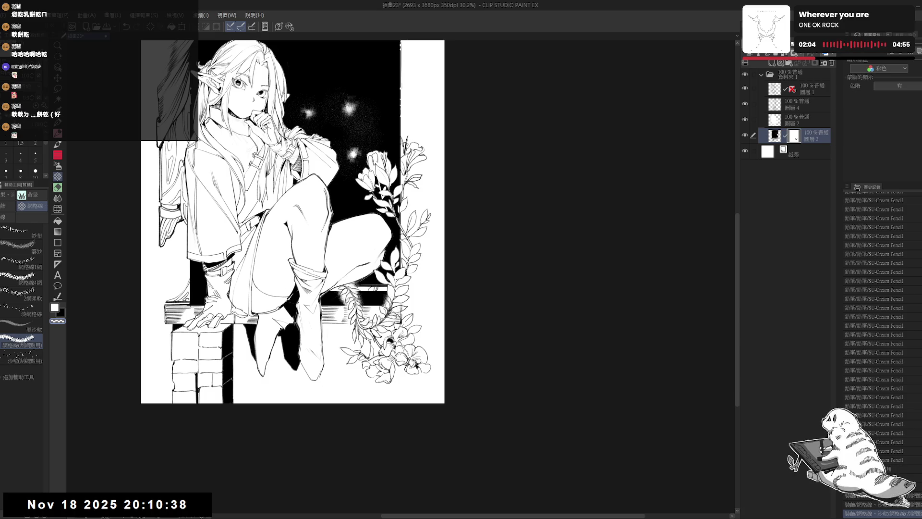
Step: Switch from the mask to the layer image, try brightening a patch near the ledge, and undo it
click(774, 136)
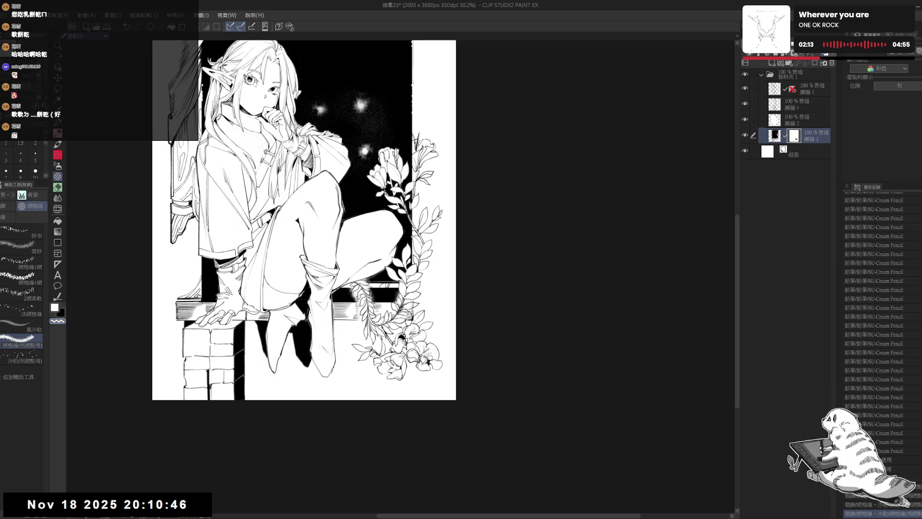
mouse_move(391, 290)
mouse_down()
mouse_move(391, 305)
mouse_move(378, 289)
mouse_move(392, 280)
mouse_move(371, 277)
mouse_move(355, 288)
mouse_move(391, 281)
mouse_move(357, 295)
mouse_move(398, 290)
mouse_up()
key(ctrl+z)
key(ctrl+z)
key(c)
key(c)
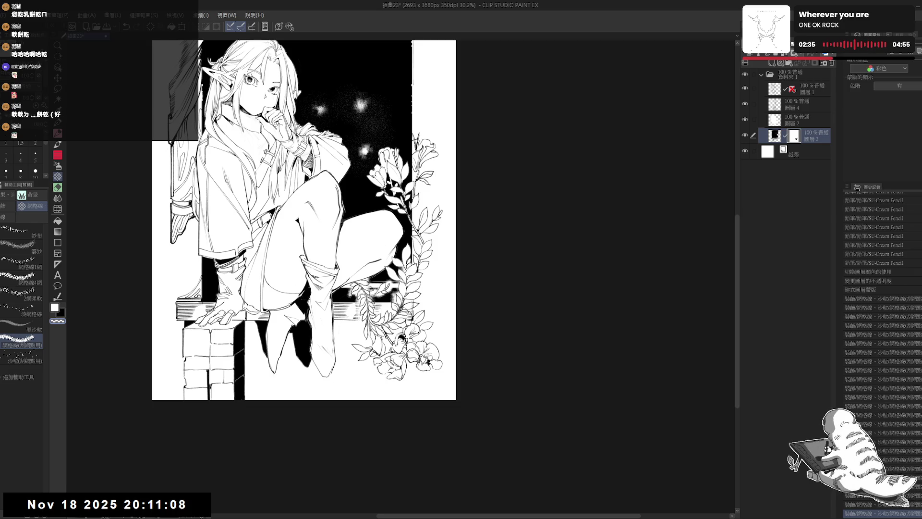
Step: Dab grainy 沙粒 tone texture onto the glow spots in the starry background
click(371, 181)
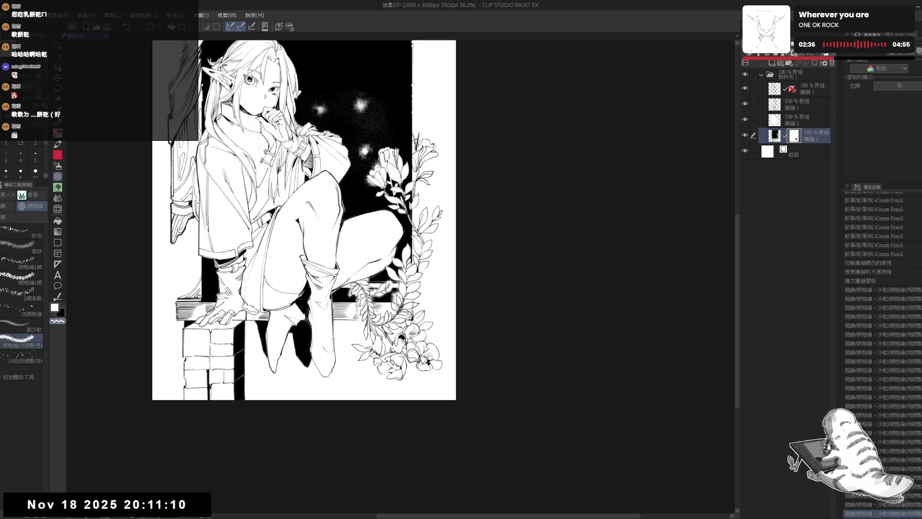
click(377, 163)
click(394, 149)
click(402, 156)
click(382, 186)
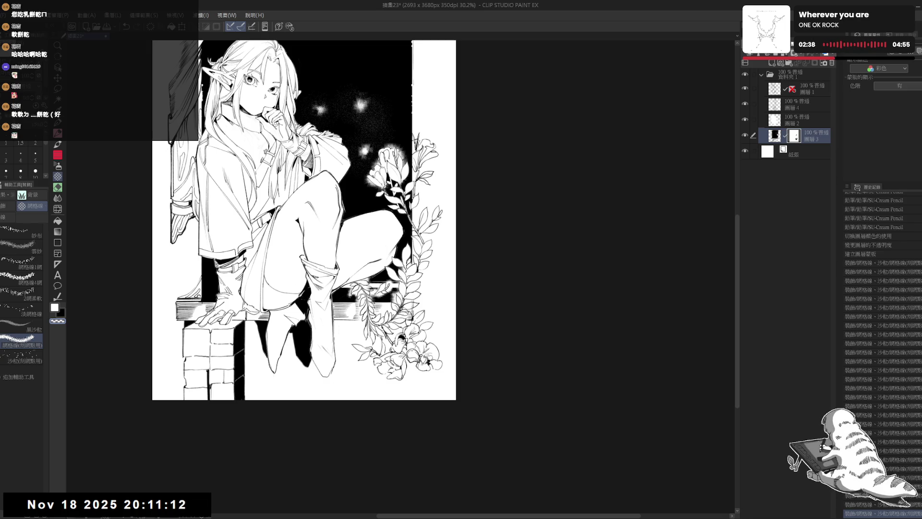
click(21, 358)
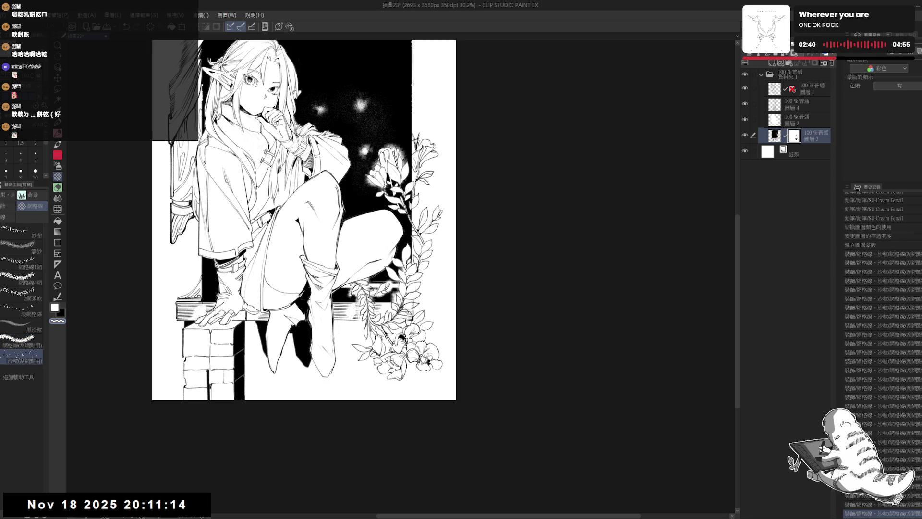
click(363, 174)
click(61, 312)
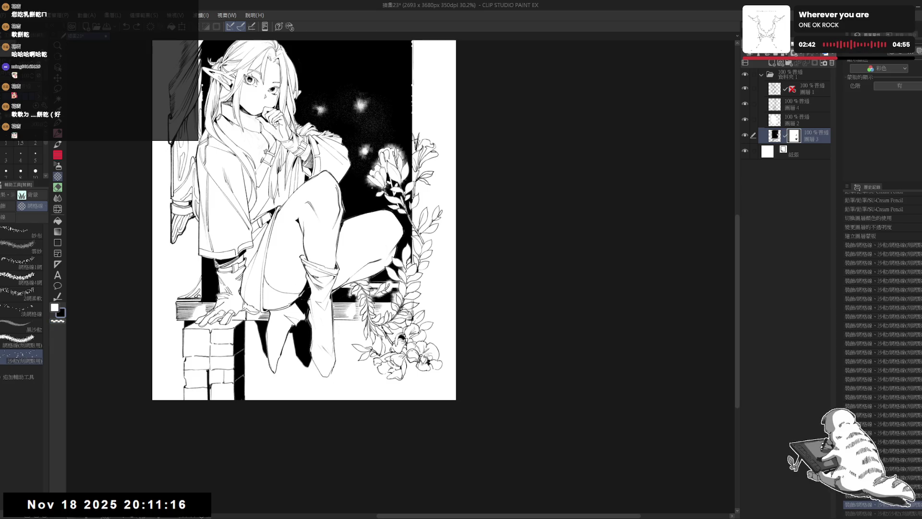
Step: Add 網格線 mesh-pattern tone and small dark dots near the flowers
key(c)
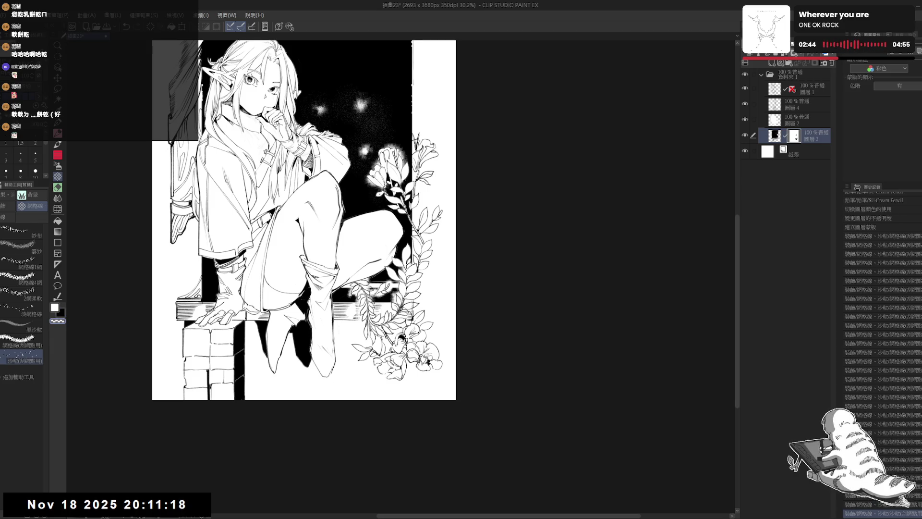
click(22, 341)
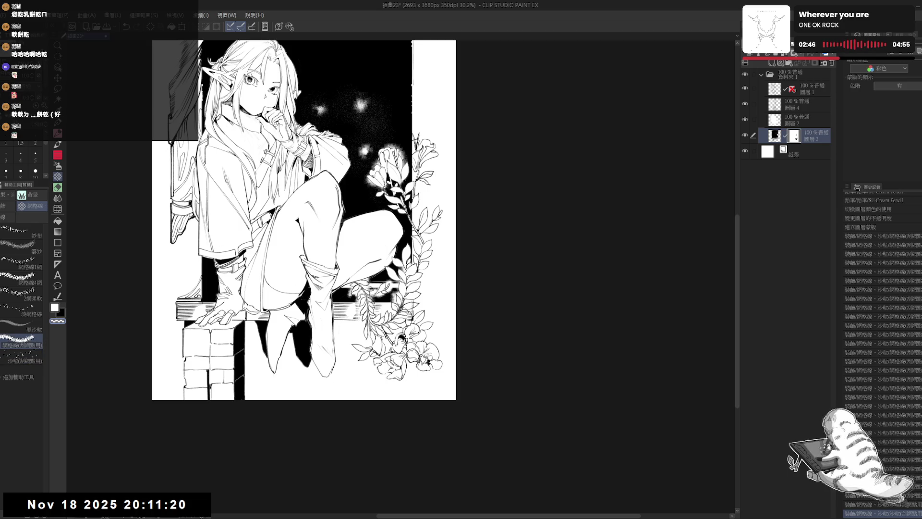
click(384, 195)
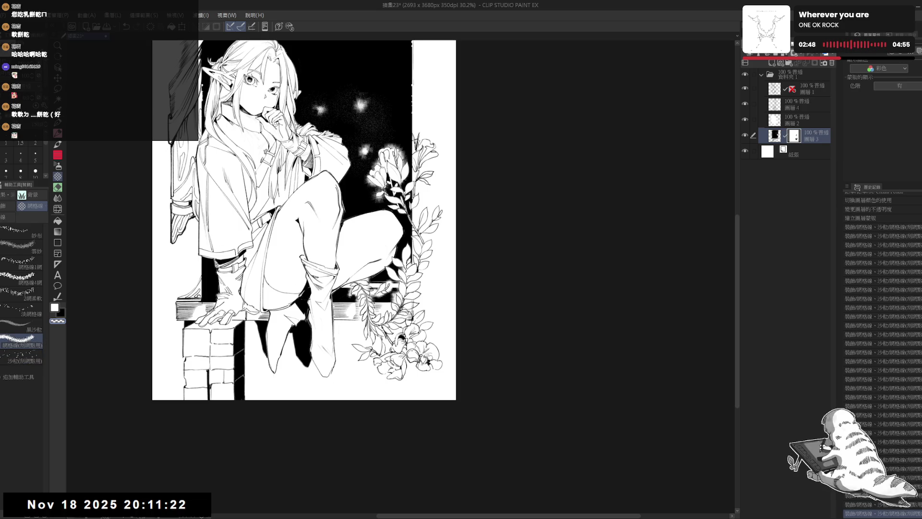
key(x)
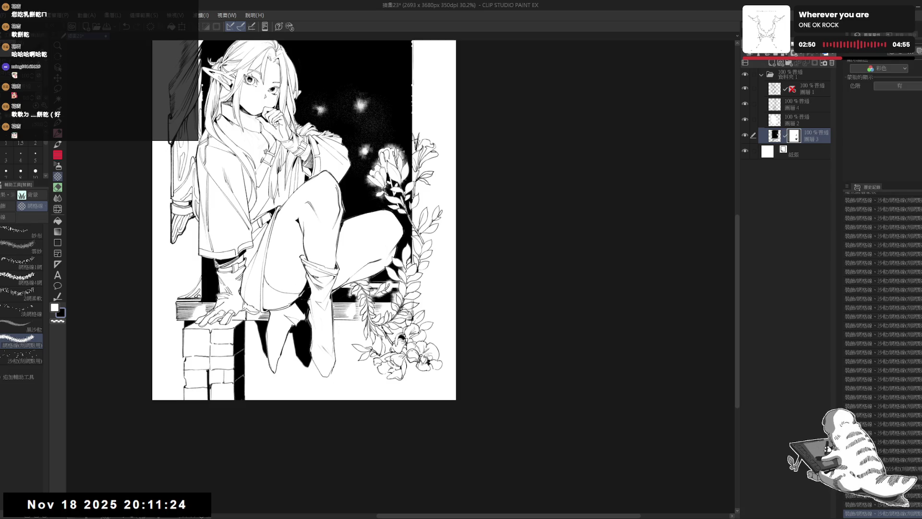
click(395, 144)
Step: Erase the dark specks beside the upper flower and down along its stem with transparent colour
key(c)
click(407, 144)
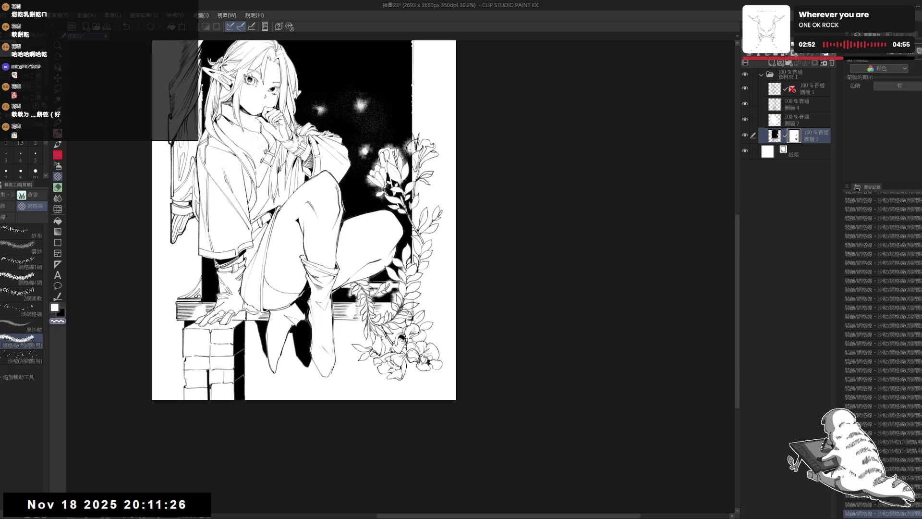
click(407, 146)
click(408, 153)
click(409, 162)
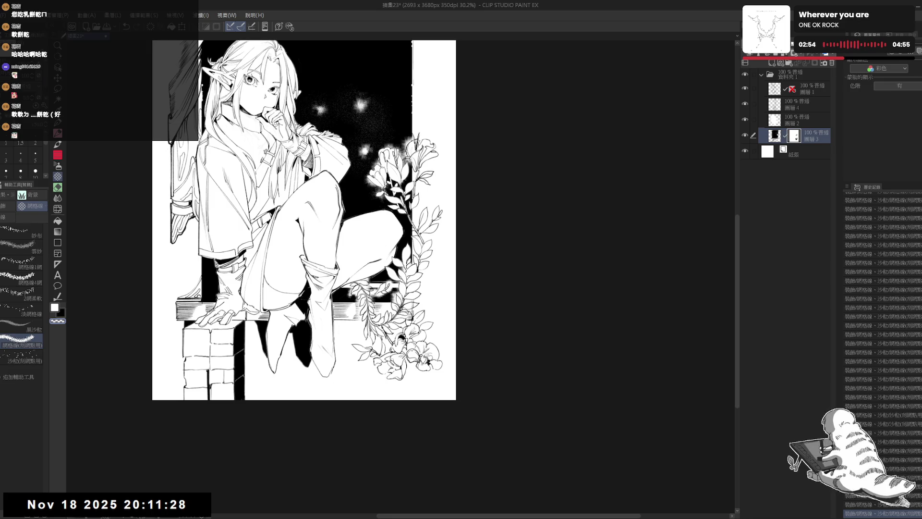
click(406, 163)
click(408, 167)
click(410, 174)
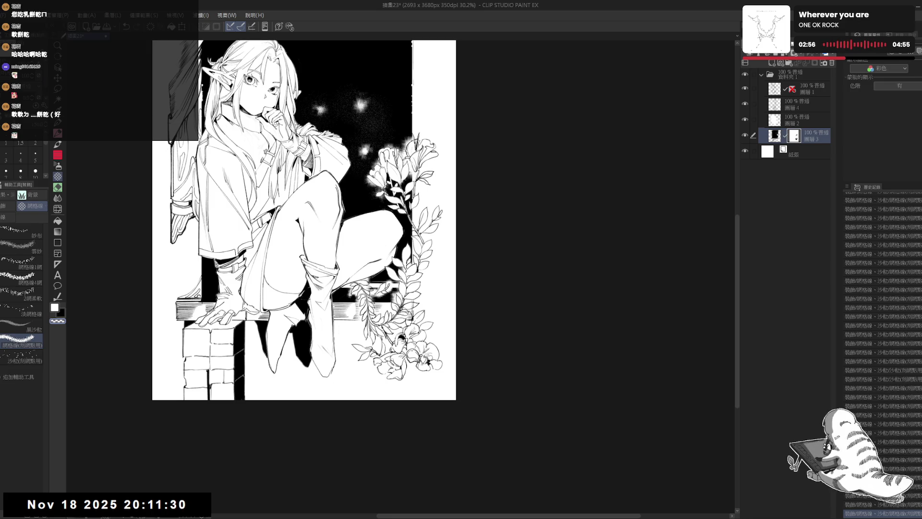
click(402, 186)
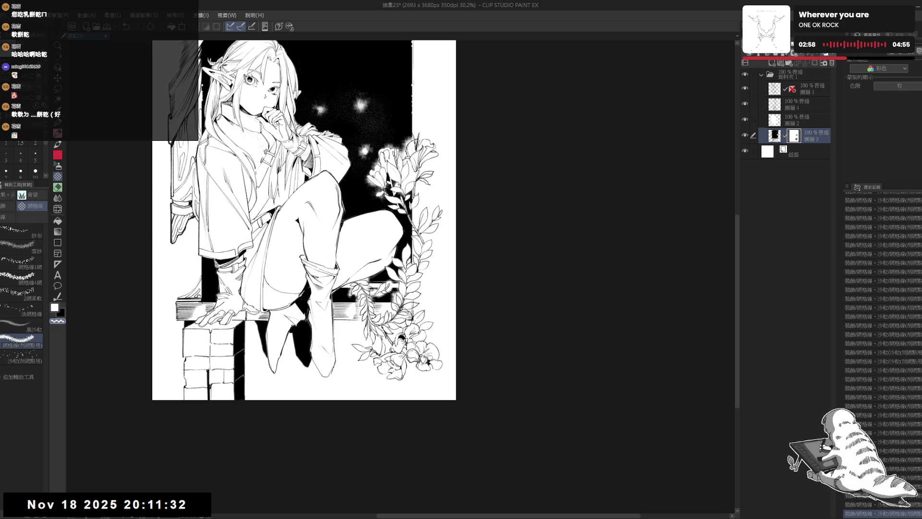
click(401, 196)
click(408, 203)
click(402, 203)
click(408, 214)
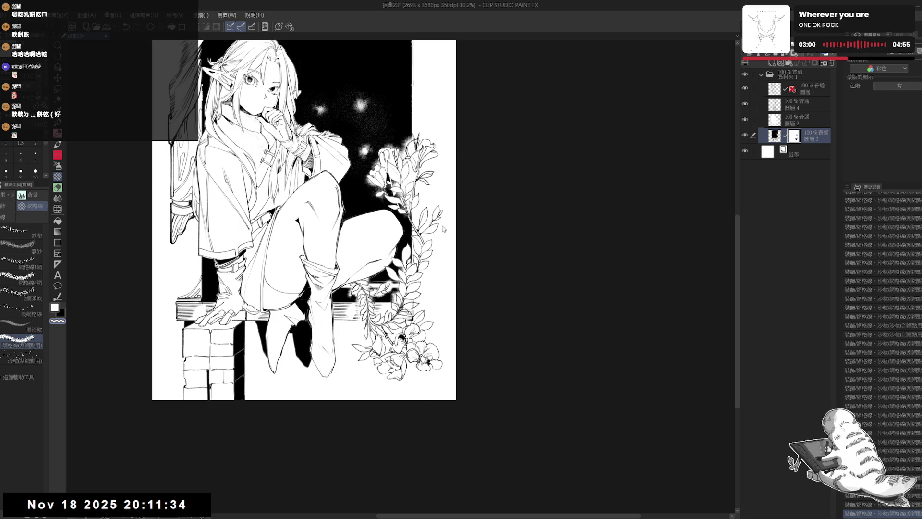
Step: In mirrored view, add small dark marks along the leaves' edge and retouch the flowers' top edge
key(h)
key(c)
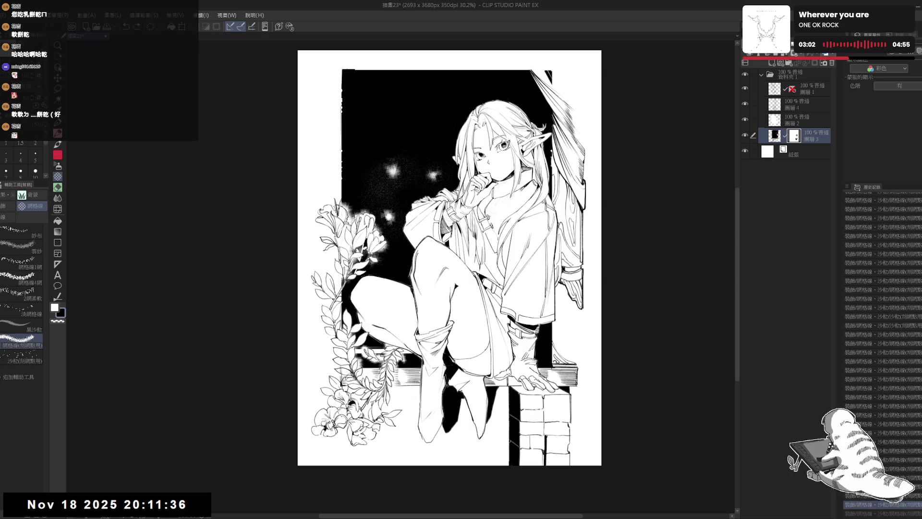
drag(344, 260, 350, 278)
drag(345, 258, 349, 268)
drag(344, 236, 344, 247)
key(c)
key(h)
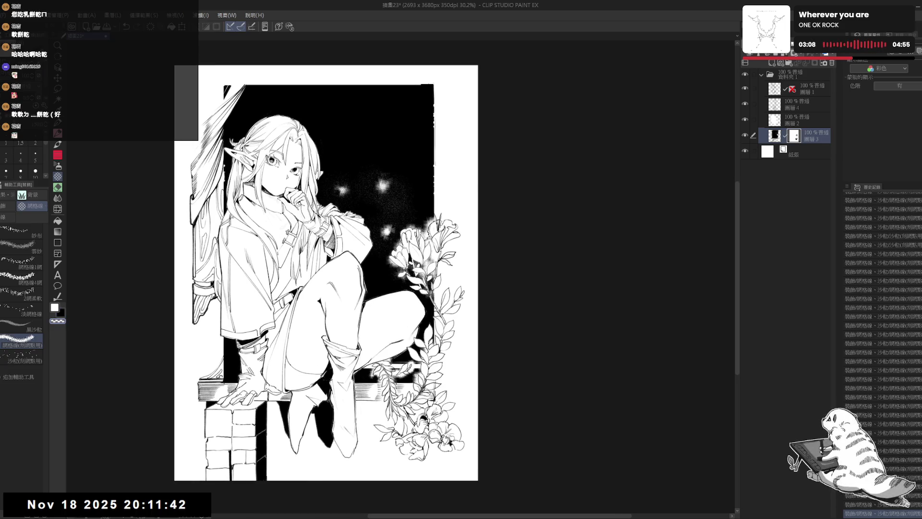
key(c)
drag(434, 229, 417, 233)
key(c)
key(c)
drag(417, 224, 409, 230)
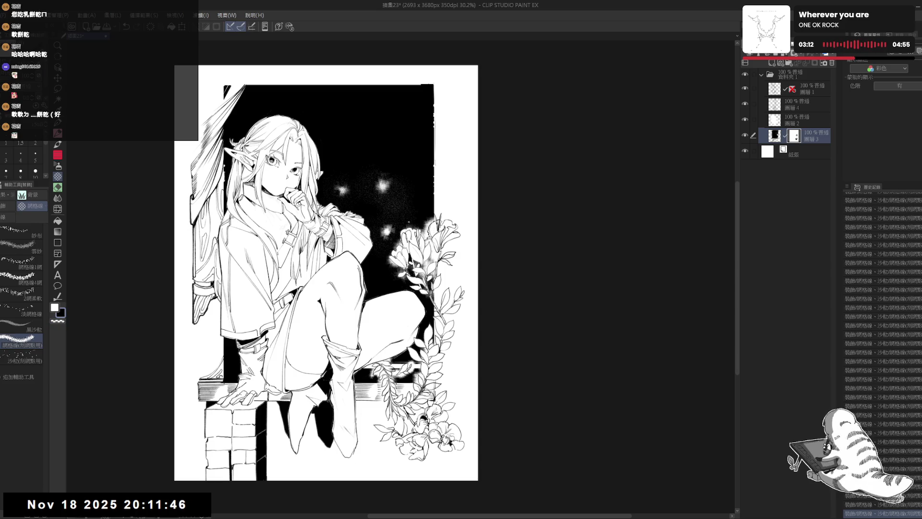
Step: Zoom out to the whole page, redo the undone pencil stroke, and reset the rotated view upright
scroll(324, 266, down, 1)
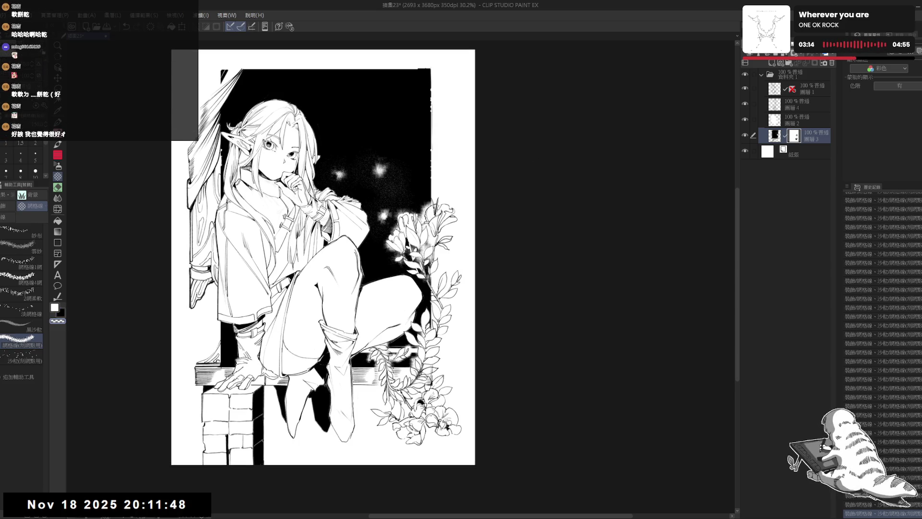
key(ctrl+minus)
drag(336, 264, 378, 291)
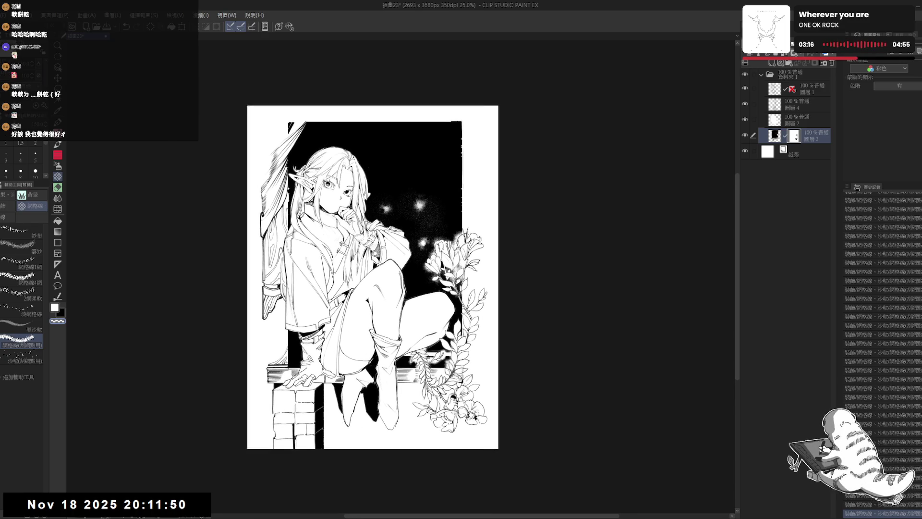
scroll(376, 253, up, 1)
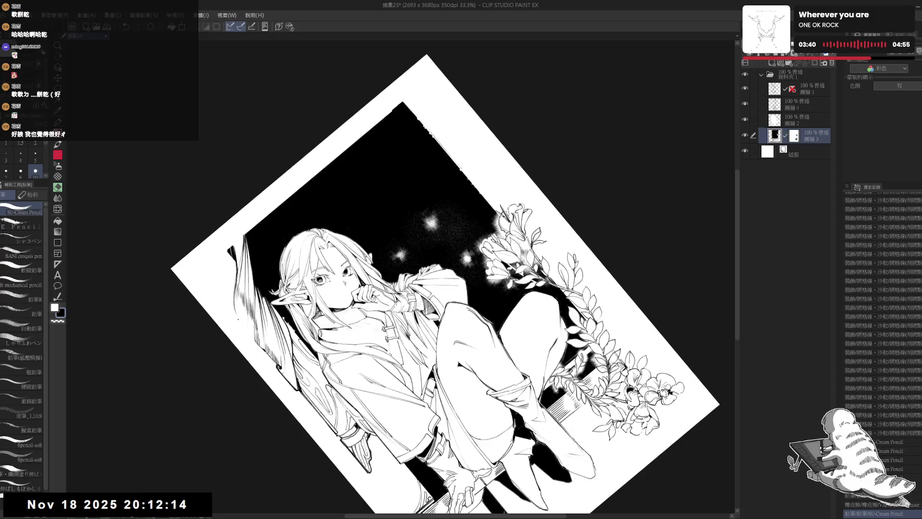
key(p)
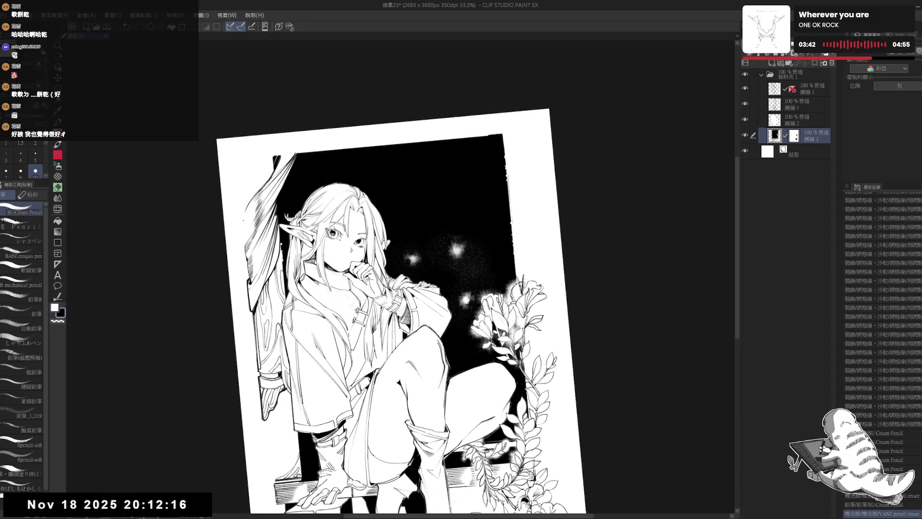
key(ctrl+y)
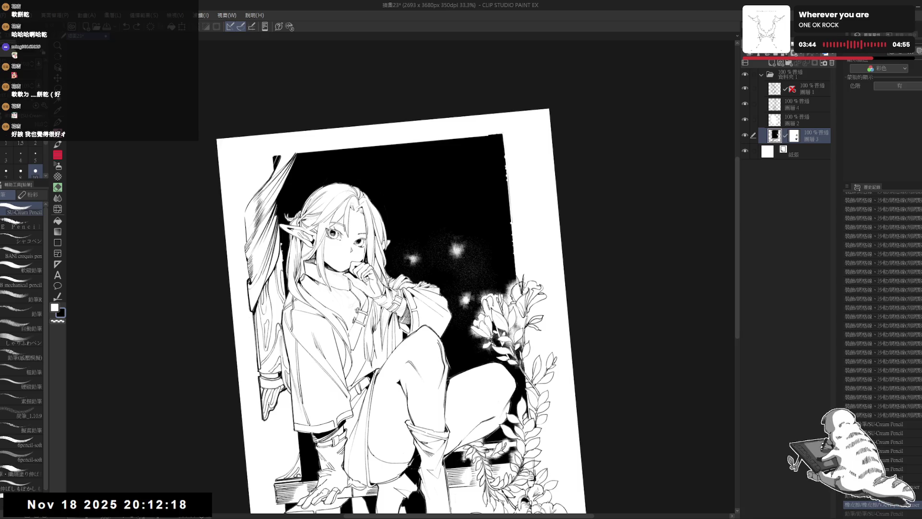
mouse_move(617, 276)
mouse_down()
mouse_move(615, 288)
mouse_move(594, 198)
mouse_up()
key(p)
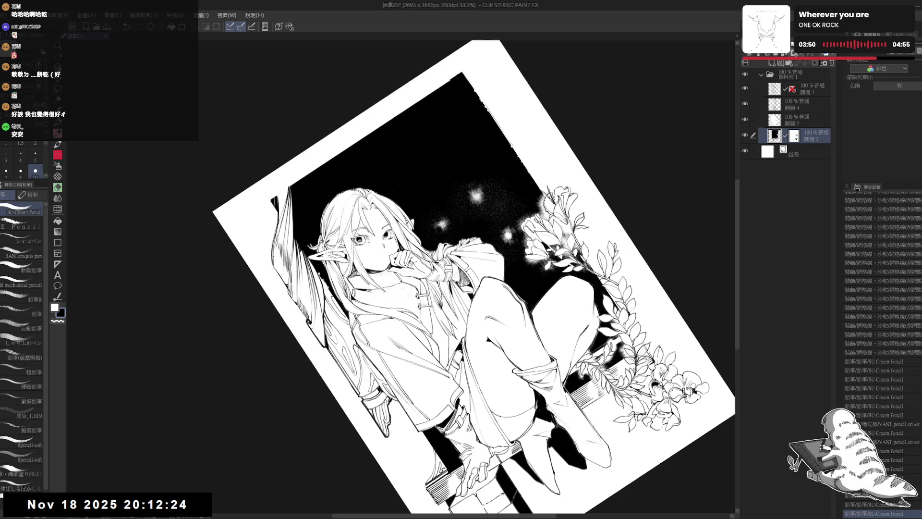
key(ctrl+at)
Step: Recentre the illustration in the view and start Change Canvas Size with Ctrl+Alt+C
scroll(283, 192, down, 3)
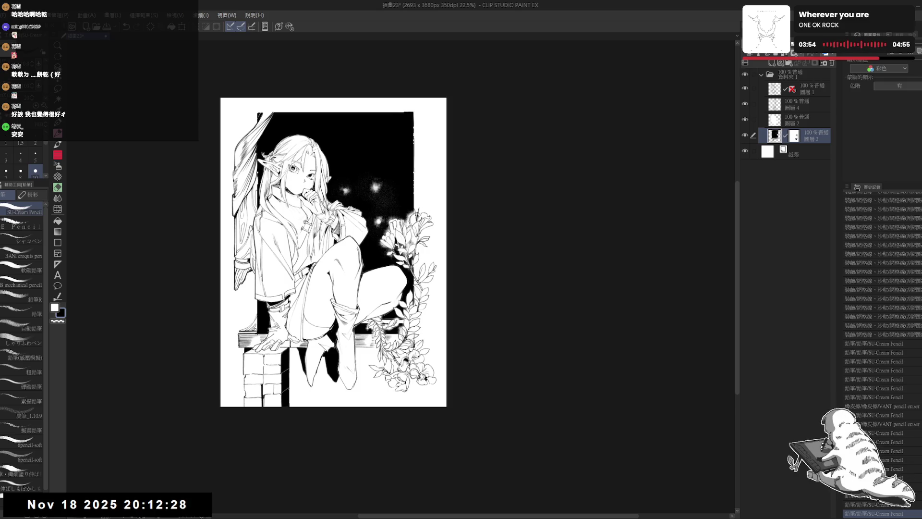
drag(331, 250, 318, 259)
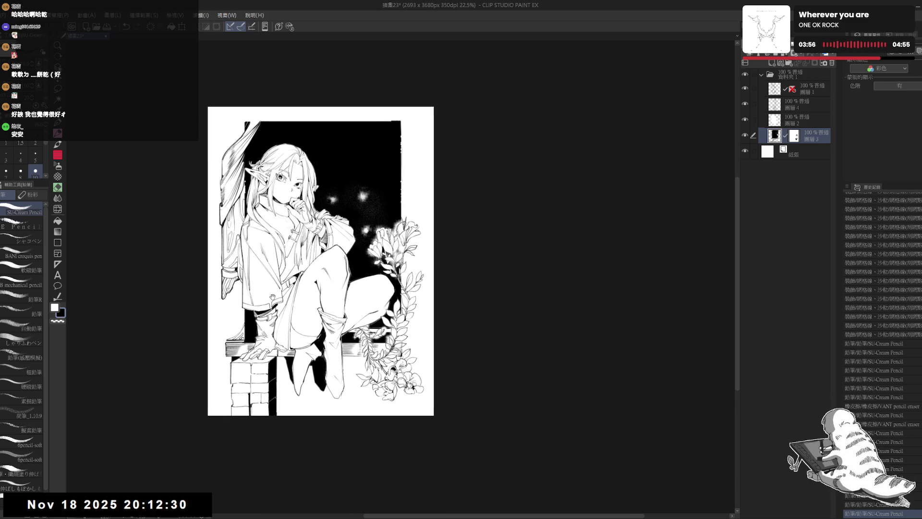
scroll(272, 298, up, 2)
scroll(296, 239, down, 2)
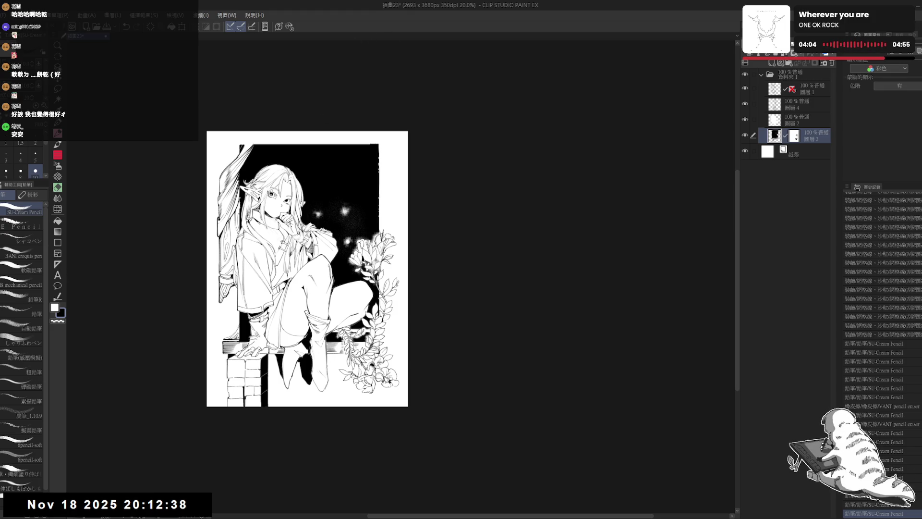
scroll(284, 243, up, 3)
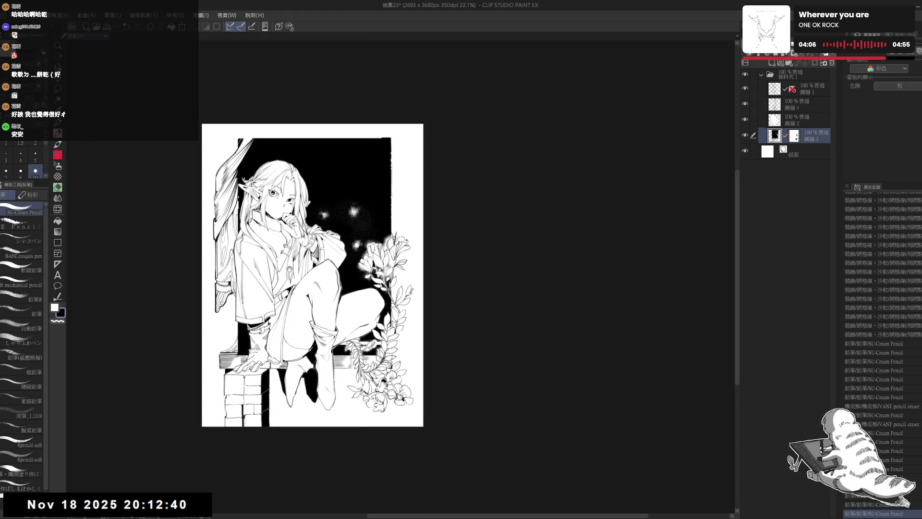
drag(288, 272, 289, 272)
scroll(281, 267, up, 2)
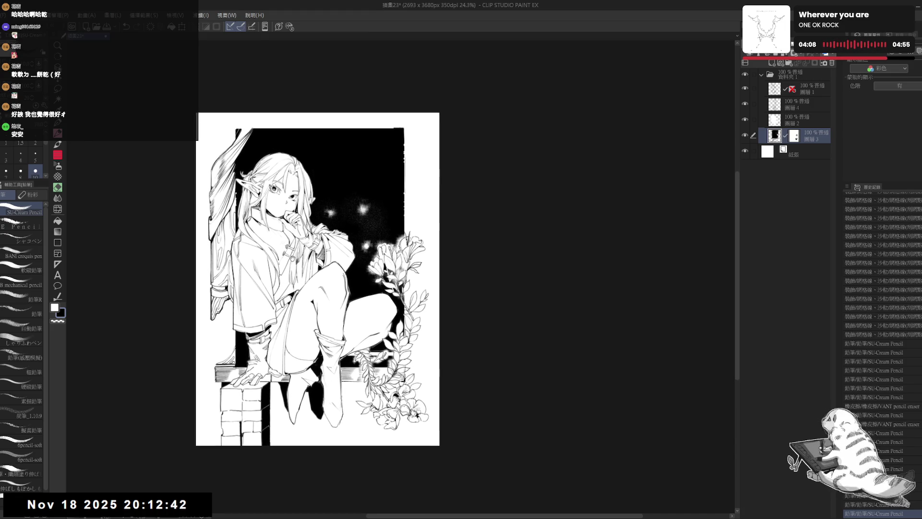
drag(337, 245, 336, 254)
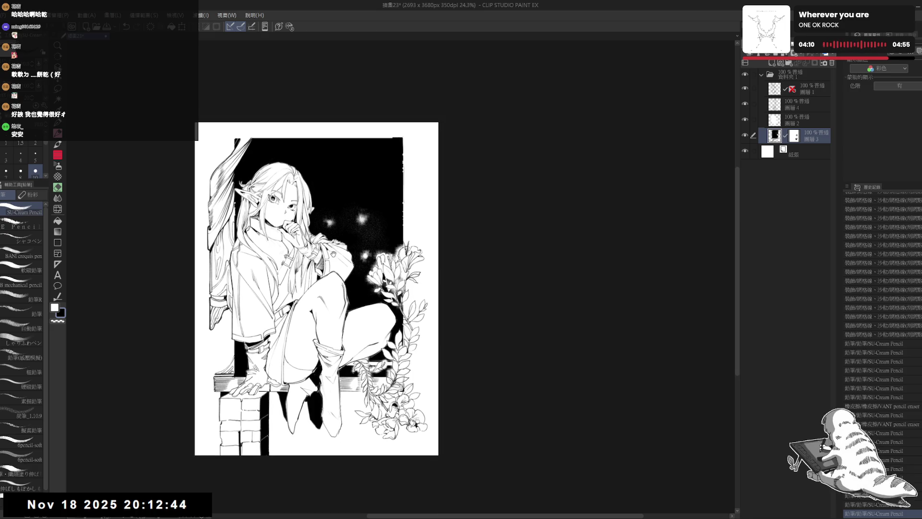
scroll(335, 248, up, 2)
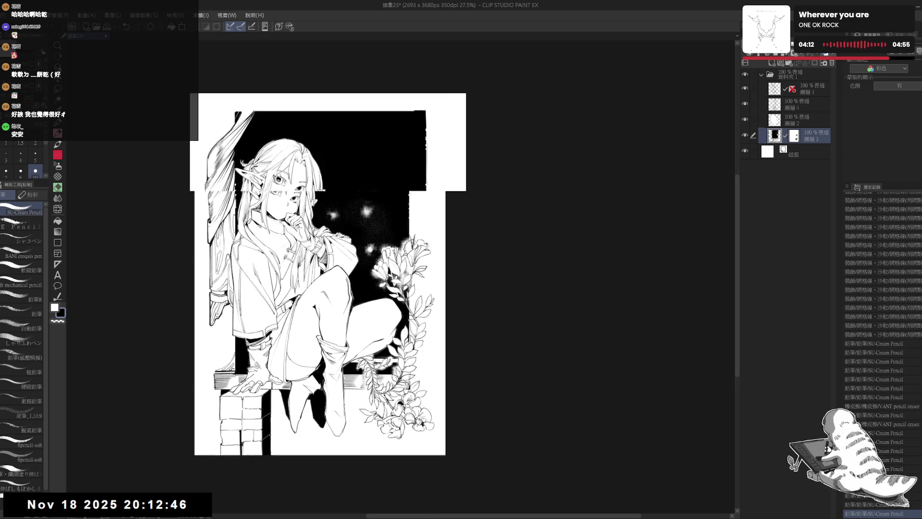
drag(254, 389, 252, 390)
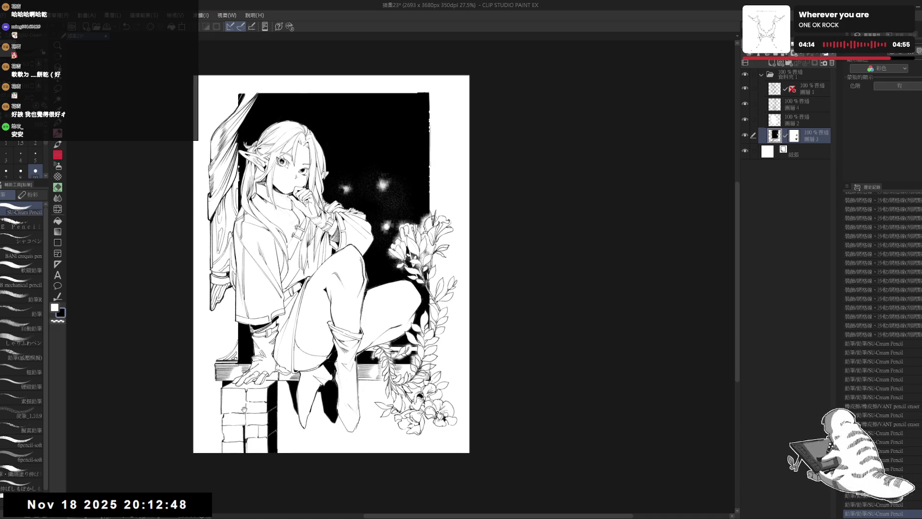
drag(337, 338, 327, 358)
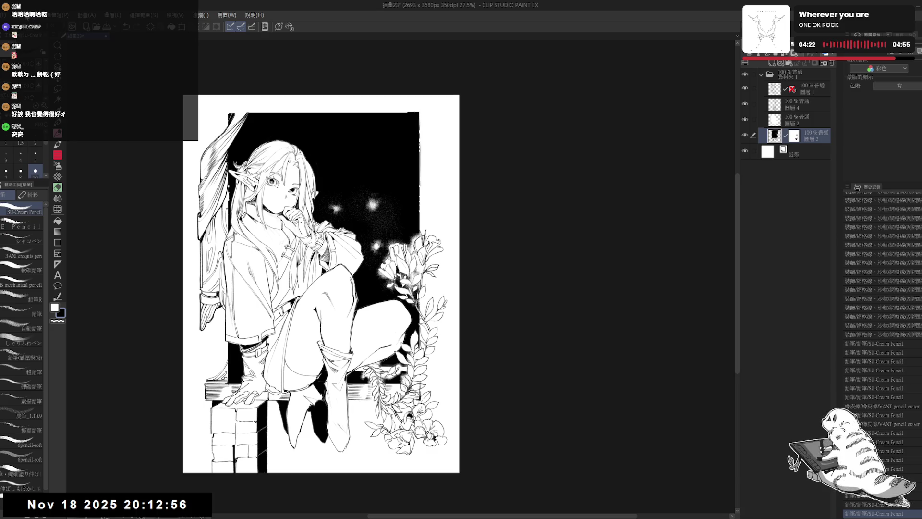
key(ctrl+alt+c)
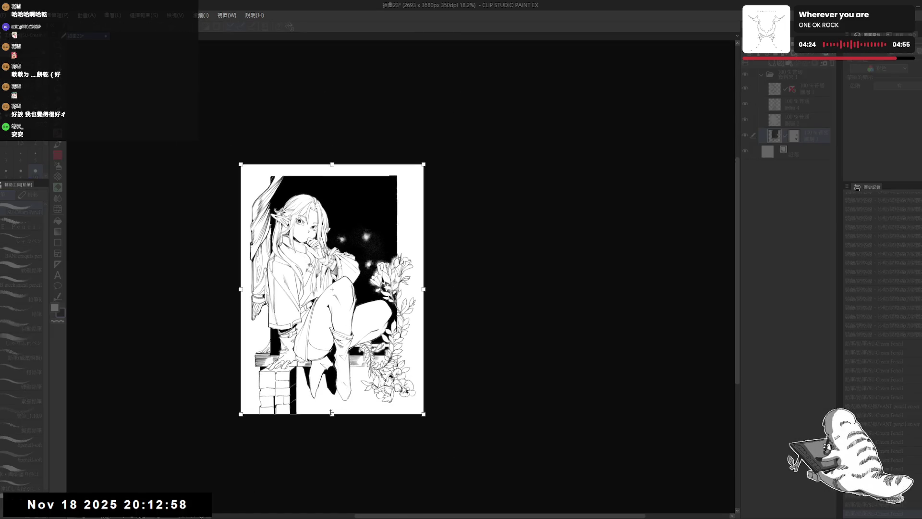
Step: Extend the canvas left, right and upward to 3918 x 5202 px and confirm
drag(256, 333, 203, 332)
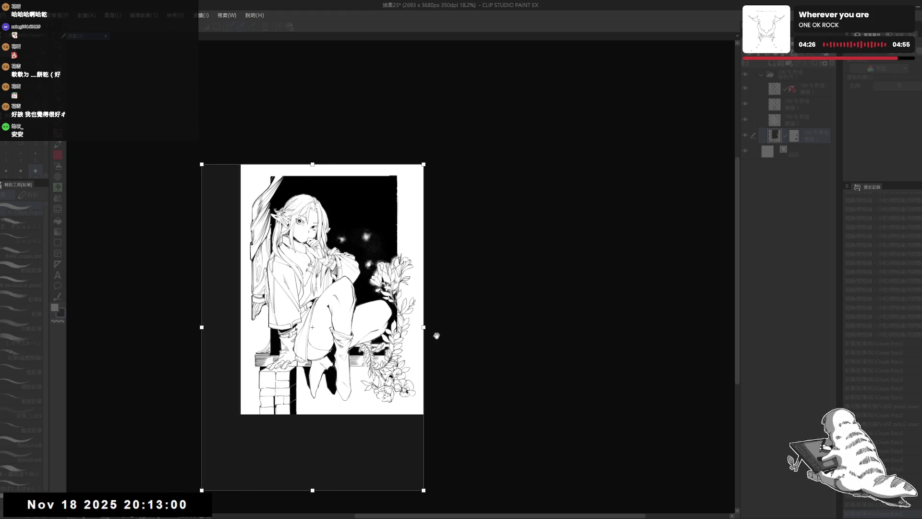
drag(436, 334, 481, 335)
drag(348, 167, 347, 139)
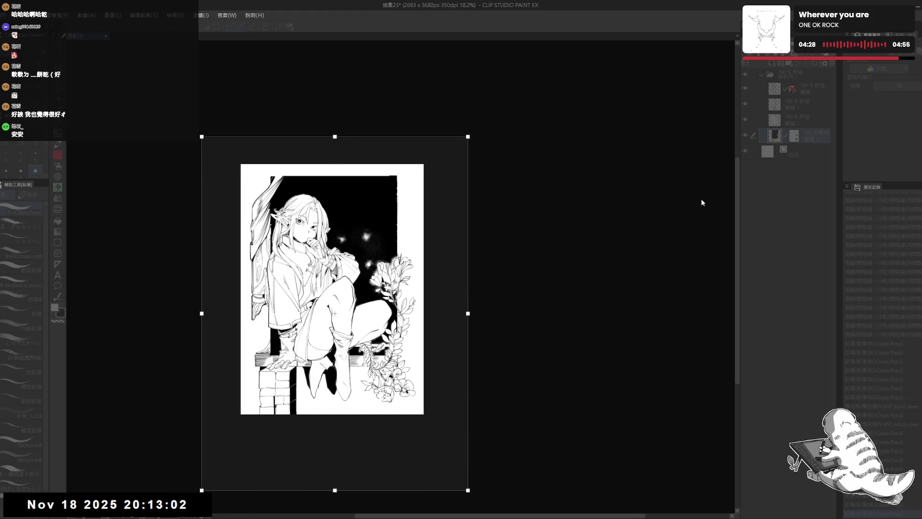
key(Return)
Step: On a new raster layer below 圖層 3, draw a rectangular border around the illustration
click(781, 63)
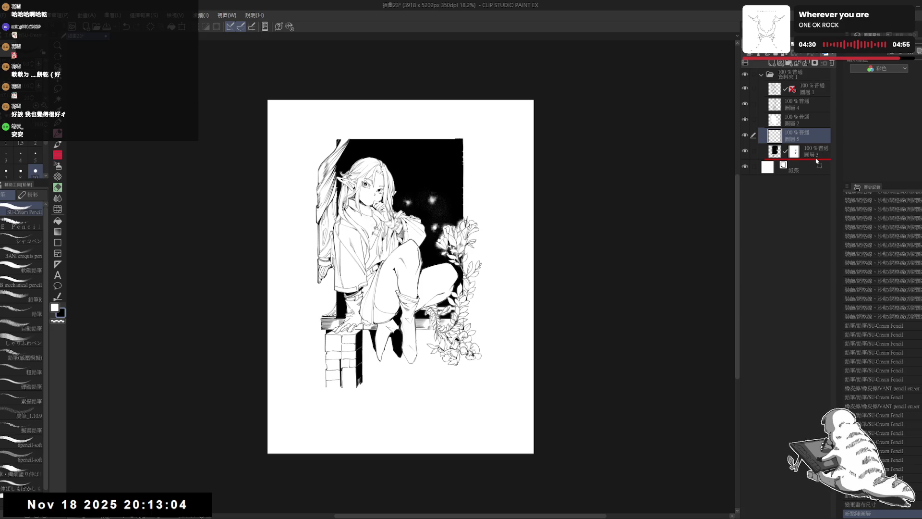
drag(817, 161, 817, 161)
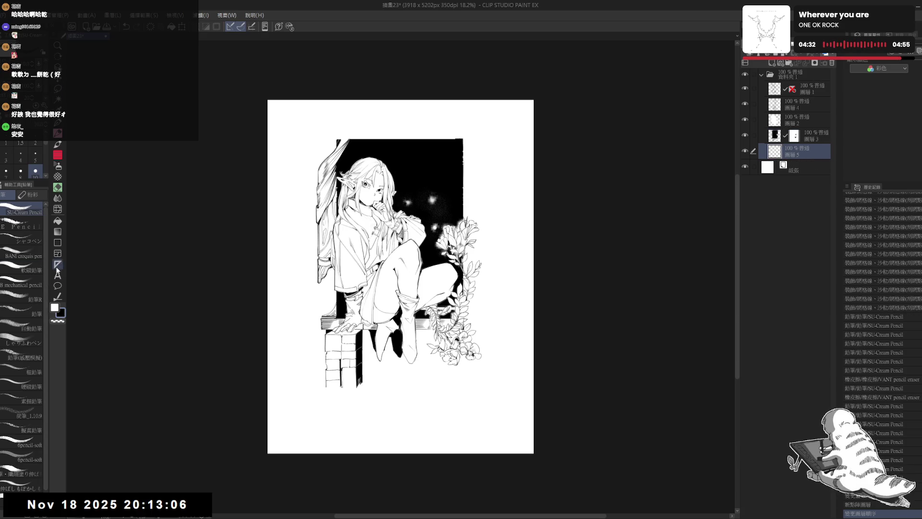
scroll(400, 276, right, 2)
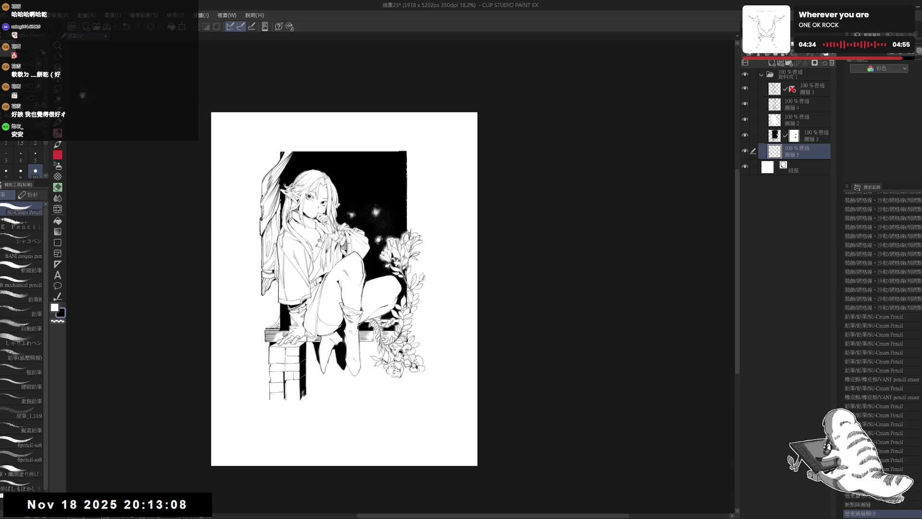
click(58, 243)
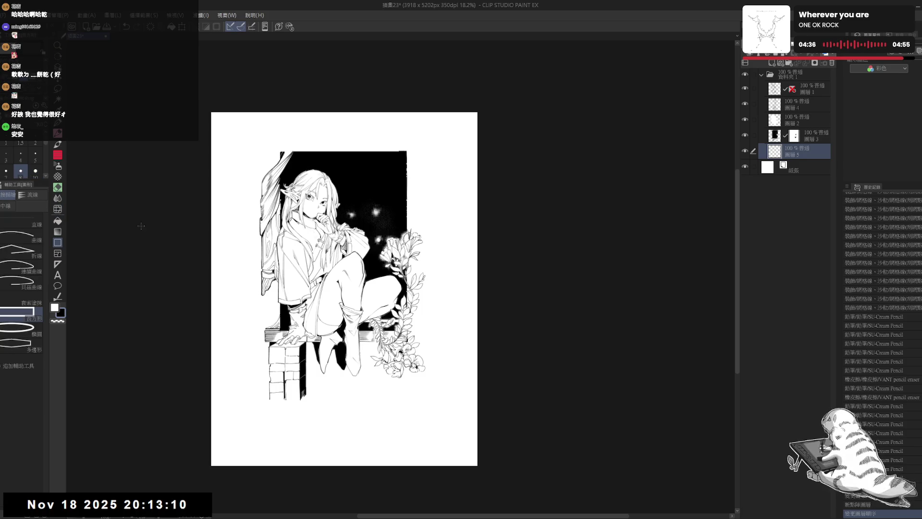
drag(256, 145, 417, 384)
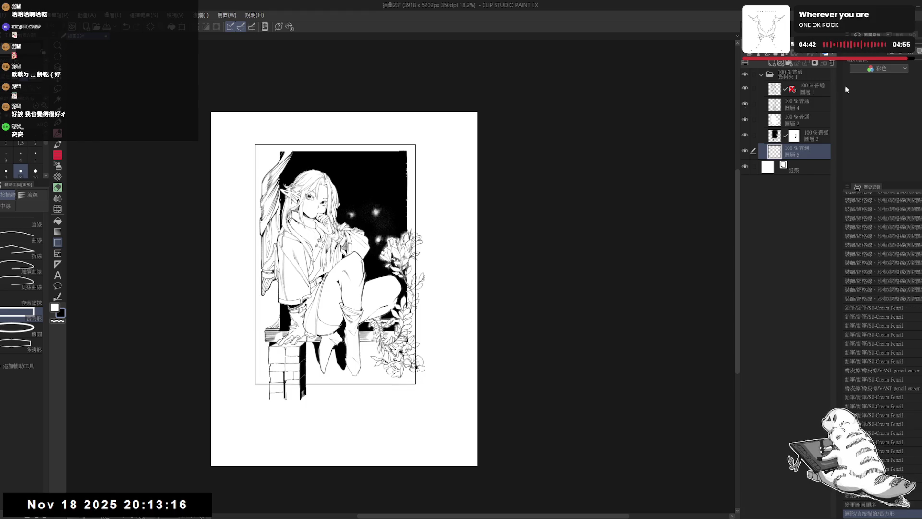
Step: Transform the border, nudging it slightly right and a few pixels up, and apply
key(ctrl+t)
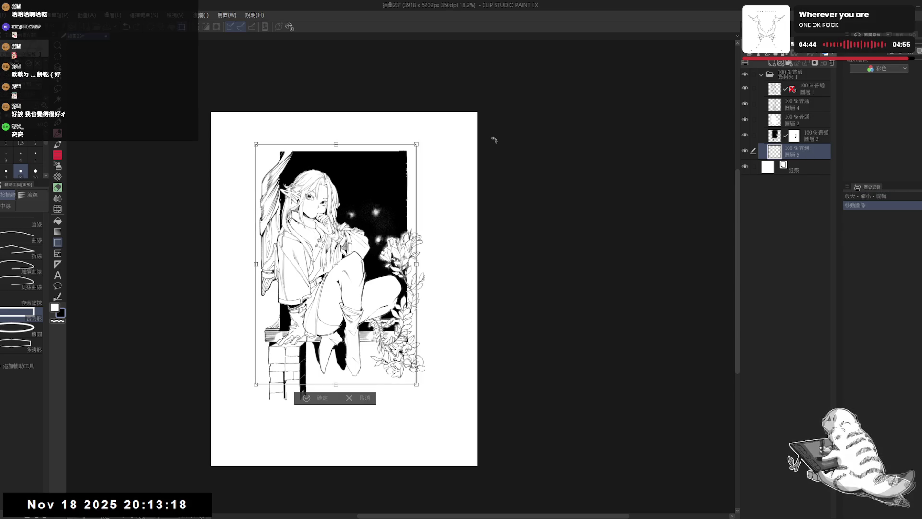
key(Right)
key(Right)
key(Right)
key(Right)
key(Right)
key(Right)
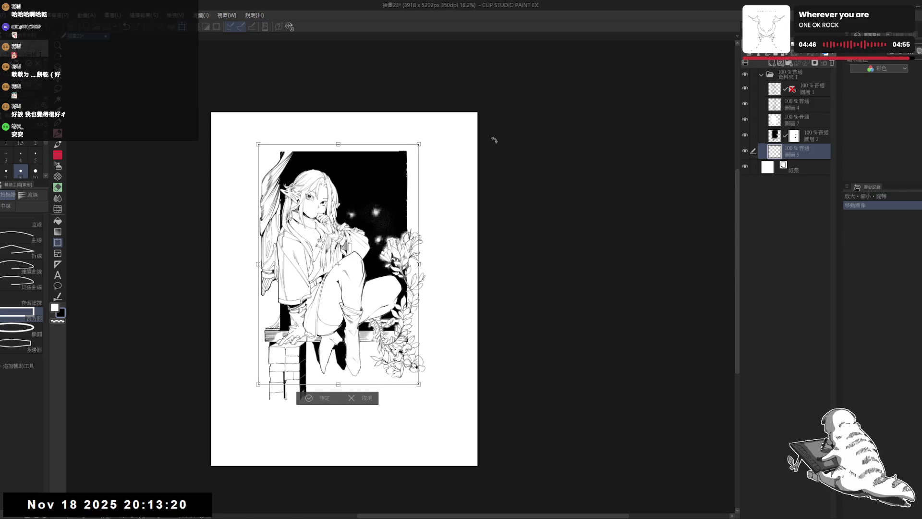
key(Right)
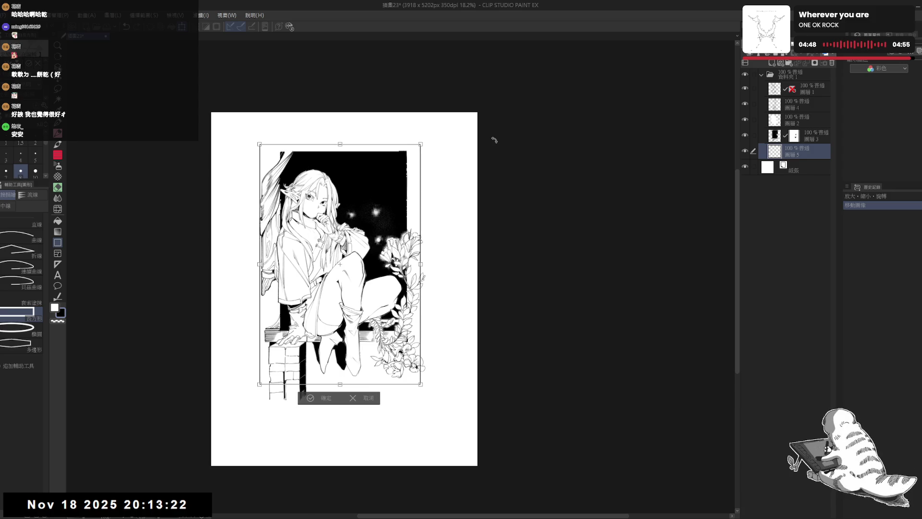
key(Right)
key(Right)
key(Right)
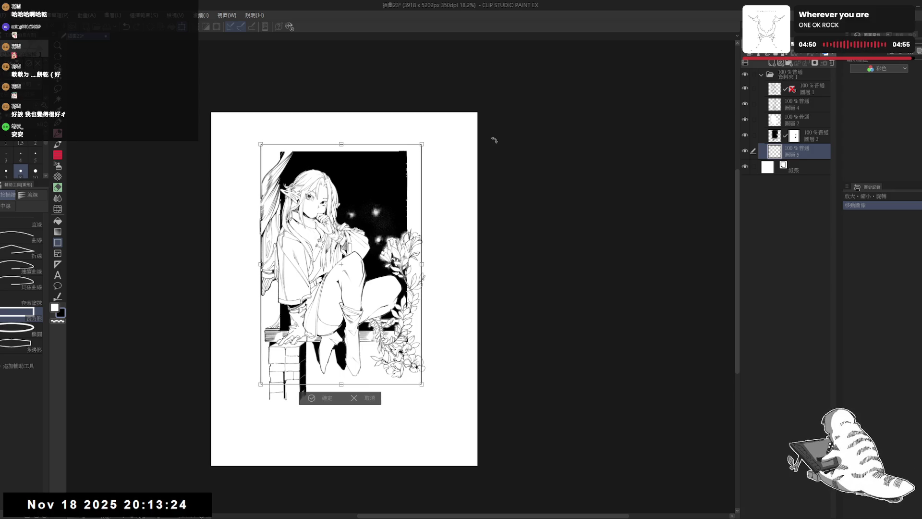
key(Left)
key(Left)
key(Left)
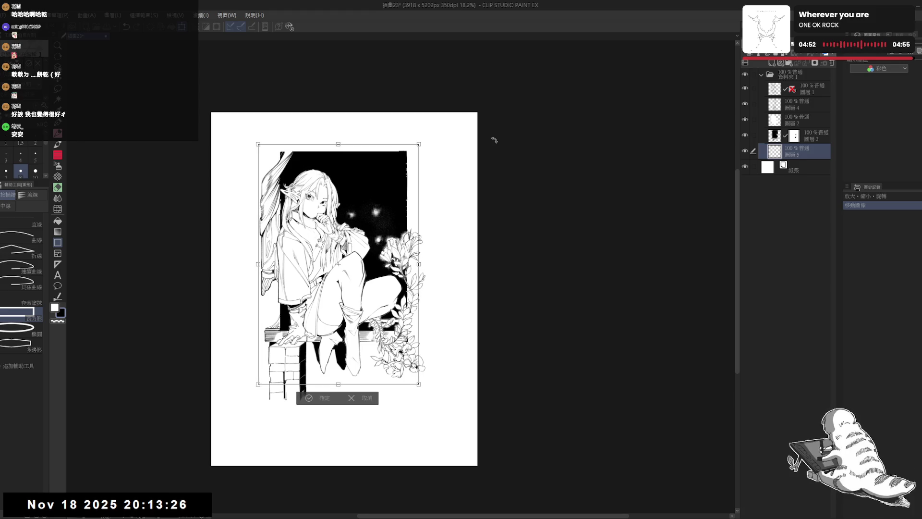
key(Up)
key(Up)
key(Up)
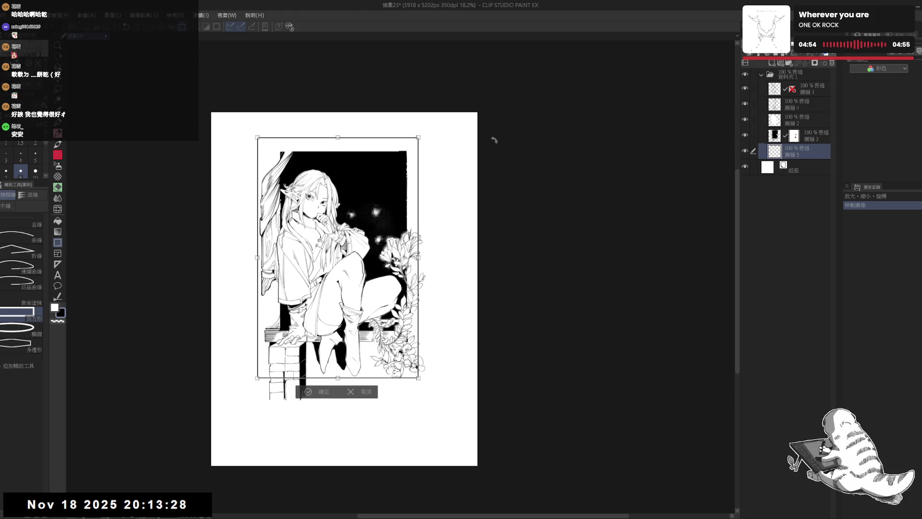
key(Up)
key(Up)
key(Up)
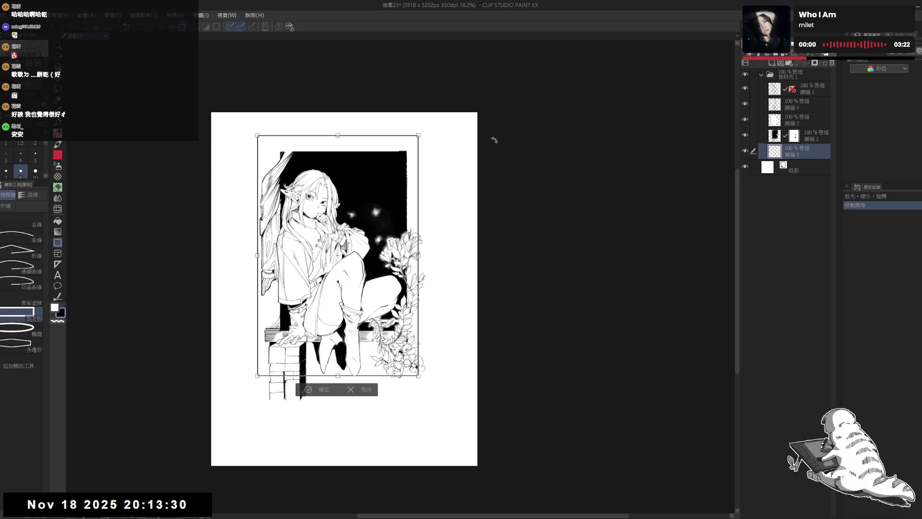
key(Up)
key(Up)
key(Up)
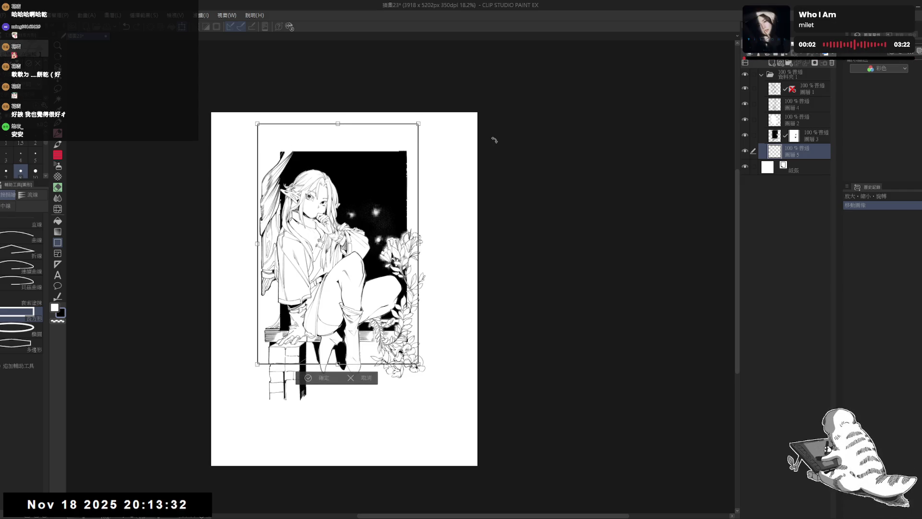
key(Return)
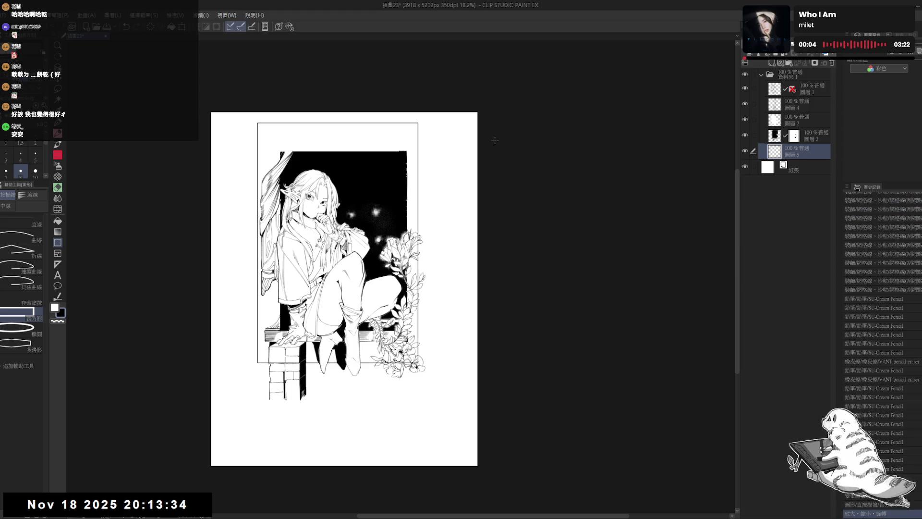
key(Up)
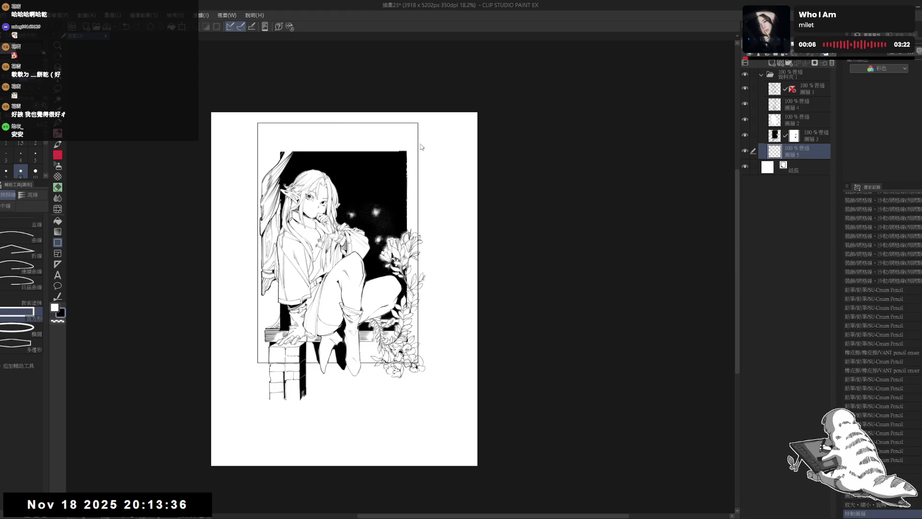
Step: Lower the border's top edge slightly, apply it, and check the bottom of the page
key(ctrl+t)
drag(338, 123, 342, 144)
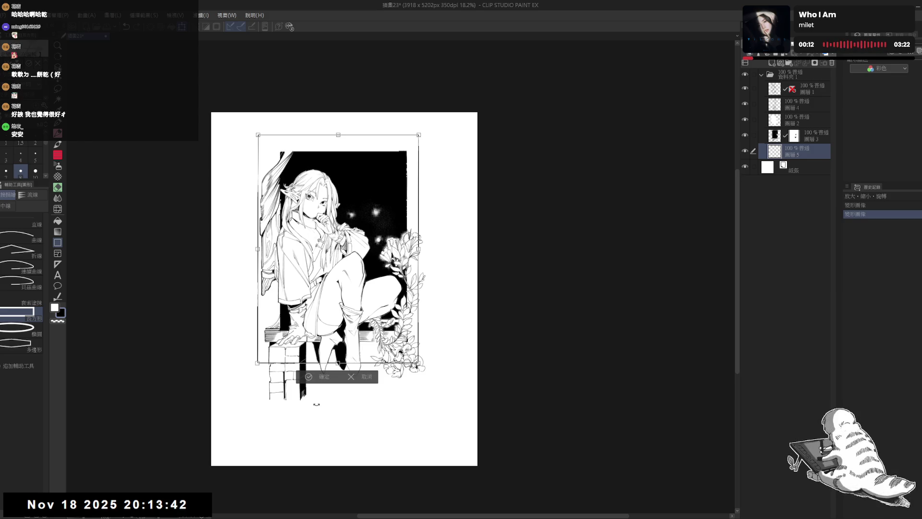
key(Return)
drag(414, 200, 404, 190)
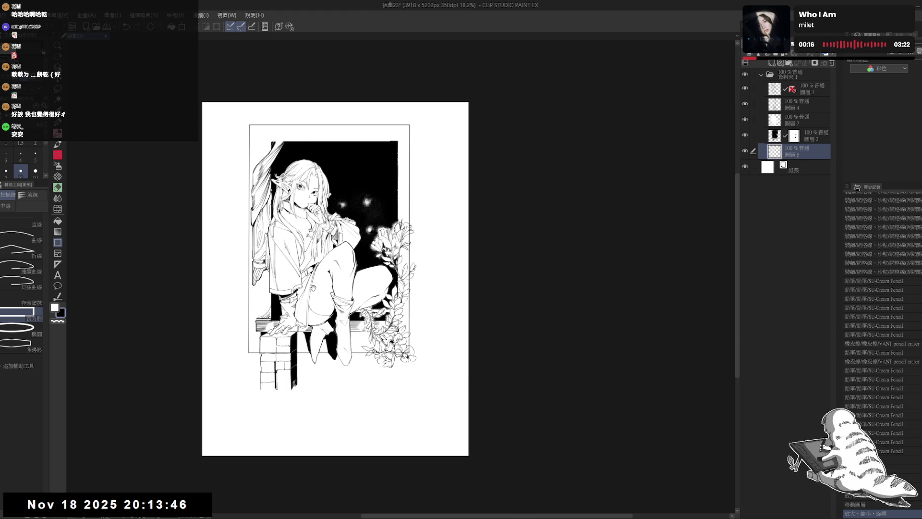
drag(313, 288, 317, 292)
scroll(424, 221, up, 2)
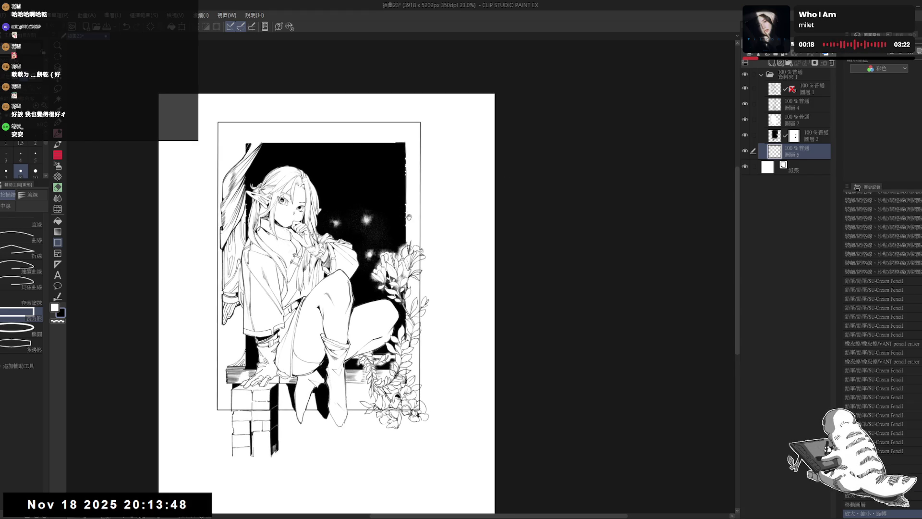
drag(376, 350, 378, 305)
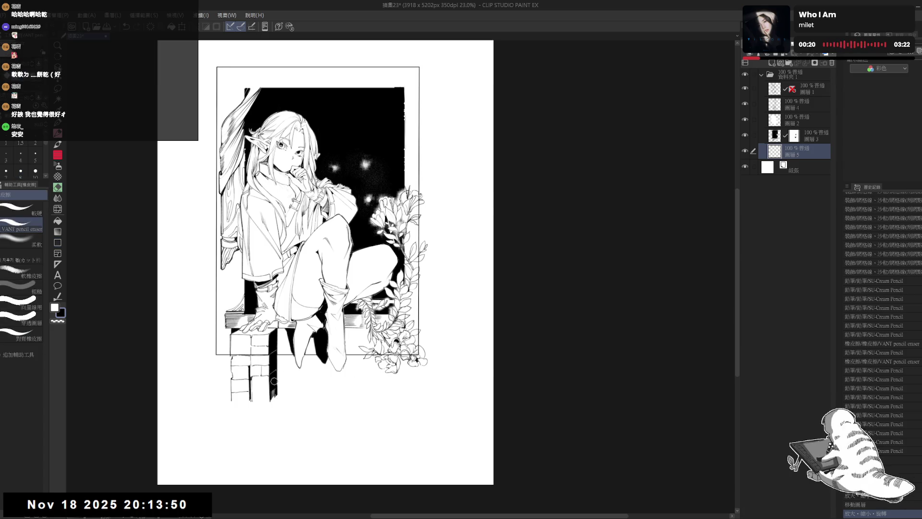
drag(358, 388, 382, 355)
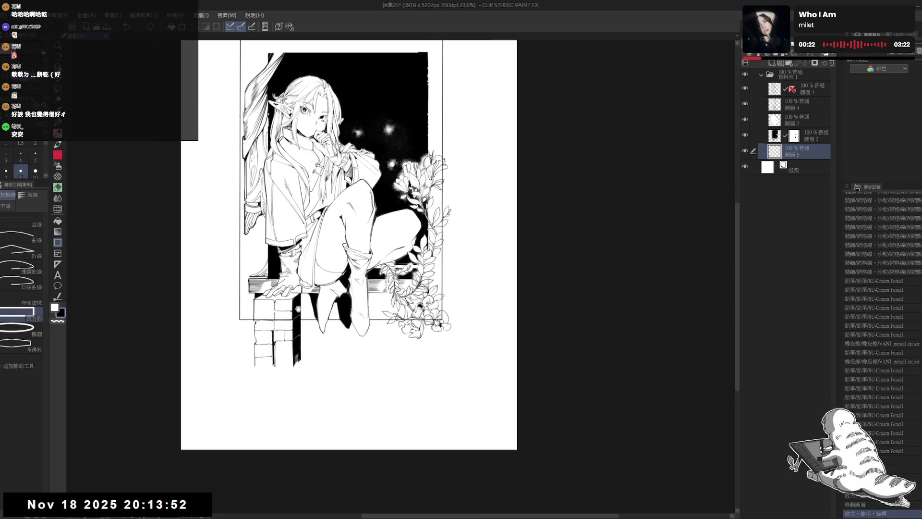
click(815, 133)
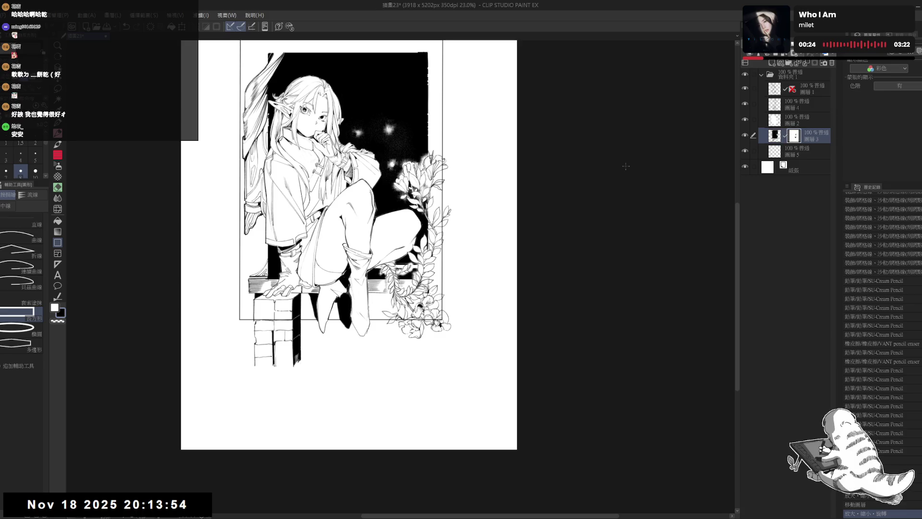
Step: Erase the stair lines sticking out below the border, then return the page view upright
mouse_move(347, 333)
mouse_down()
mouse_move(370, 380)
mouse_move(366, 281)
mouse_move(355, 299)
mouse_up()
key(e)
mouse_move(372, 264)
mouse_down()
mouse_move(342, 317)
mouse_move(376, 290)
mouse_move(354, 348)
mouse_move(370, 344)
mouse_move(390, 310)
mouse_move(396, 271)
mouse_up()
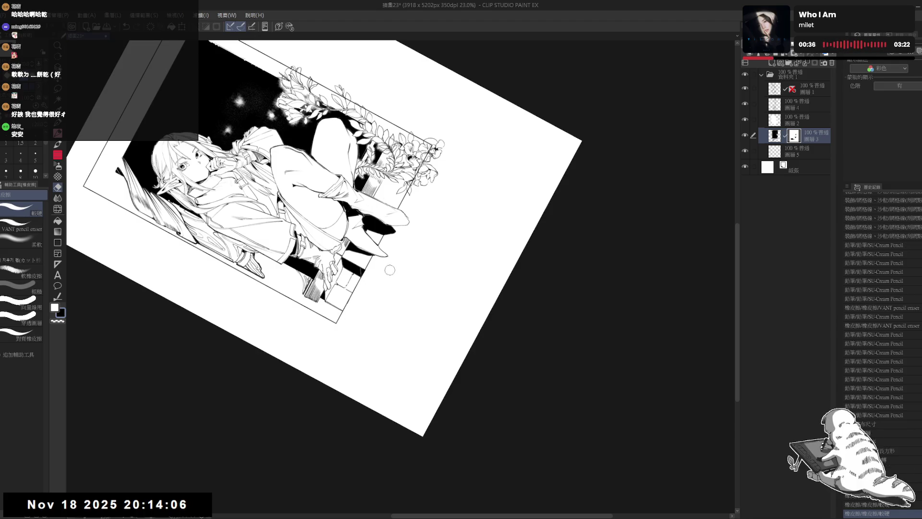
key(r)
scroll(329, 257, down, 3)
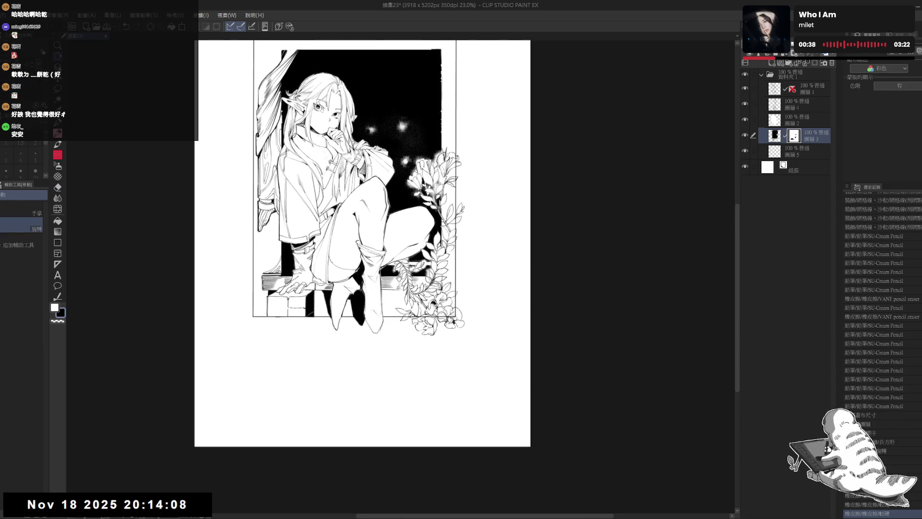
drag(329, 257, 324, 247)
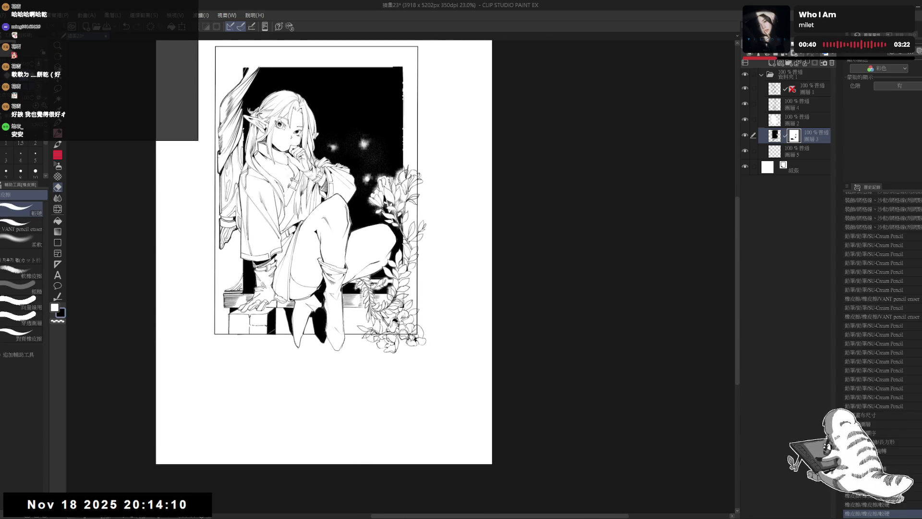
Step: On Layer 5, erase the stray lines around the lower-right flowers
click(800, 153)
key(e)
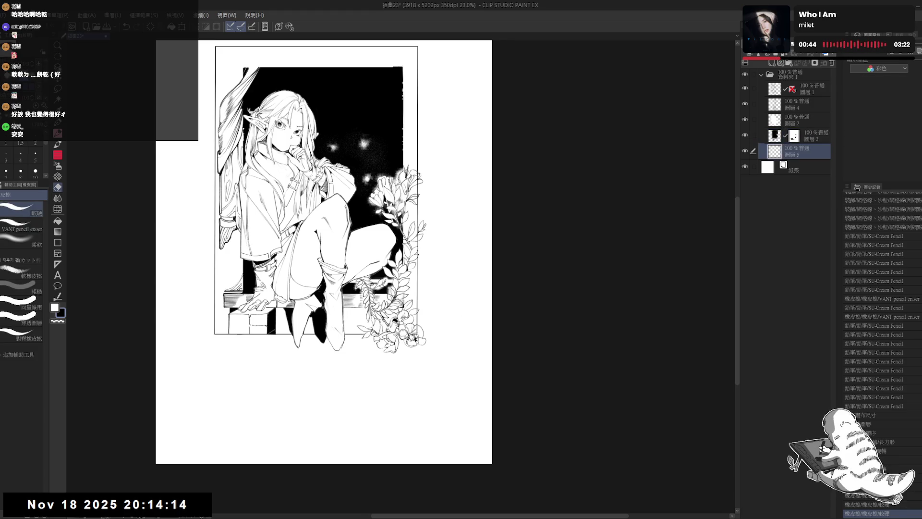
drag(407, 330, 411, 336)
drag(440, 263, 424, 268)
drag(407, 353, 409, 321)
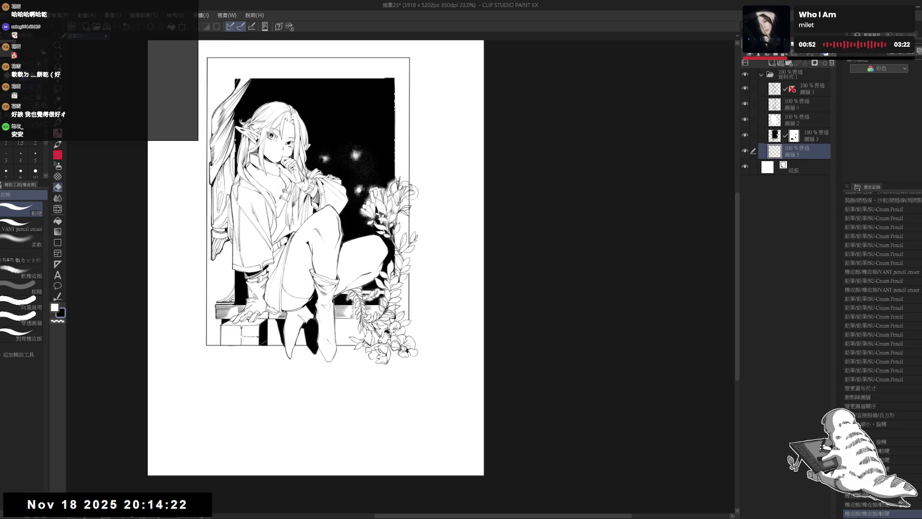
key(space)
drag(422, 263, 422, 285)
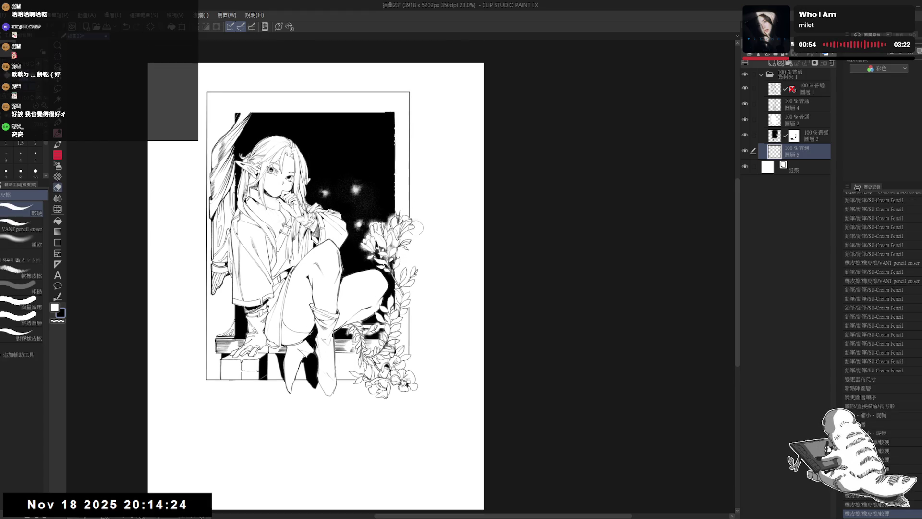
drag(321, 293, 372, 299)
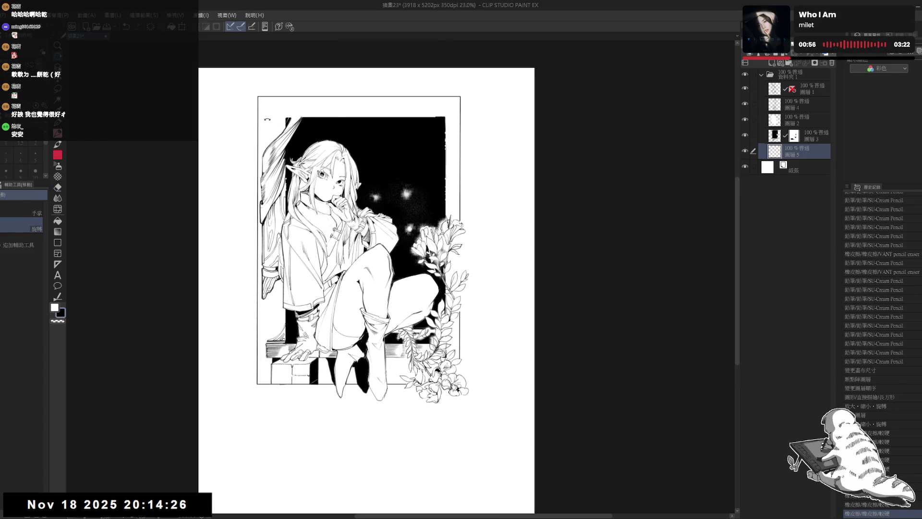
drag(272, 155, 269, 158)
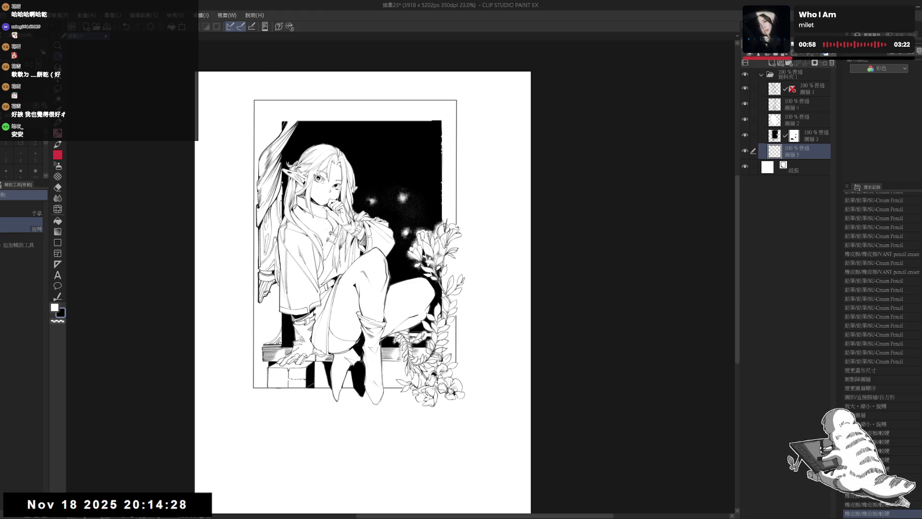
drag(443, 140, 396, 155)
key(e)
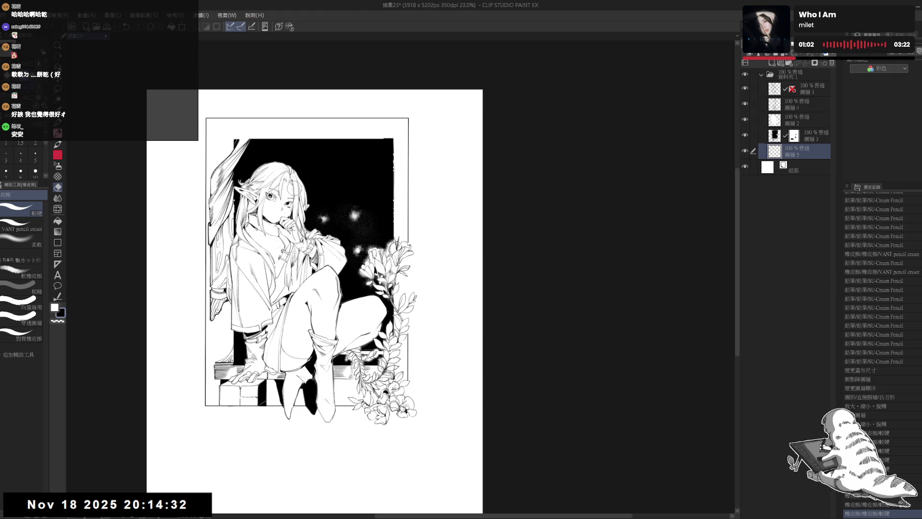
Step: Turn on Layer color for Layer 5 so the thin frame border shows blue
key(h)
mouse_move(328, 169)
mouse_down()
mouse_move(335, 178)
mouse_move(319, 154)
mouse_up()
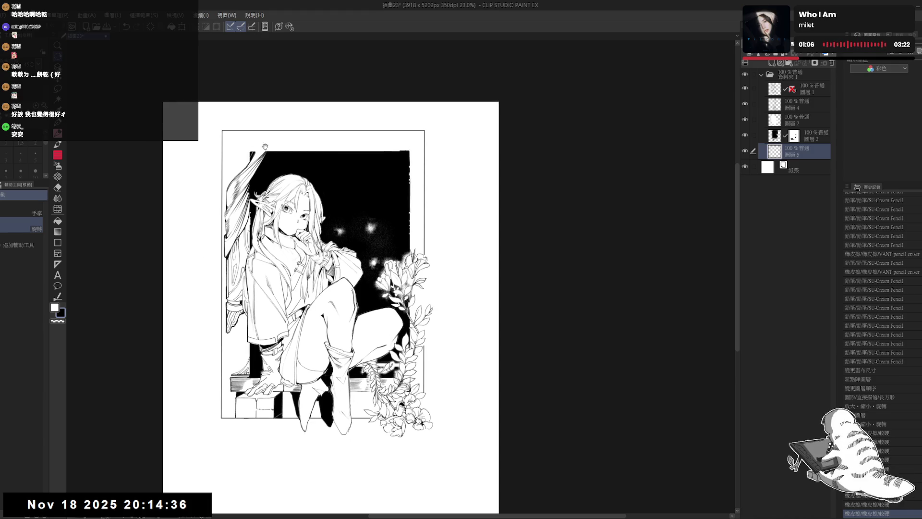
scroll(262, 128, up, 1)
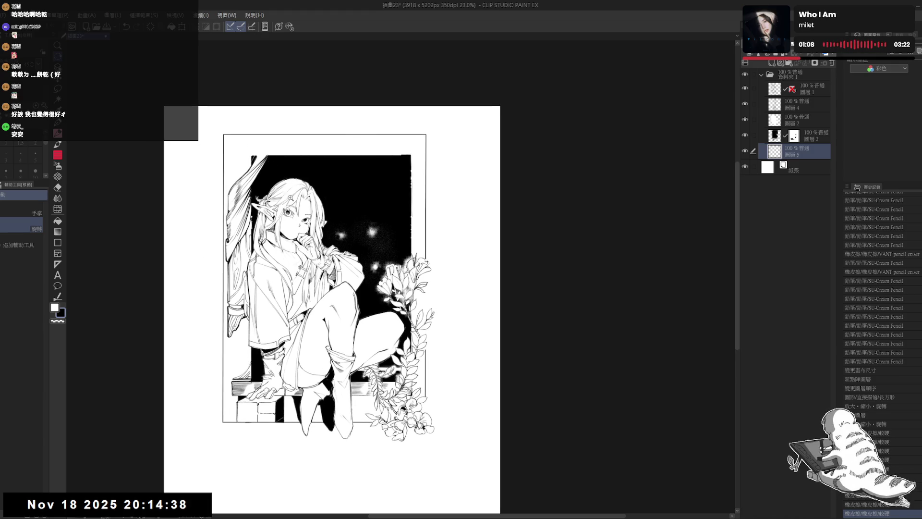
scroll(262, 127, up, 1)
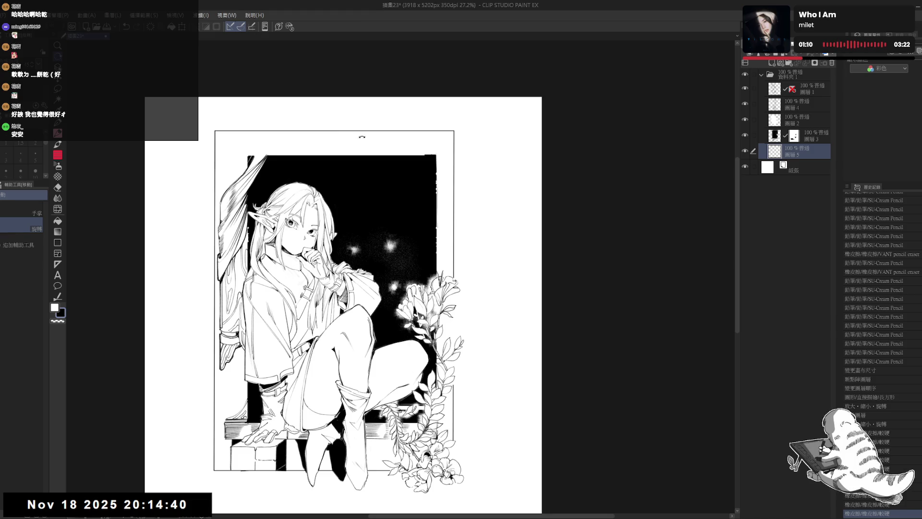
key(p)
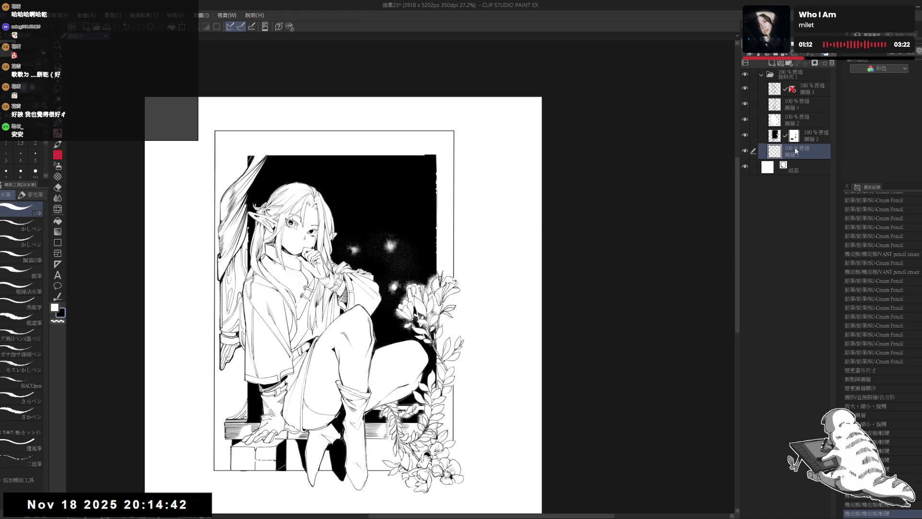
click(784, 62)
Step: Select Layer 3 with a pencil sub-tool, rotate the page about 15 degrees, and add a short mark
key(p)
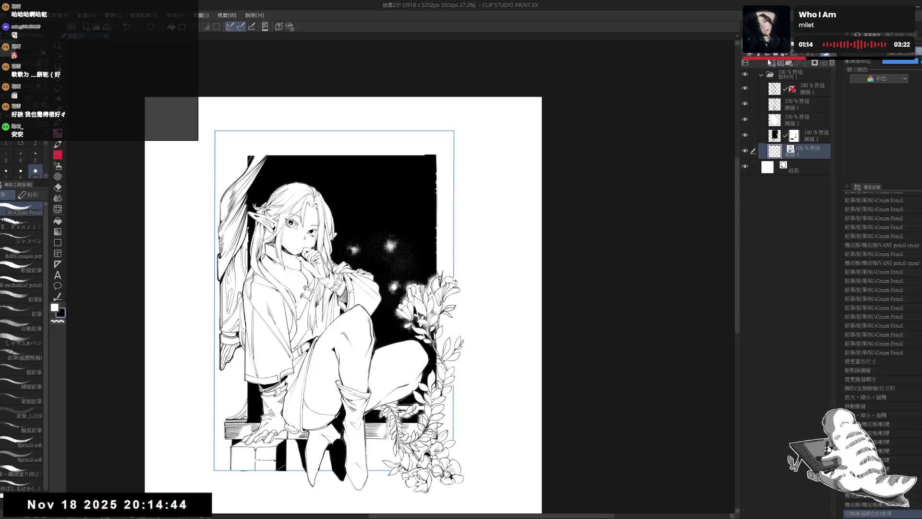
click(768, 135)
key(ctrl+minus)
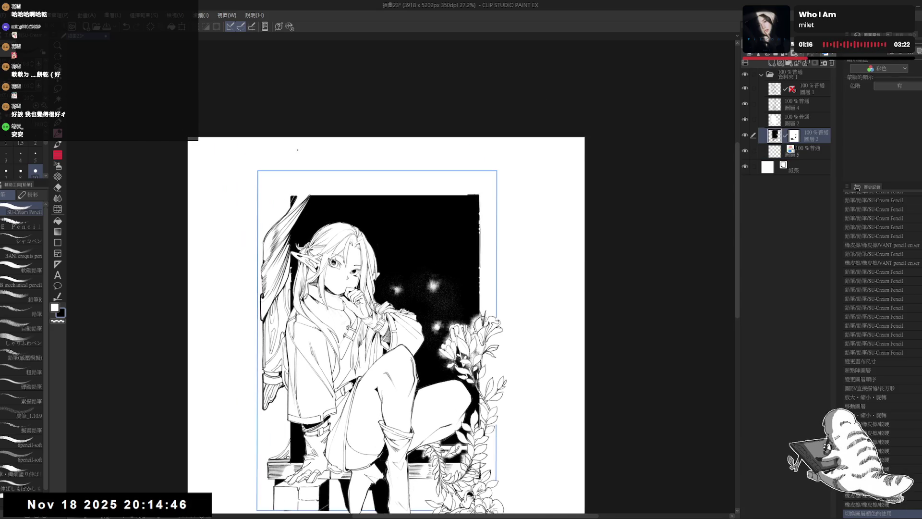
mouse_move(269, 158)
mouse_down()
mouse_move(241, 282)
mouse_move(246, 313)
mouse_up()
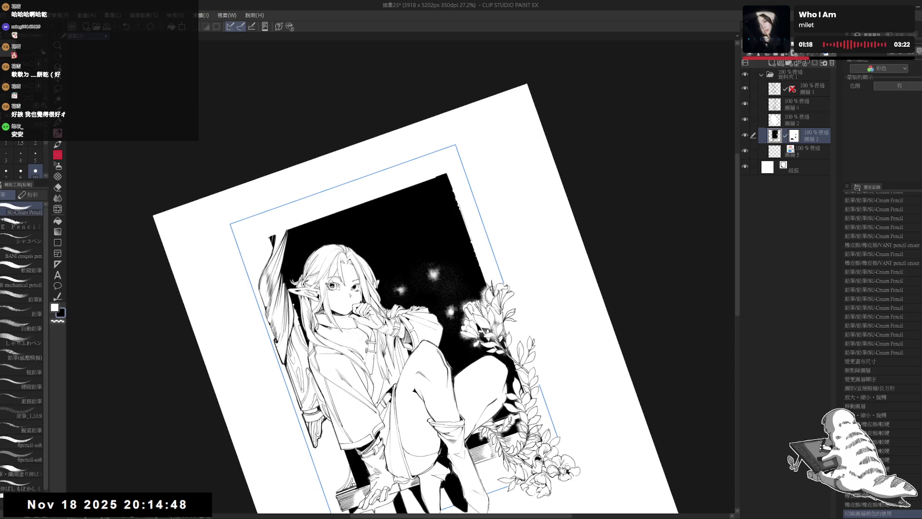
drag(257, 254, 258, 262)
Step: Redo the previously undone pencil touch-up strokes with Ctrl+Y
key(ctrl+y)
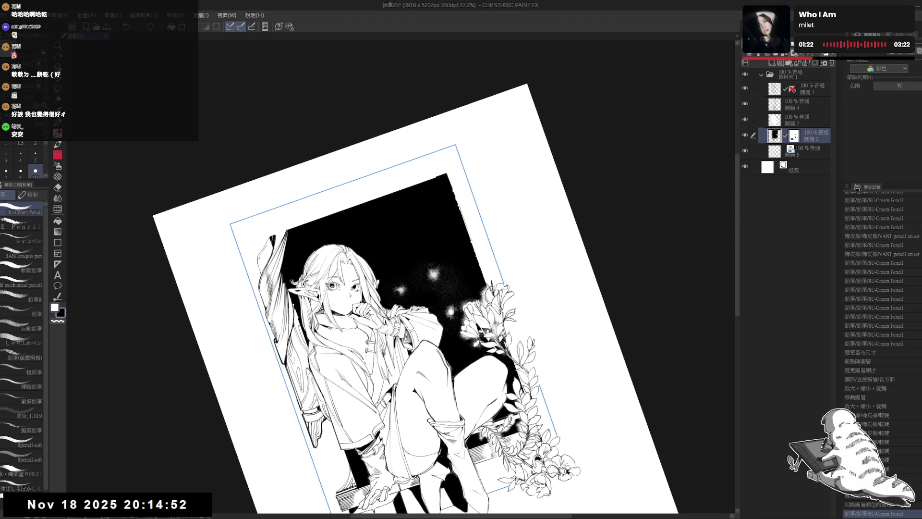
key(ctrl+y)
key(ctrl+y)
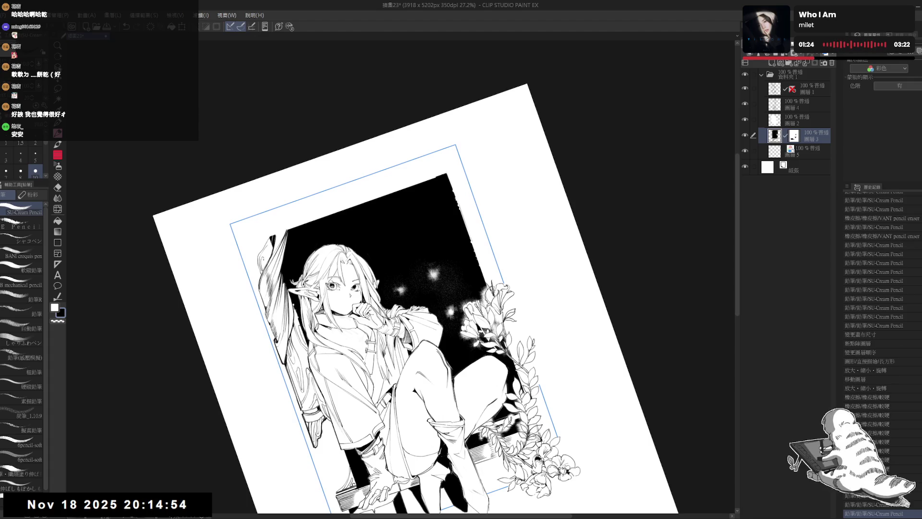
key(ctrl+y)
key(ctrl+@)
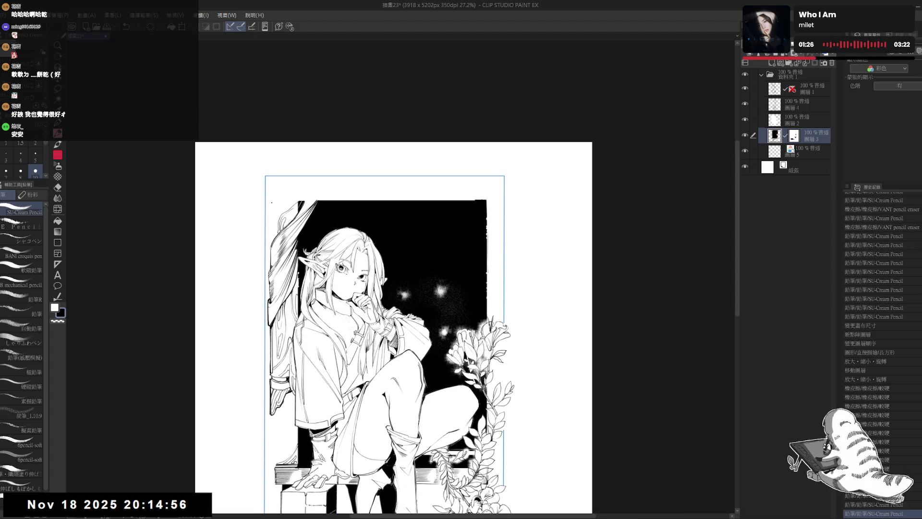
key(ctrl+y)
key(ctrl+y)
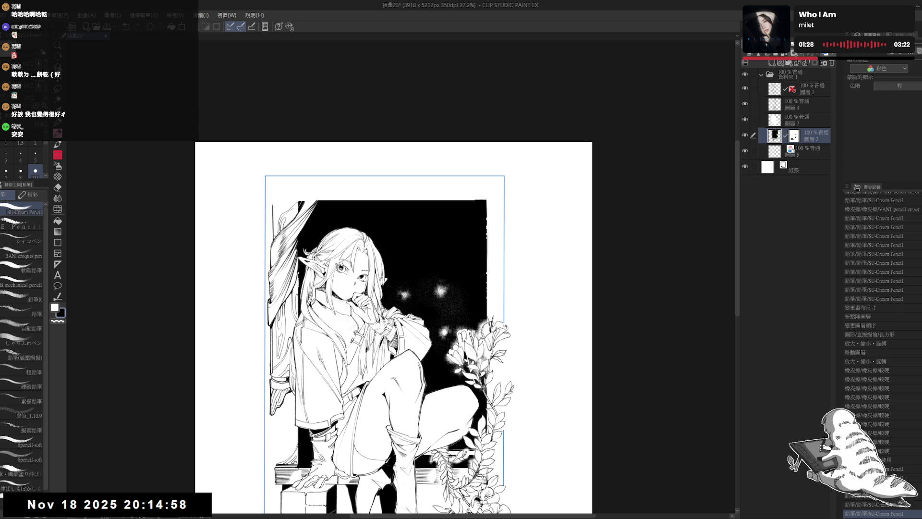
key(ctrl+y)
drag(433, 230, 324, 296)
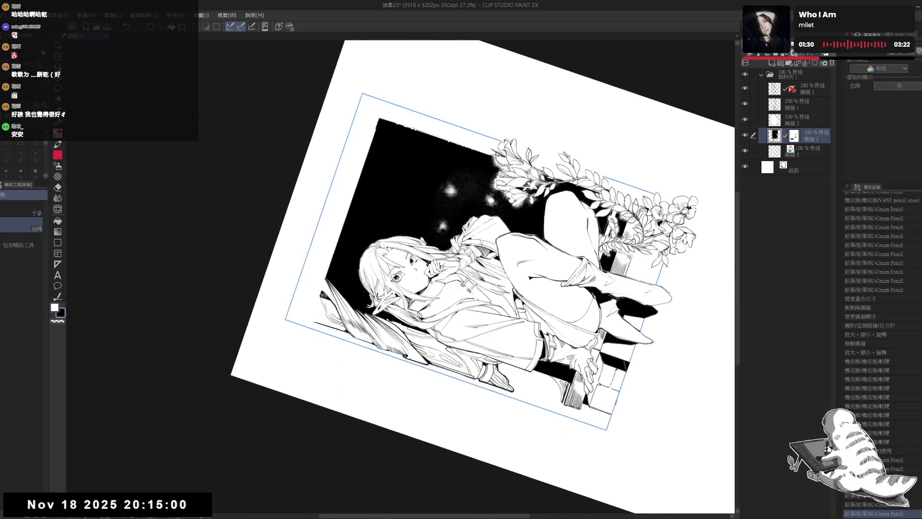
key(ctrl+y)
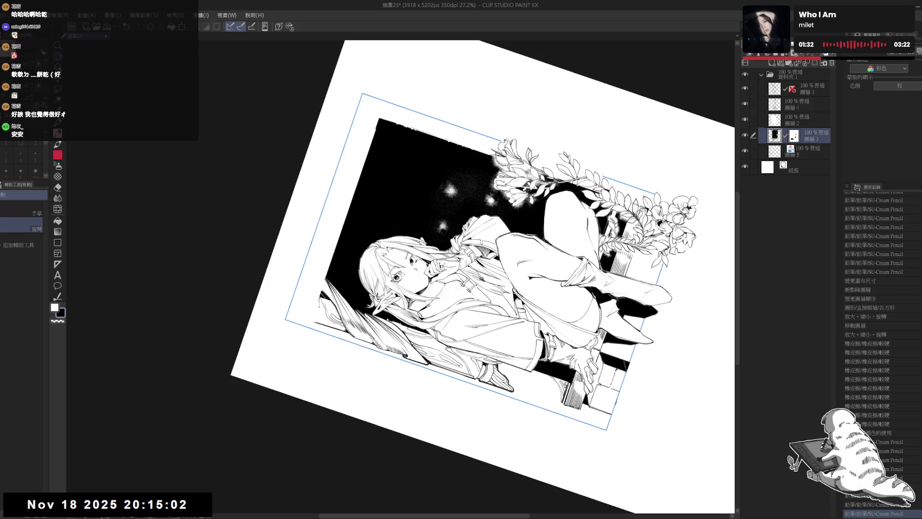
key(ctrl+y)
key(ctrl+y)
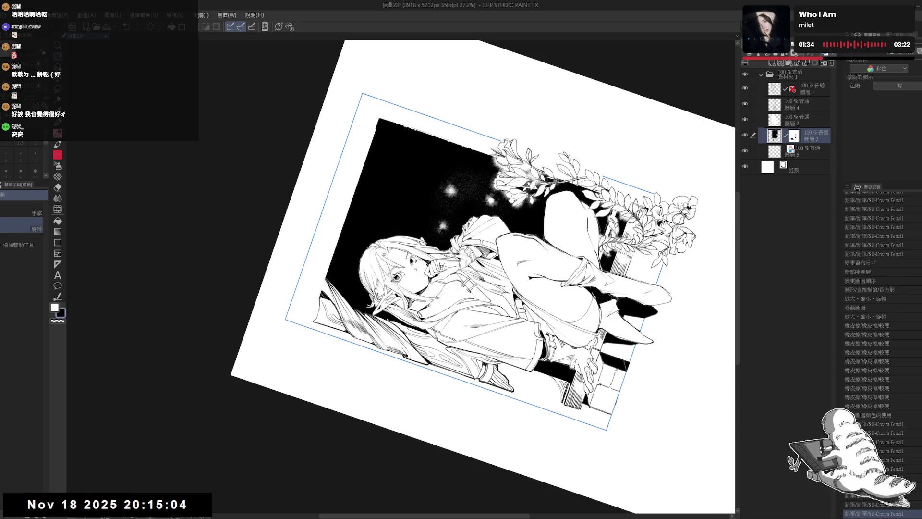
Step: Reset the canvas rotation upright and centre the whole page in view
key(ctrl+@)
key(ctrl+0)
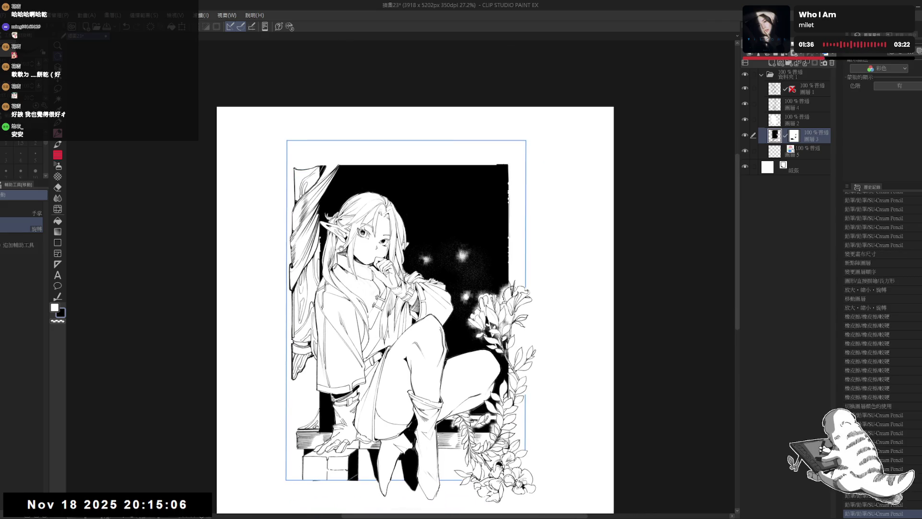
scroll(373, 156, down, 3)
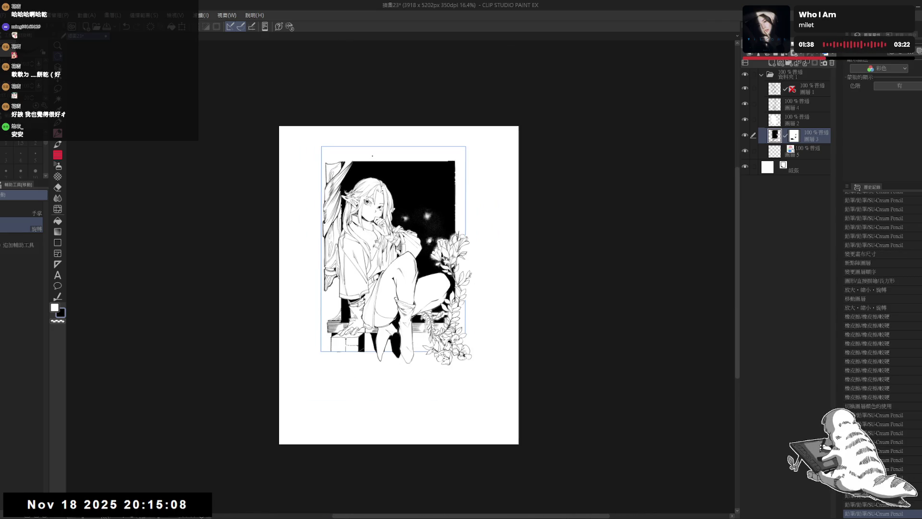
scroll(373, 156, up, 2)
drag(341, 272, 301, 266)
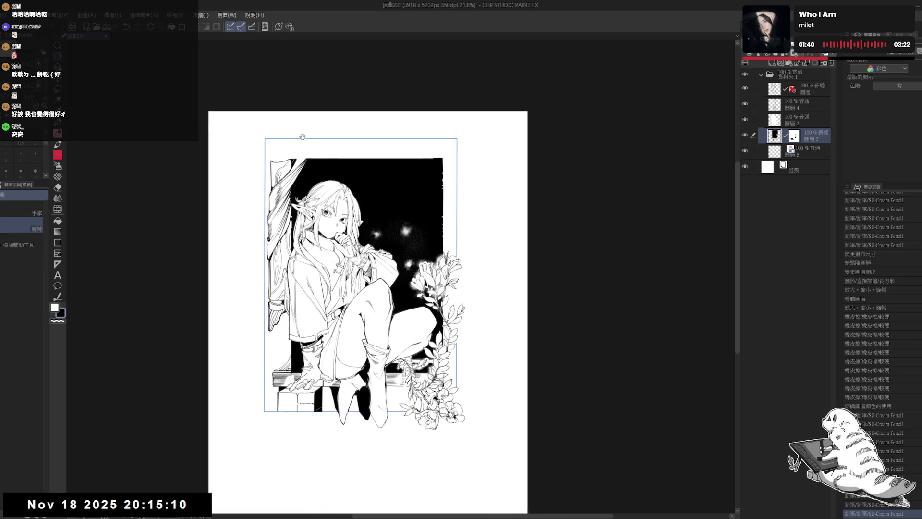
mouse_move(302, 137)
mouse_down()
mouse_move(321, 169)
mouse_move(344, 164)
mouse_up()
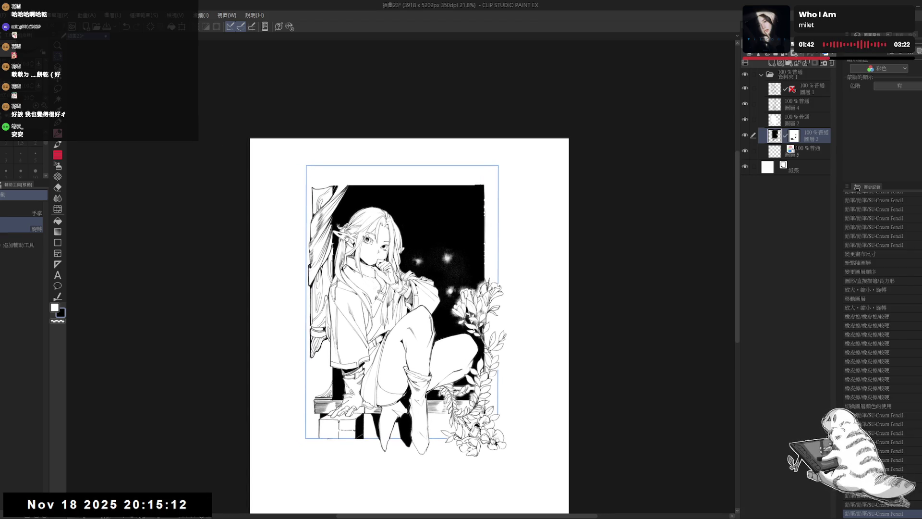
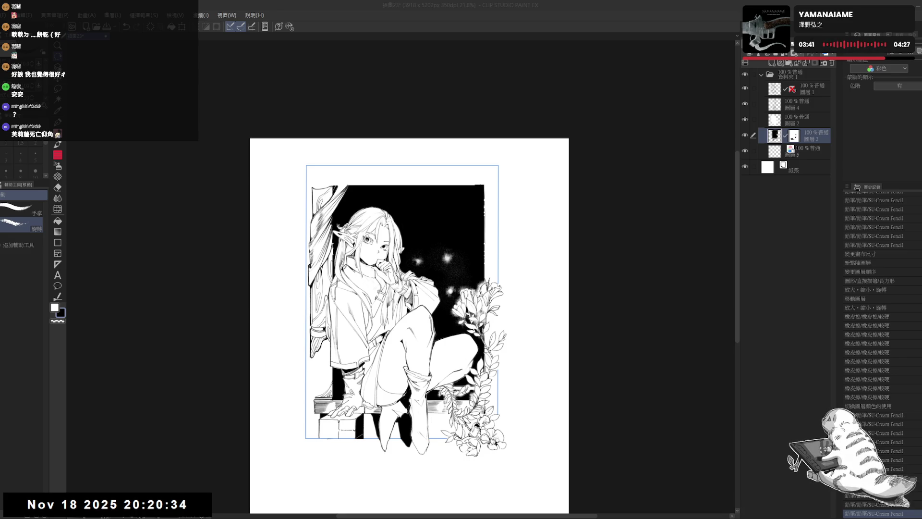
Step: Pan, zoom and tilt the view to frame the boots and ledge area
mouse_move(415, 351)
mouse_down()
mouse_move(396, 346)
mouse_move(392, 318)
mouse_up()
drag(388, 356, 392, 364)
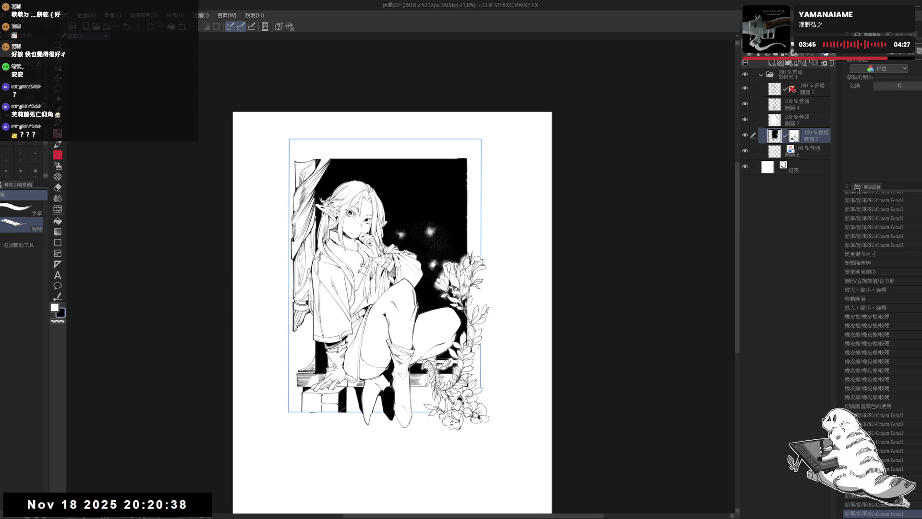
drag(455, 311, 448, 292)
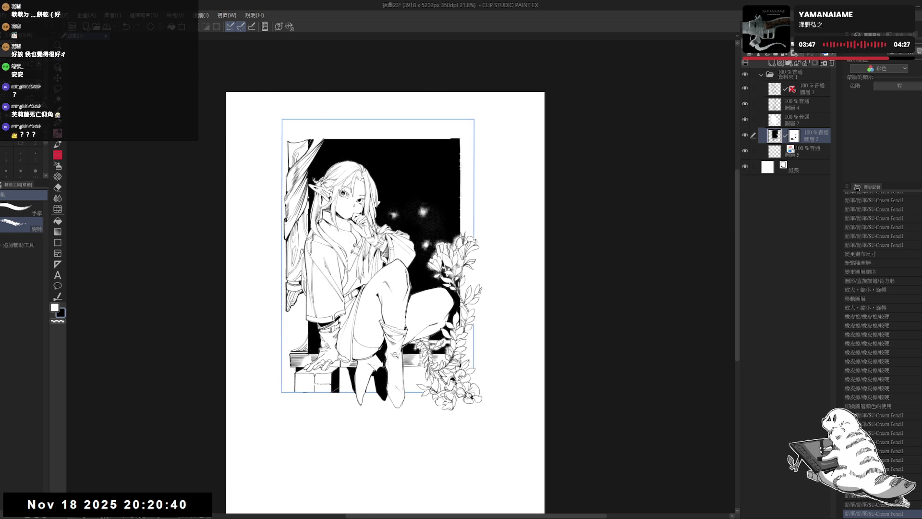
scroll(396, 359, up, 2)
scroll(394, 351, down, 1)
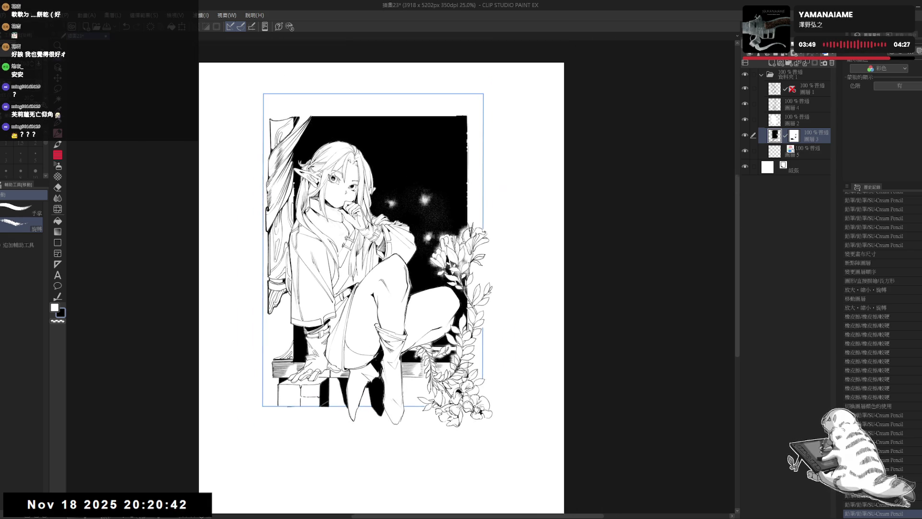
drag(404, 313, 400, 320)
mouse_move(473, 244)
mouse_down()
mouse_move(457, 262)
mouse_move(543, 215)
mouse_up()
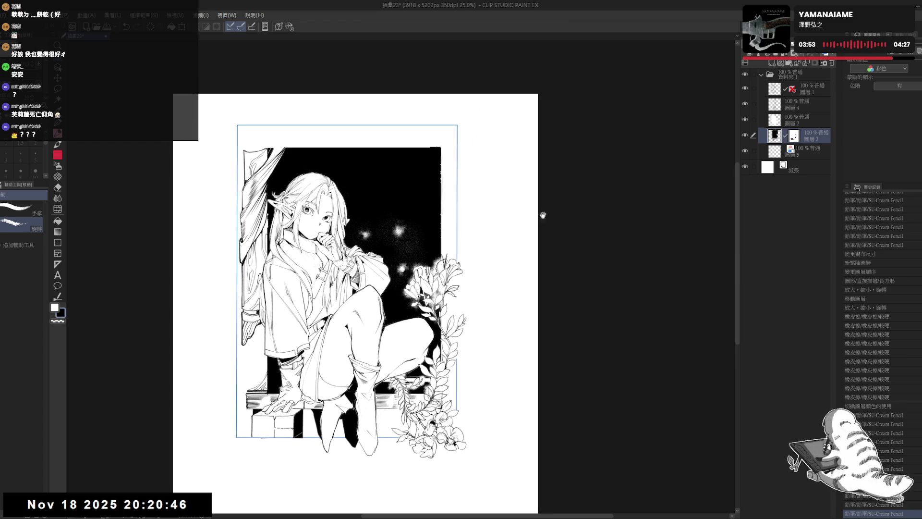
mouse_move(451, 379)
mouse_down()
mouse_move(447, 348)
mouse_move(438, 383)
mouse_up()
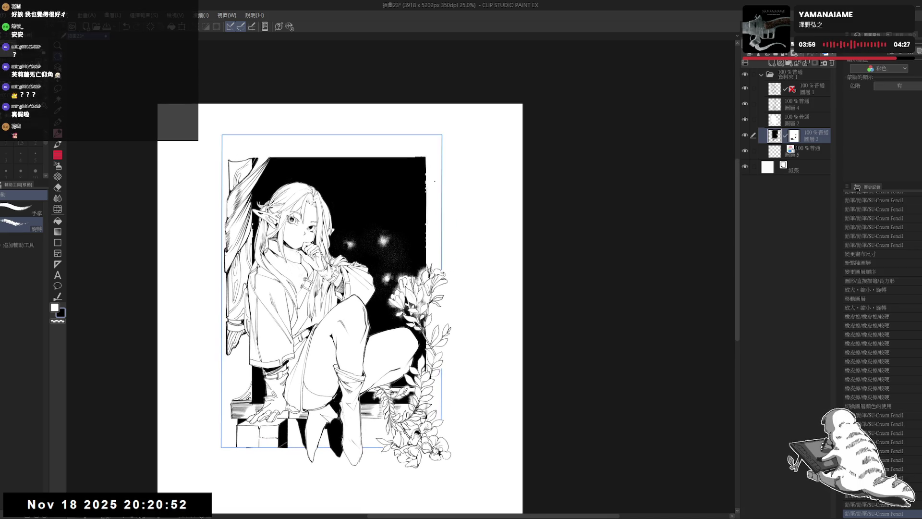
drag(432, 245, 431, 229)
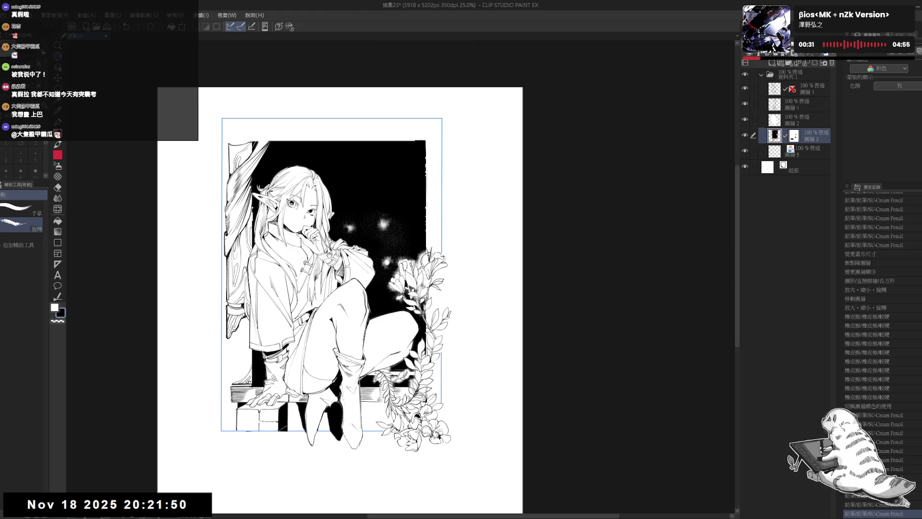
scroll(431, 436, up, 3)
mouse_move(505, 365)
mouse_down()
mouse_move(432, 435)
mouse_move(385, 344)
mouse_move(396, 288)
mouse_move(396, 305)
mouse_up()
Step: Draw a short pencil touch-up near the boots and undo the stray stroke
key(e)
key(r)
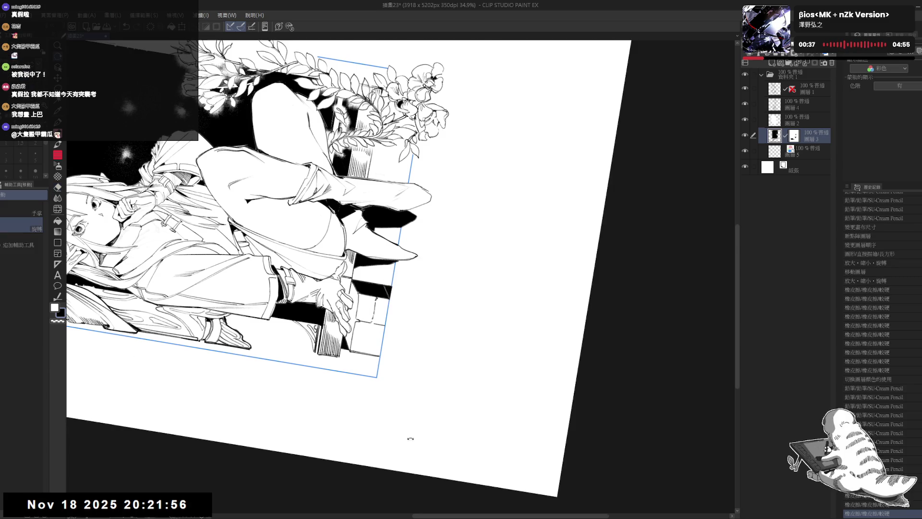
drag(410, 439, 395, 371)
key(p)
mouse_move(348, 336)
mouse_down()
mouse_move(355, 353)
mouse_move(247, 323)
mouse_move(343, 298)
mouse_up()
key(ctrl+z)
Step: Reset the view rotation upright and fit the whole page in the window
key(r)
key(ctrl+at)
key(e)
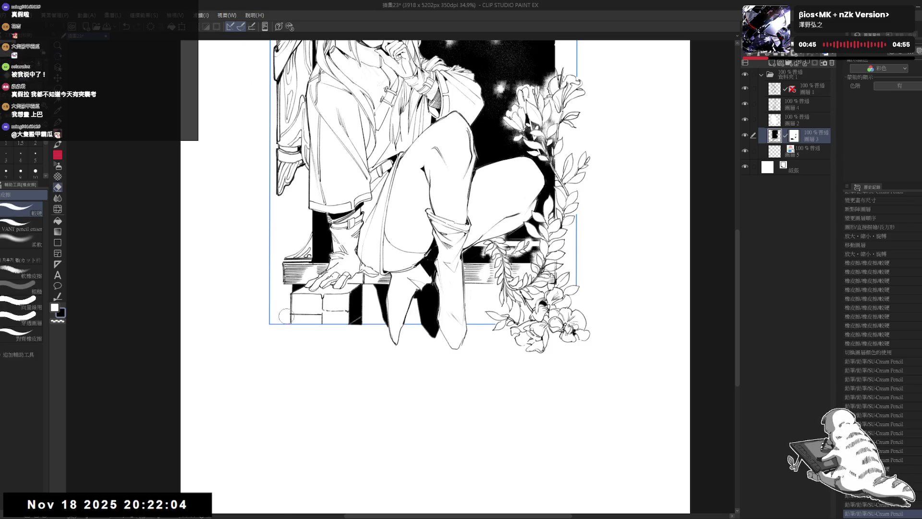
key(p)
scroll(289, 313, up, 5)
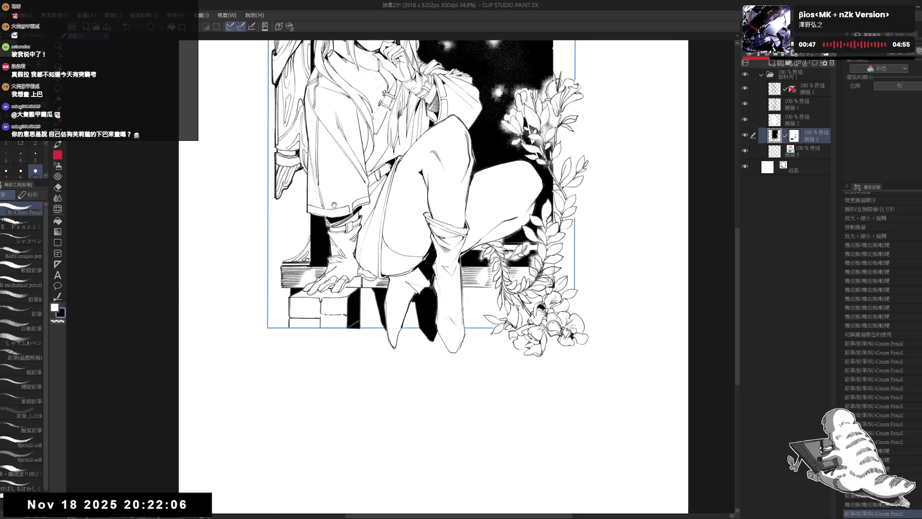
key(ctrl+0)
scroll(391, 274, down, 1)
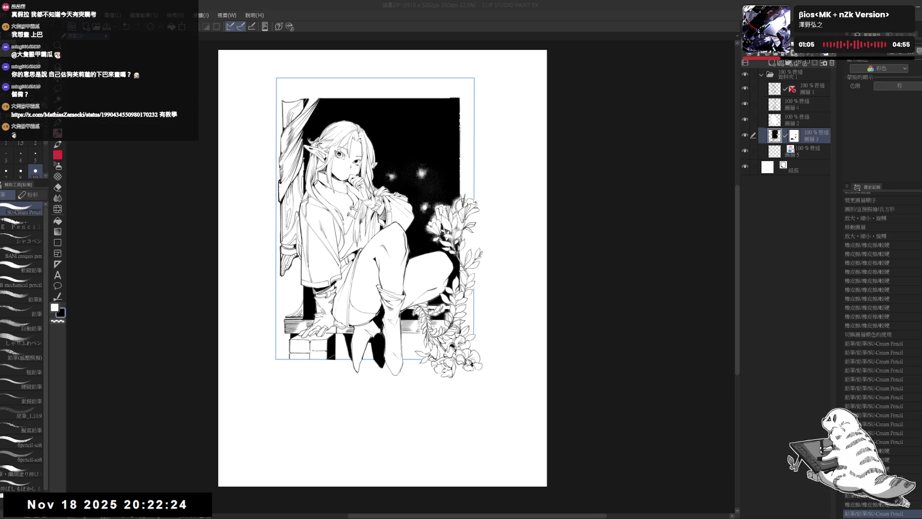
scroll(298, 321, up, 2)
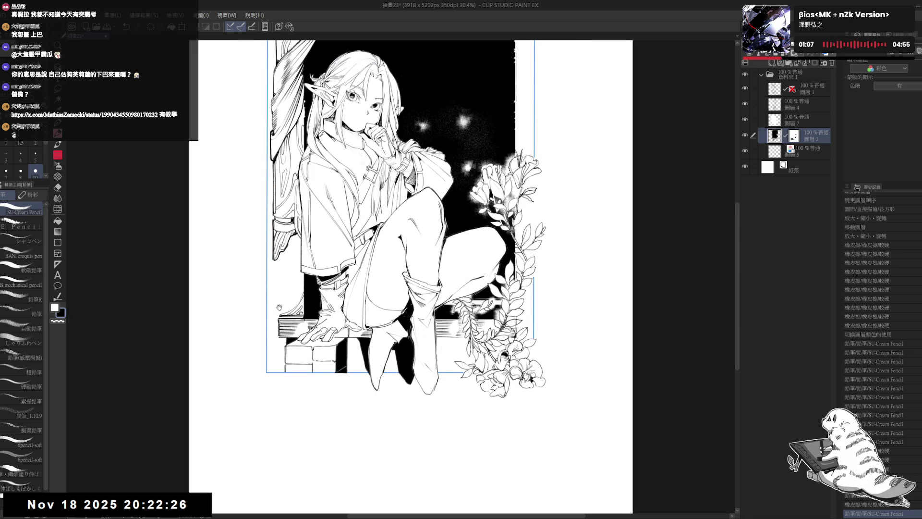
Step: Undo the last stroke and dab a small pencil dot near the frame's bottom
key(ctrl+z)
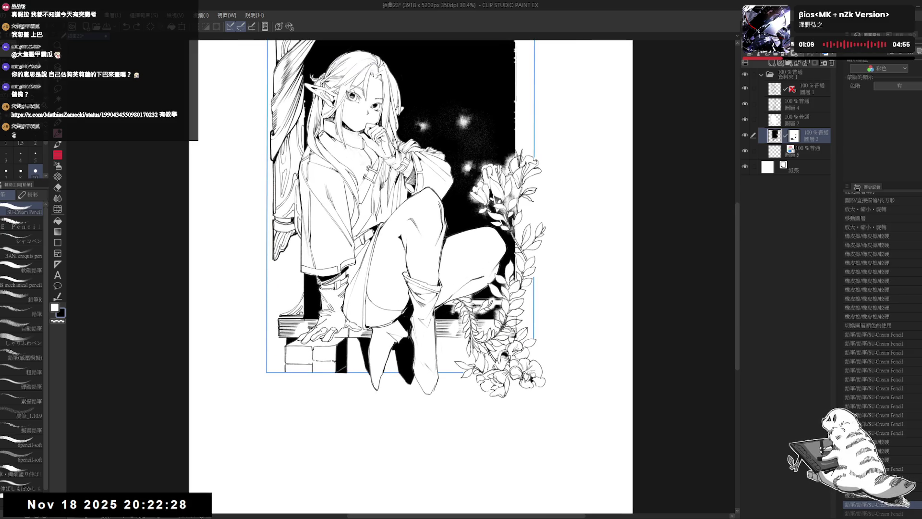
click(307, 400)
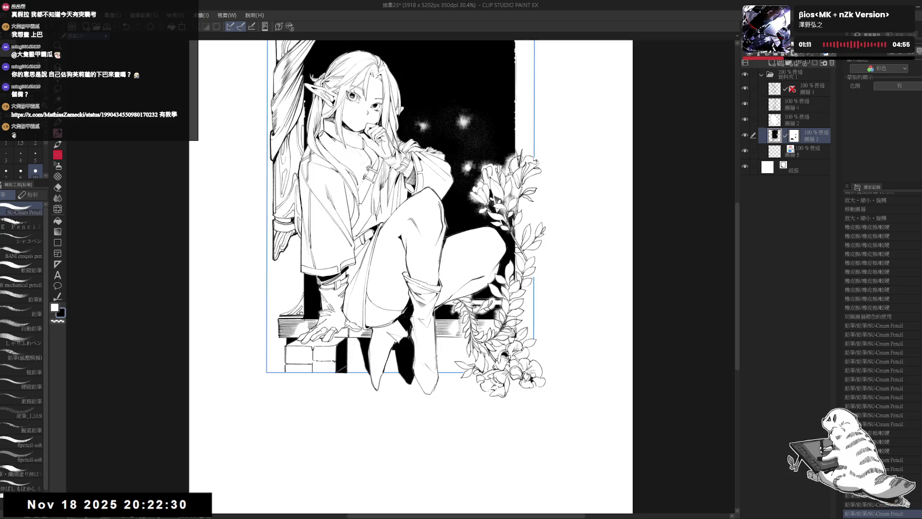
drag(296, 324, 293, 344)
drag(288, 305, 283, 319)
mouse_move(497, 76)
mouse_down()
mouse_move(410, 147)
mouse_move(474, 169)
mouse_move(534, 276)
mouse_up()
Step: Rotate the view sideways and about 20 degrees, snapping it back upright
key(e)
key(r)
key(p)
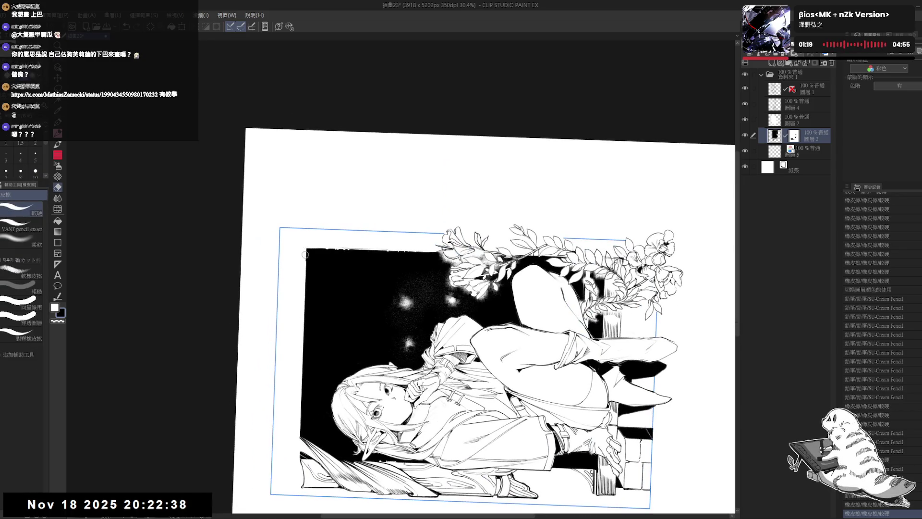
key(ctrl+shift+r)
drag(336, 289, 230, 308)
drag(272, 271, 331, 188)
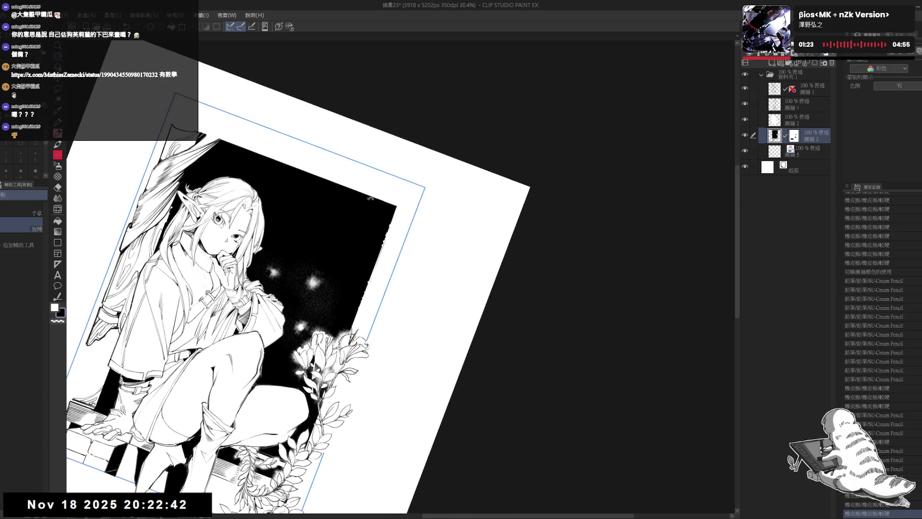
key(ctrl+shift+r)
Step: Zoom onto the elf's face, add a pencil stroke there, and select layer 圖層4
drag(273, 384, 311, 287)
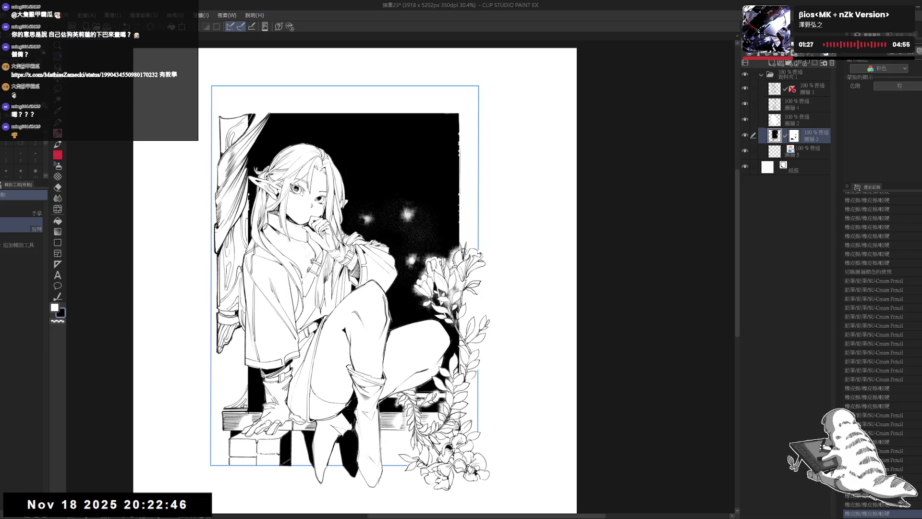
scroll(307, 240, up, 4)
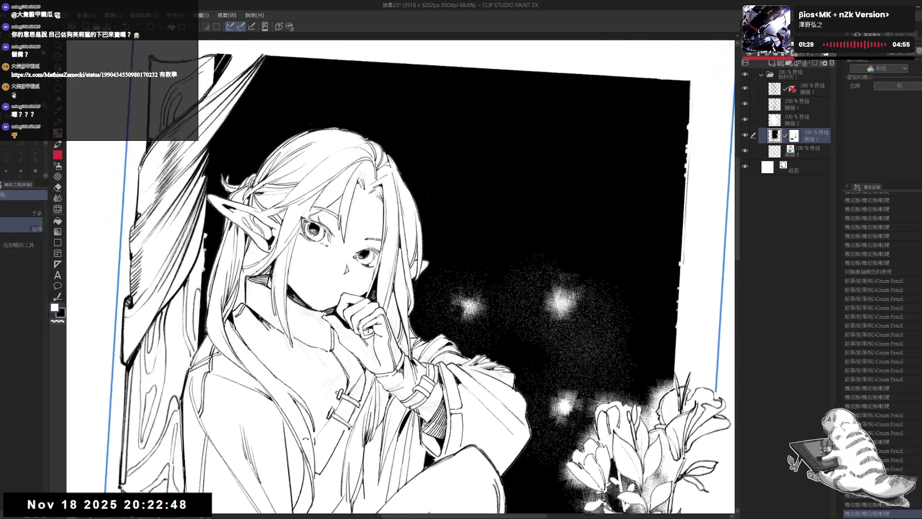
drag(305, 438, 238, 369)
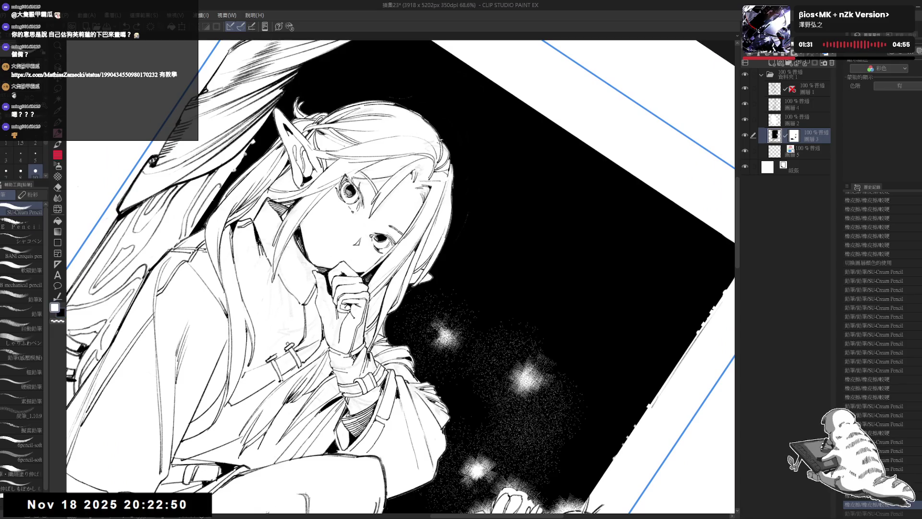
drag(399, 264, 397, 276)
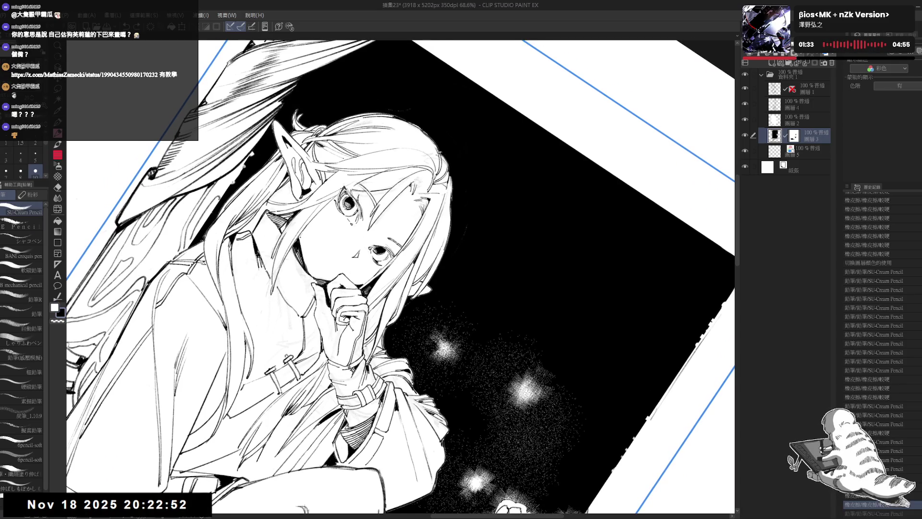
key(ctrl+0)
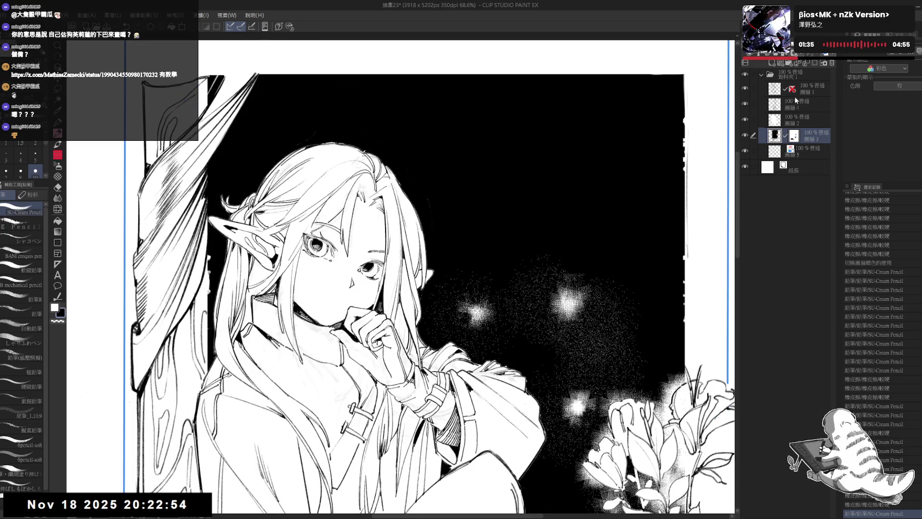
click(794, 105)
Step: Undo, select the elf's line-art layer and toggle its visibility off and on to check
key(ctrl+z)
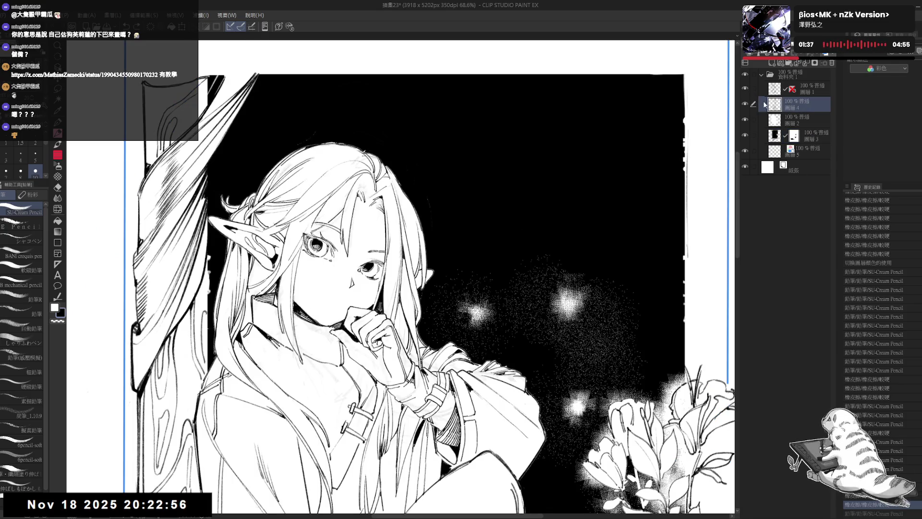
click(801, 95)
click(744, 88)
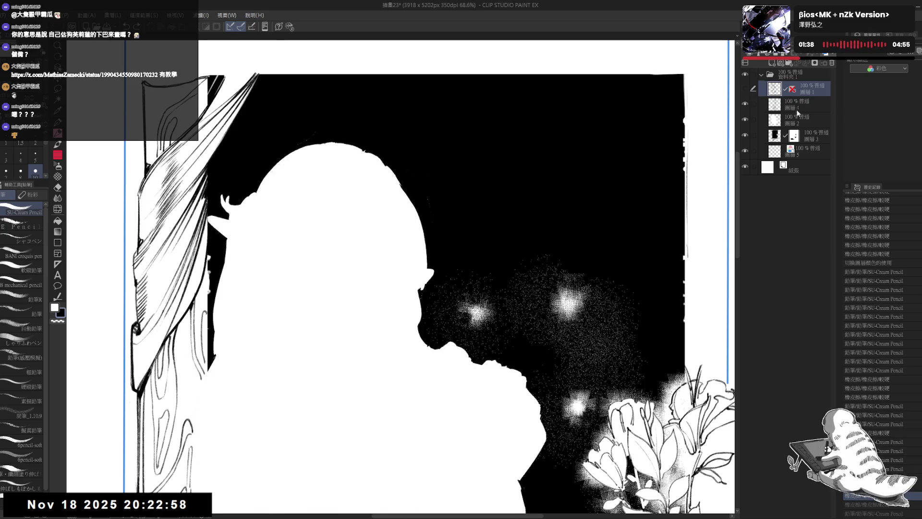
click(746, 90)
click(745, 90)
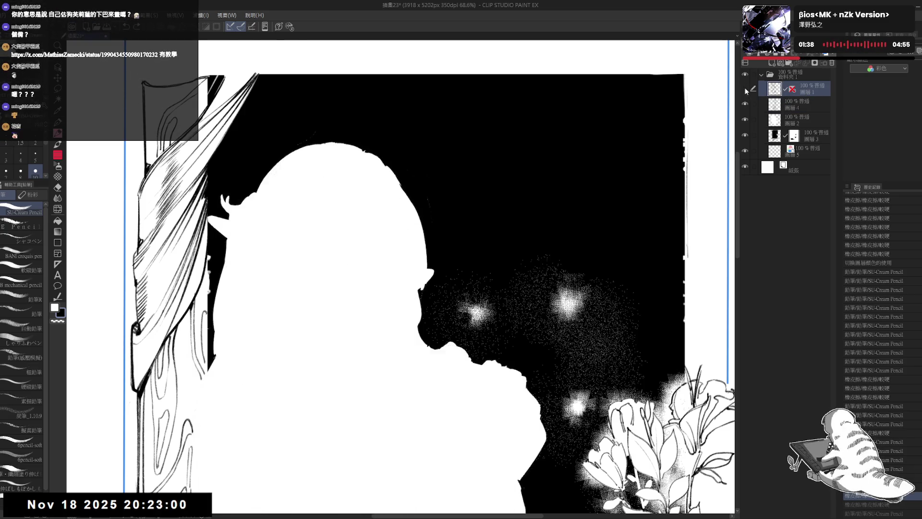
click(745, 90)
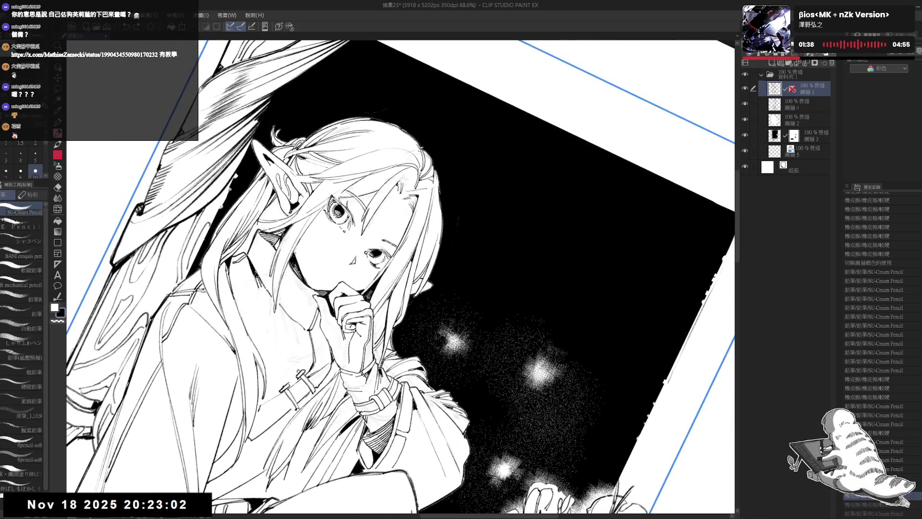
Step: Redo the touch-up stroke near the face with the brush reduced to size 8
key(ctrl+z)
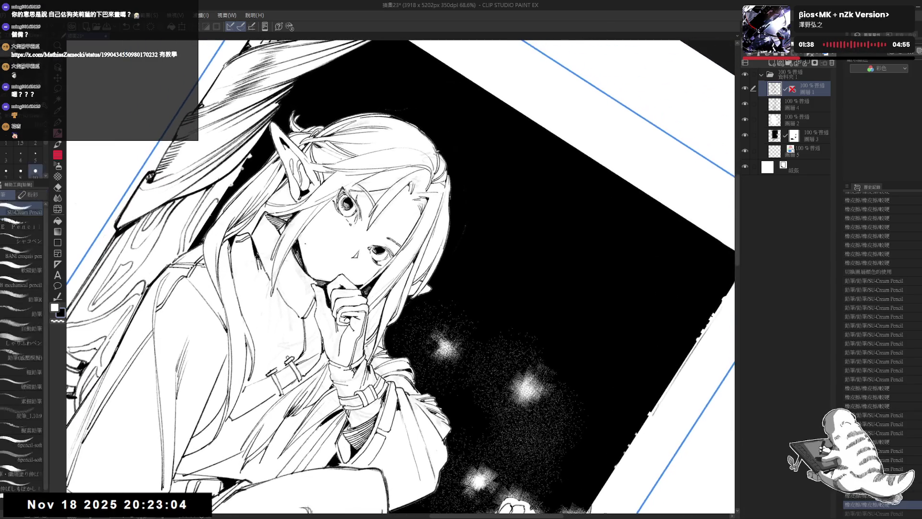
key(bracketleft)
key(ctrl+y)
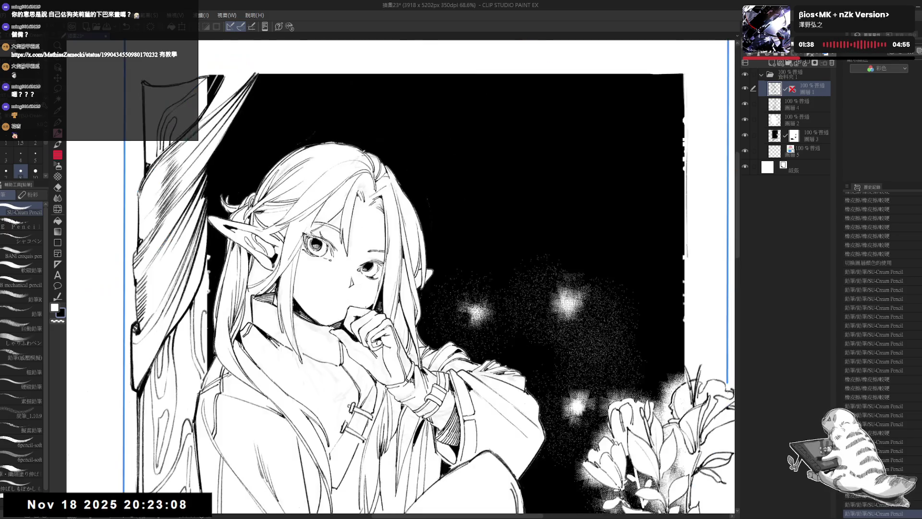
key(ctrl+0)
Step: Zoom in on the elf's face and tilt the view for erasing, then reset upright
key(ctrl+minus)
key(ctrl+minus)
key(ctrl+minus)
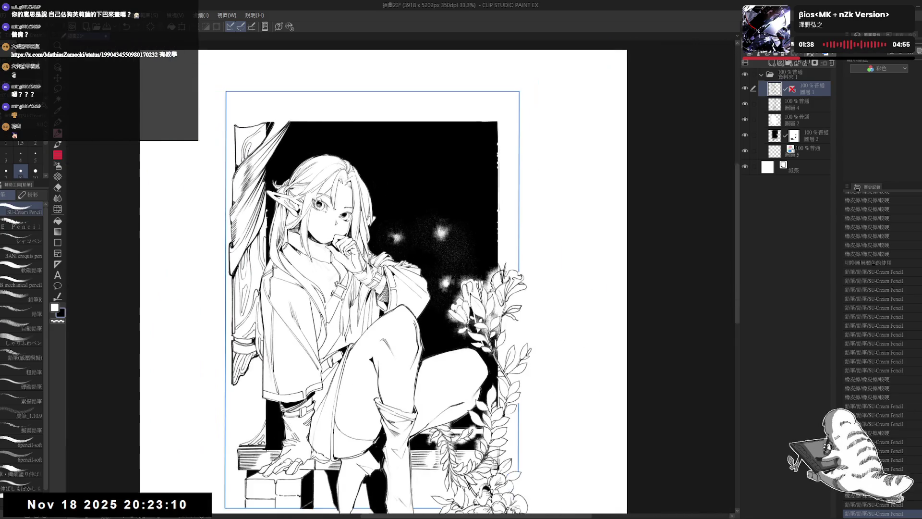
drag(375, 298, 357, 262)
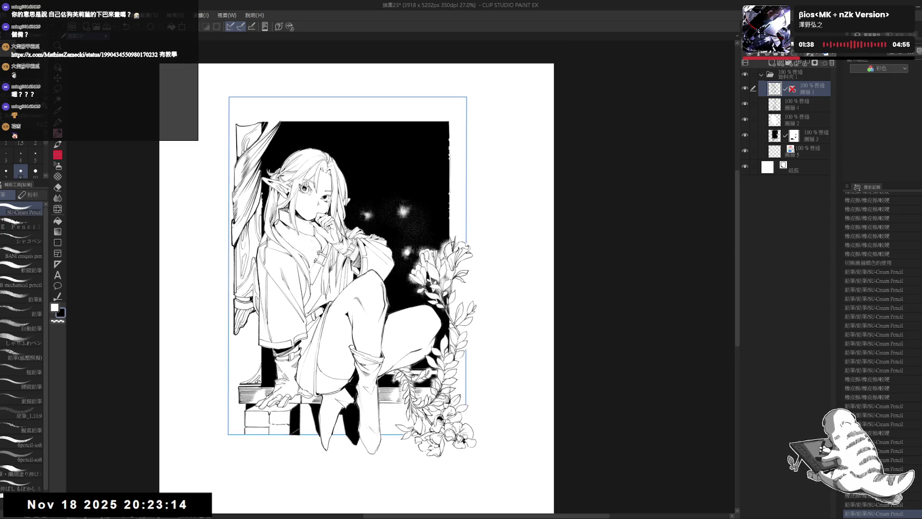
key(ctrl+plus)
key(ctrl+plus)
mouse_move(342, 172)
mouse_down()
mouse_move(325, 212)
mouse_move(312, 211)
mouse_move(318, 220)
mouse_up()
key(e)
key(p)
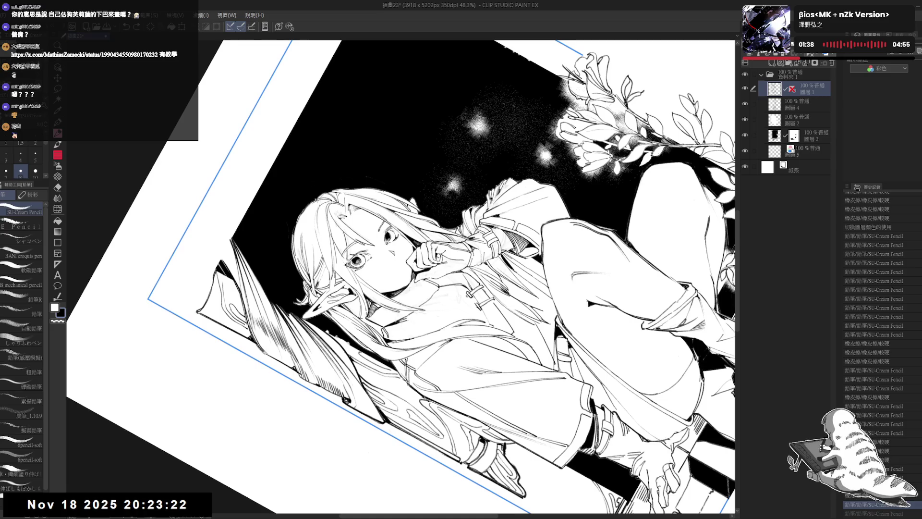
key(ctrl+at)
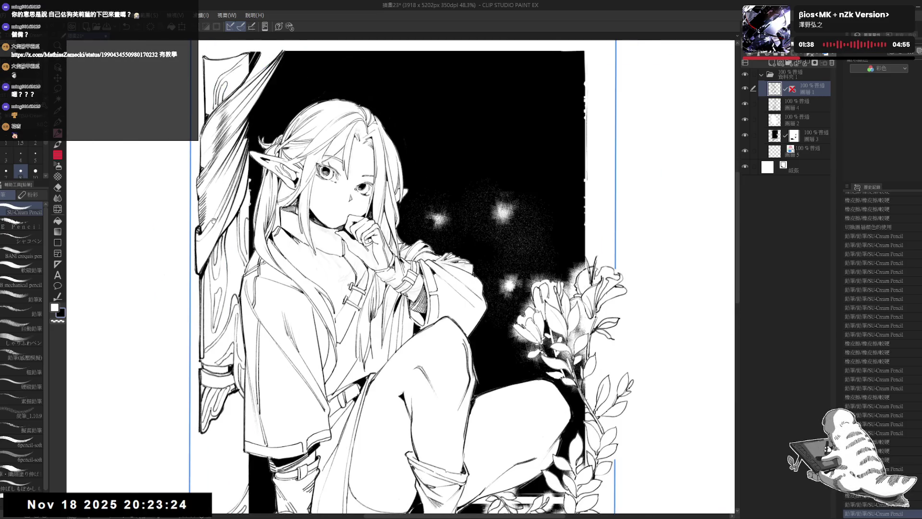
scroll(214, 221, down, 2)
scroll(265, 102, up, 3)
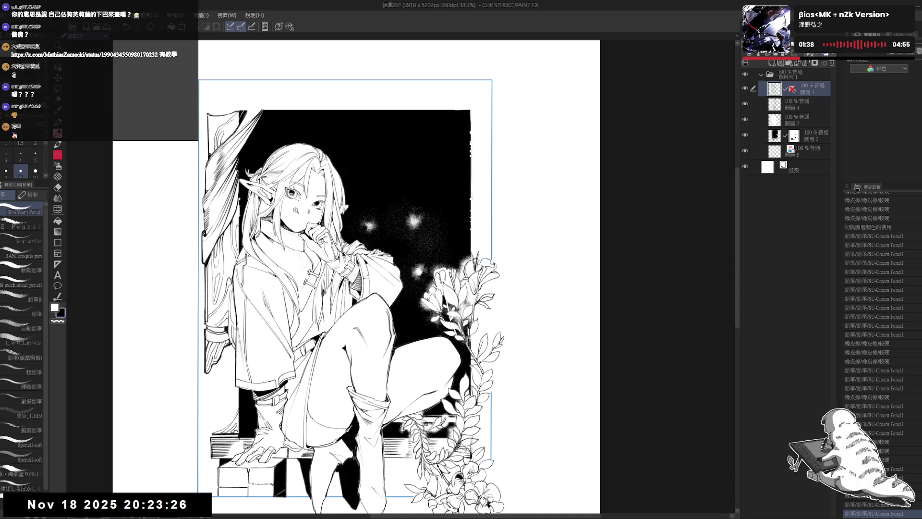
Step: Undo the stray pencil stroke near the elf's mouth in a tilted view
key(r)
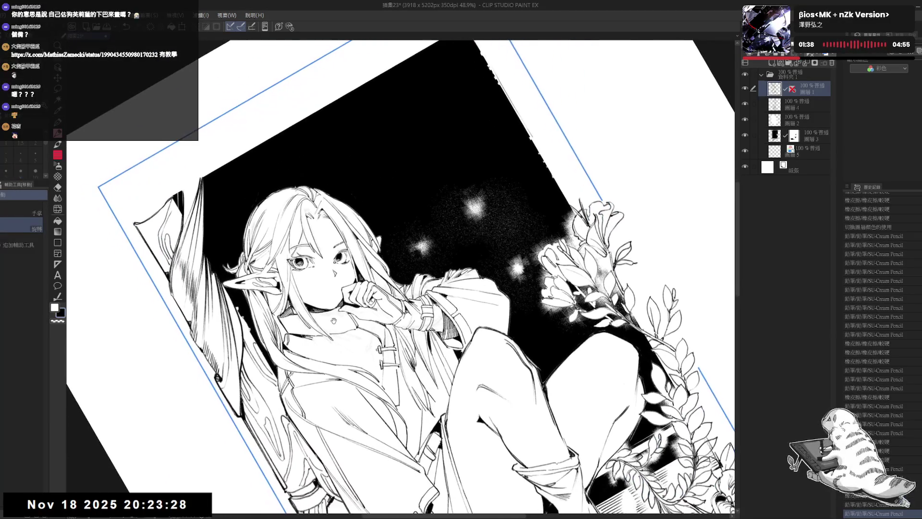
mouse_move(288, 288)
mouse_down()
mouse_move(318, 273)
mouse_move(339, 356)
mouse_move(365, 365)
mouse_up()
key(p)
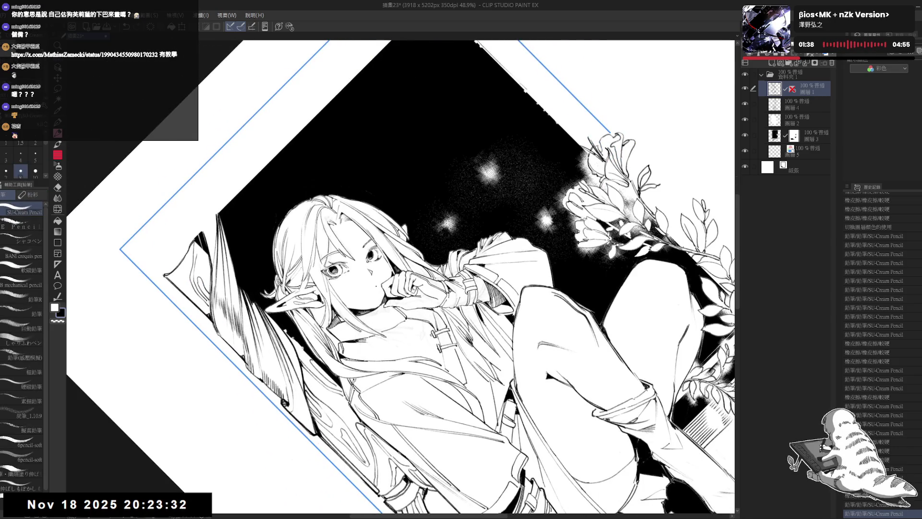
key(ctrl+at)
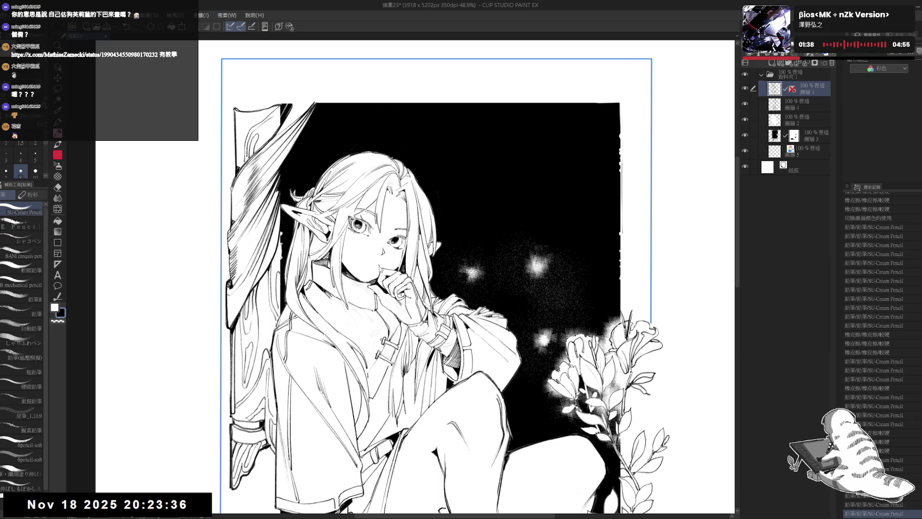
key(ctrl+z)
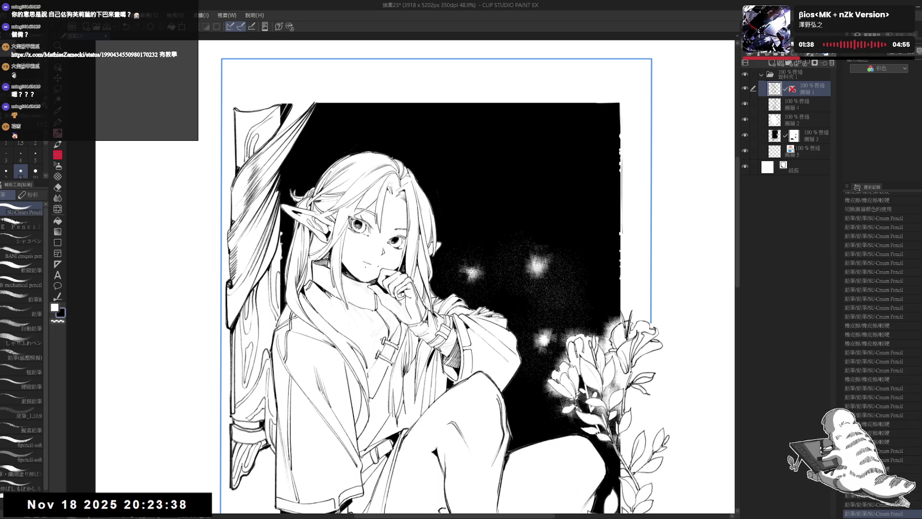
mouse_move(480, 144)
mouse_down()
mouse_move(528, 125)
mouse_move(432, 182)
mouse_move(397, 227)
mouse_up()
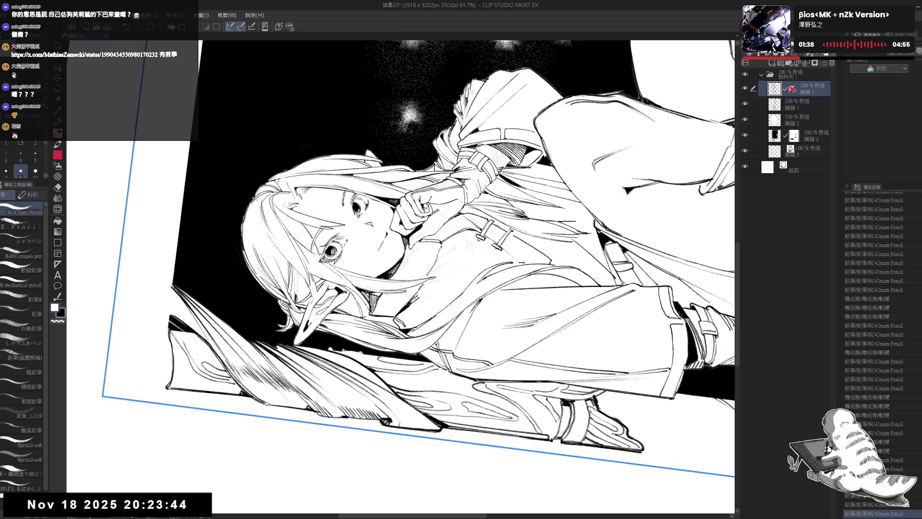
mouse_move(480, 145)
mouse_down()
mouse_move(552, 216)
mouse_move(601, 288)
mouse_up()
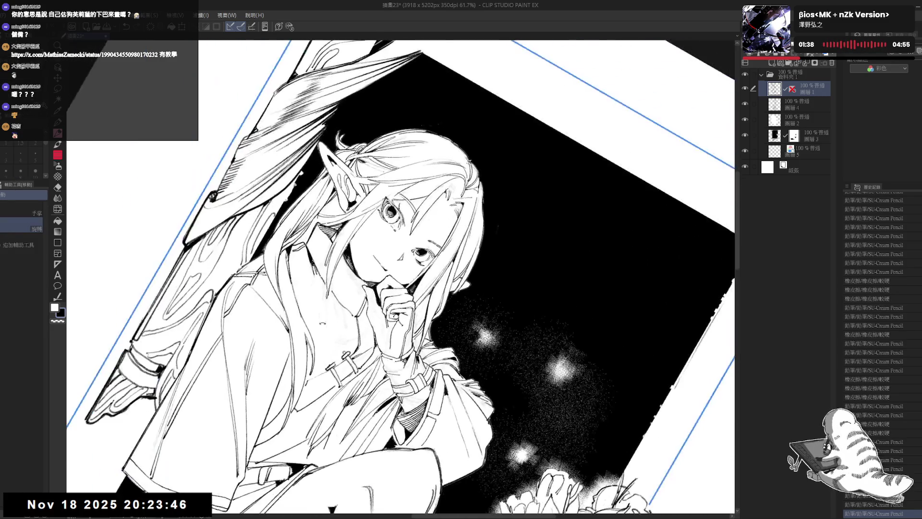
mouse_move(480, 336)
mouse_down()
mouse_move(383, 283)
mouse_move(377, 268)
mouse_up()
Step: Erase a stray mark on the elf's face and add a small pencil touch-up
key(e)
click(382, 283)
key(p)
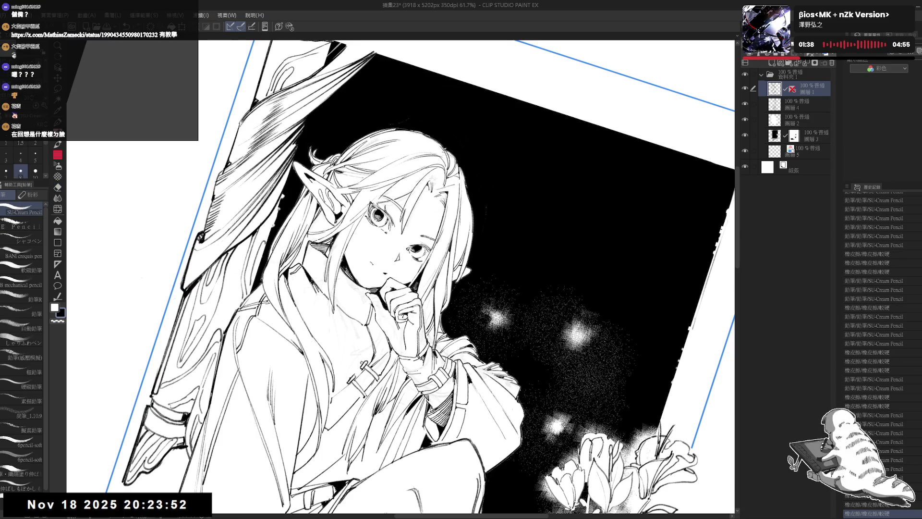
drag(377, 268, 384, 281)
key(e)
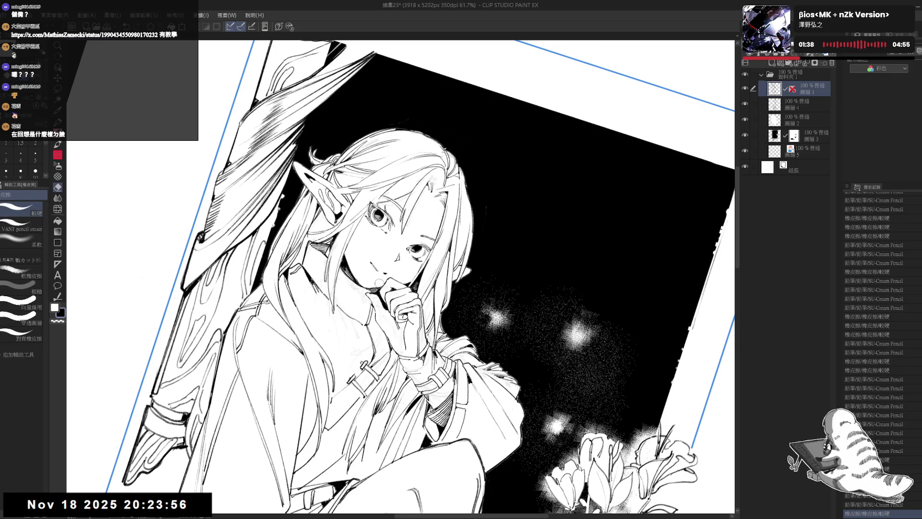
key(p)
key(ctrl+0)
scroll(269, 123, down, 3)
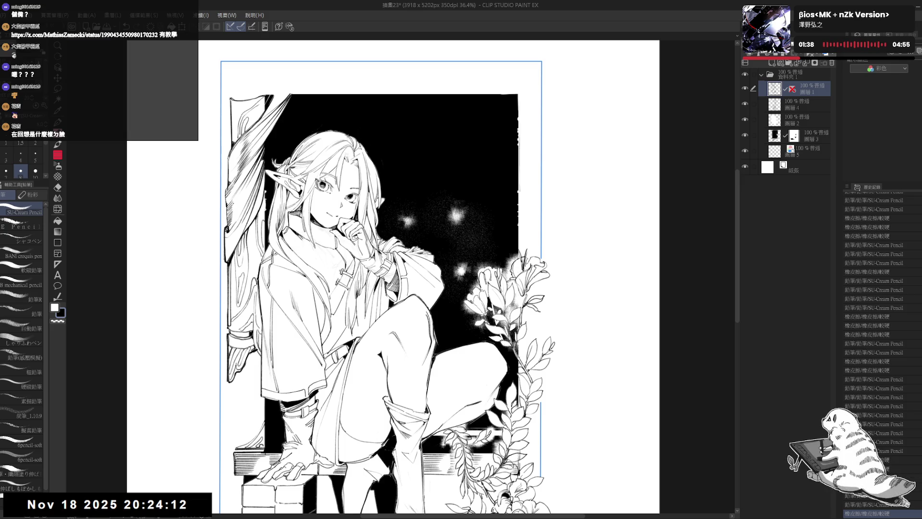
scroll(267, 229, down, 2)
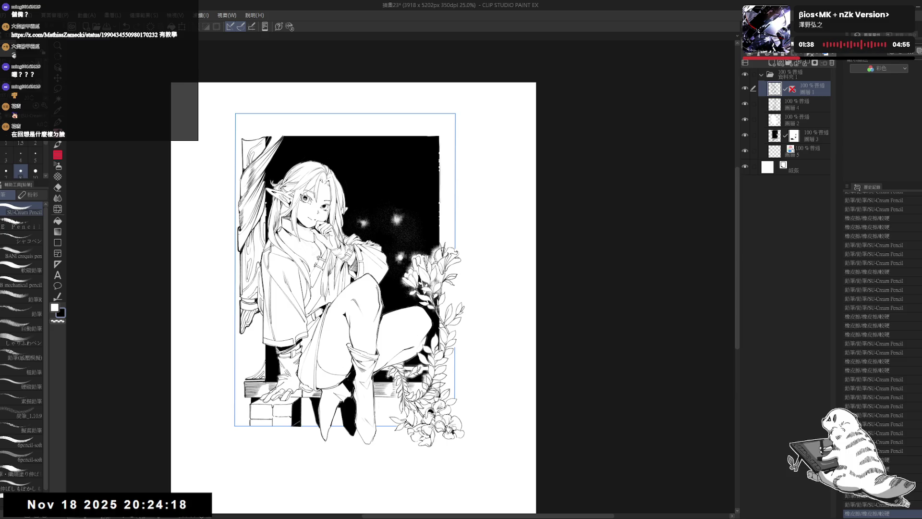
Step: Erase and clean up the black background layer's right edge
scroll(435, 184, up, 3)
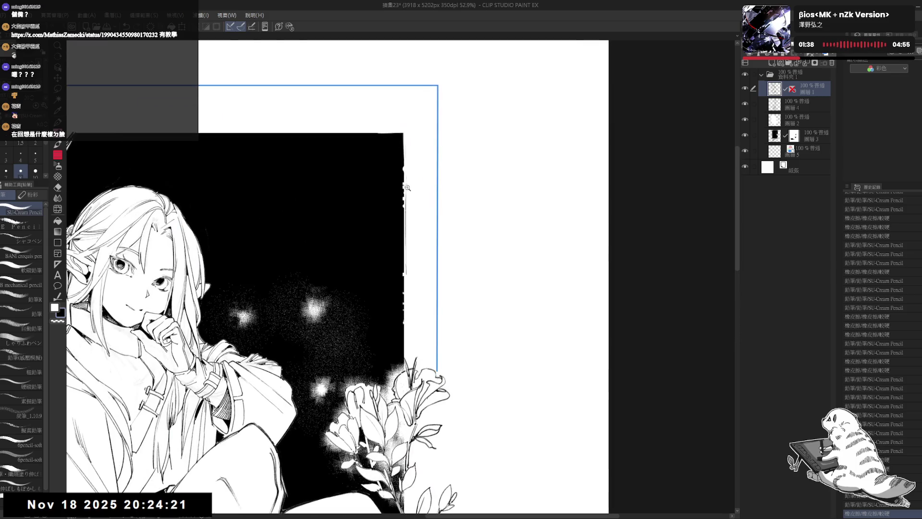
key(e)
drag(407, 175, 407, 240)
ctrl+shift+click(406, 199)
mouse_move(407, 230)
mouse_down()
mouse_move(406, 272)
mouse_move(407, 262)
mouse_up()
key(p)
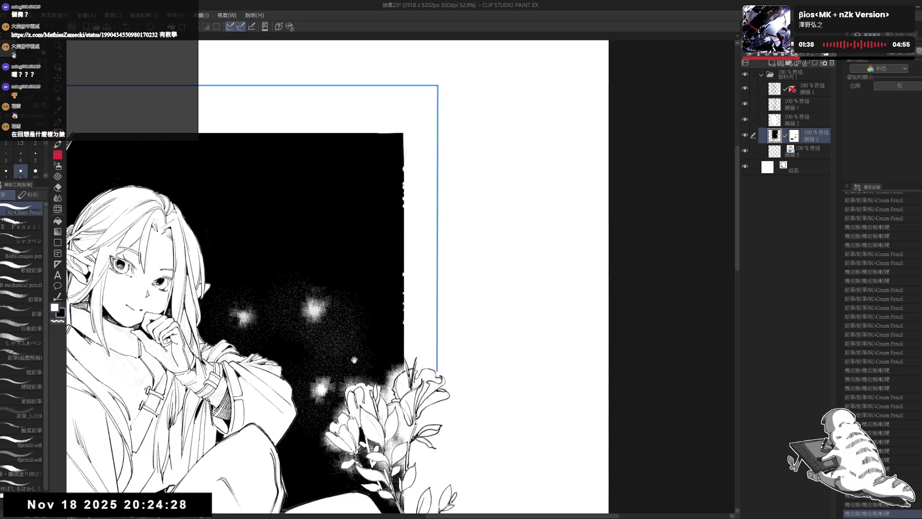
Step: Add small pencil touch-ups to the lower part of the figure on the line-art layer
drag(364, 285, 373, 222)
scroll(373, 222, down, 3)
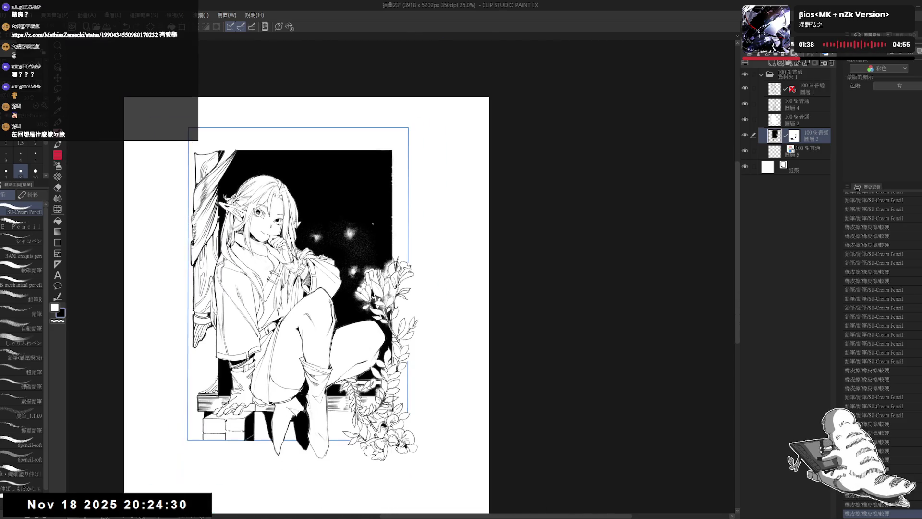
scroll(349, 244, up, 3)
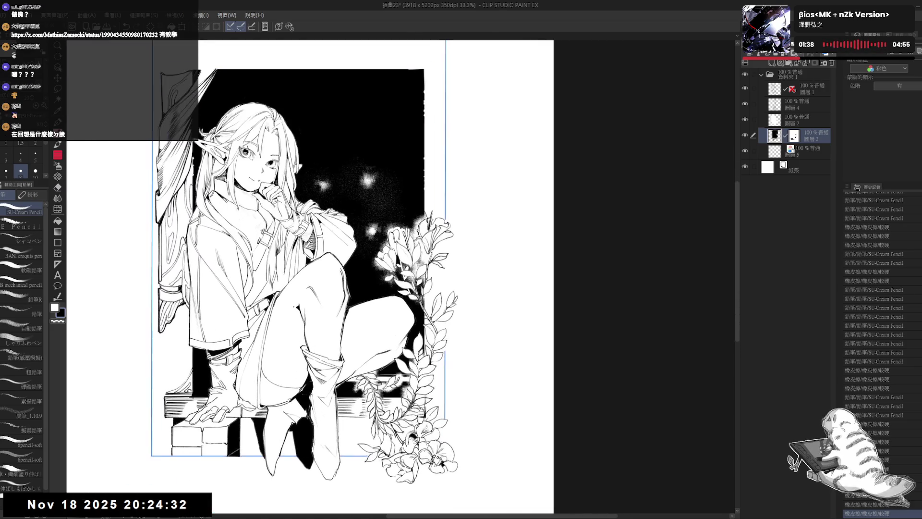
drag(367, 346, 368, 312)
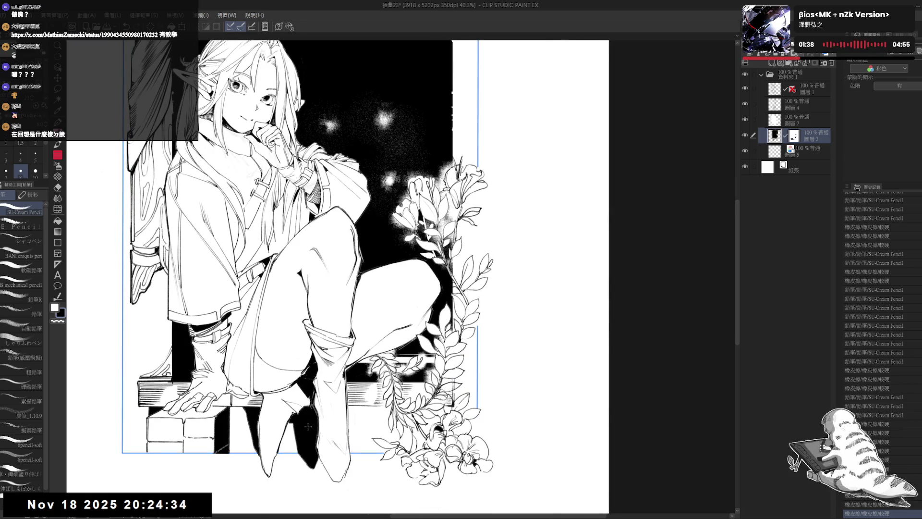
drag(312, 364, 313, 366)
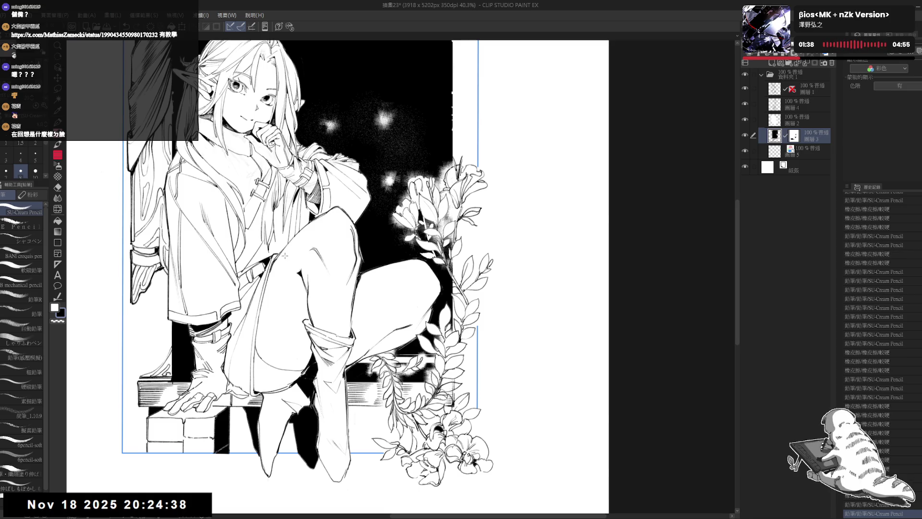
click(811, 88)
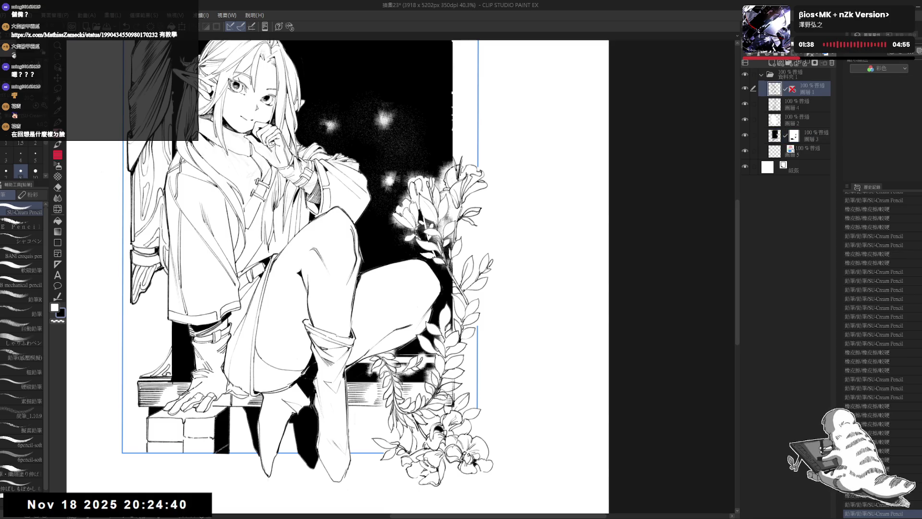
drag(331, 353, 333, 356)
drag(331, 353, 335, 363)
scroll(336, 355, down, 3)
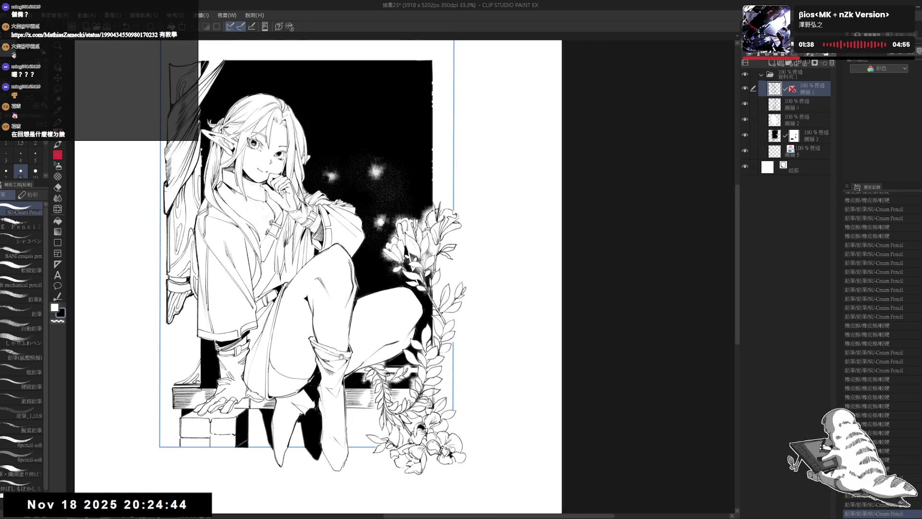
Step: Draw and darken a short line along the elf's hair in a rotated view
key(e)
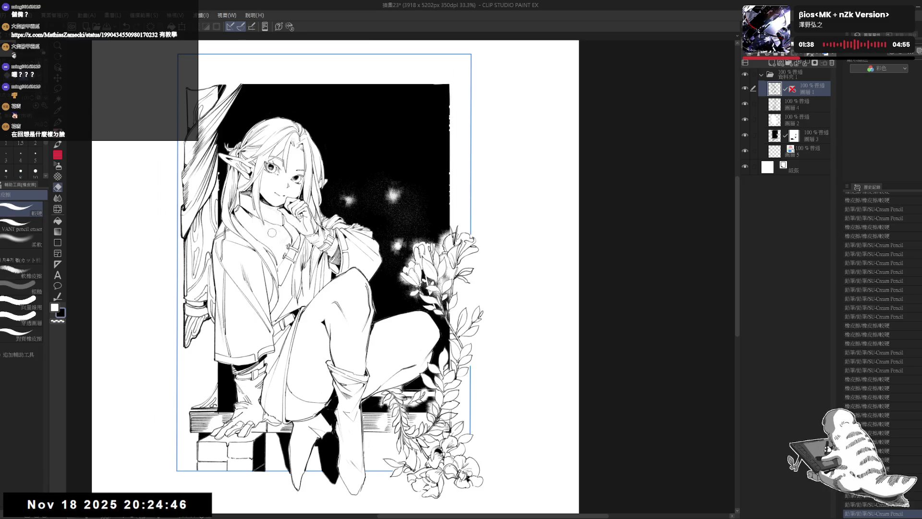
key(p)
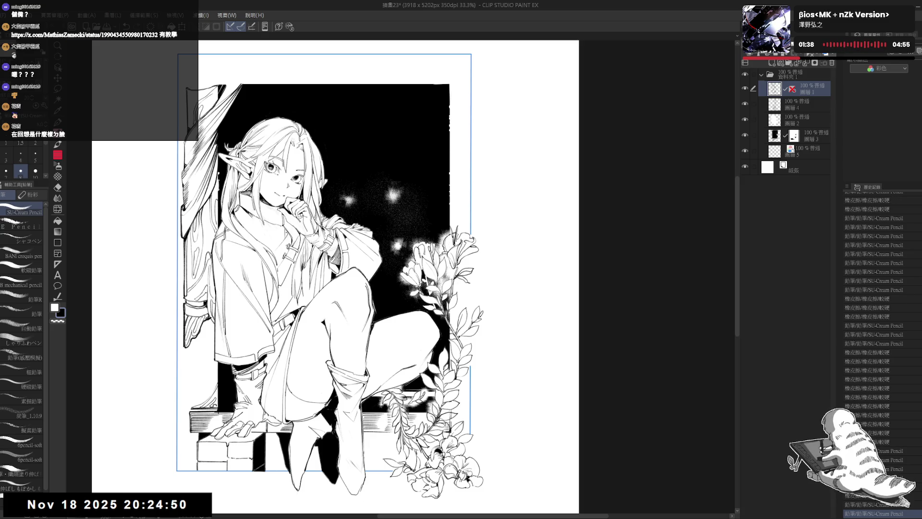
key(g)
key(minus)
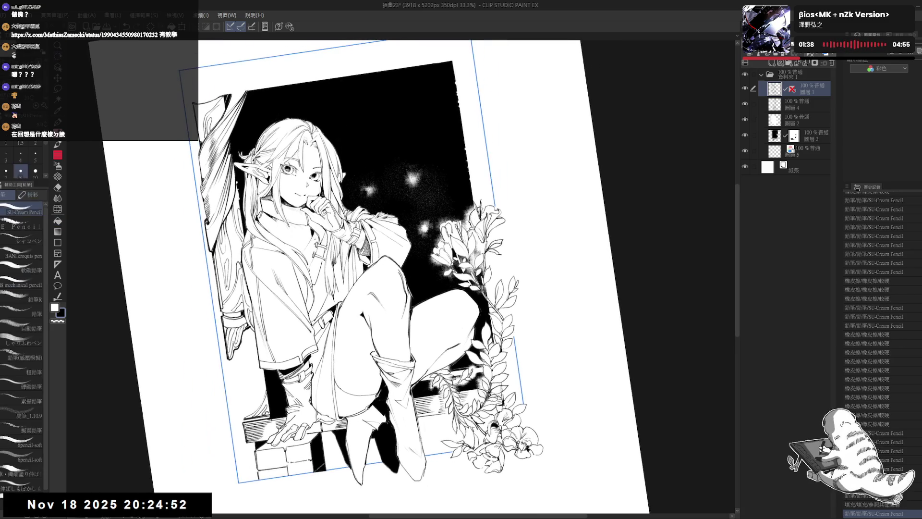
key(asciicircum)
key(asciicircum)
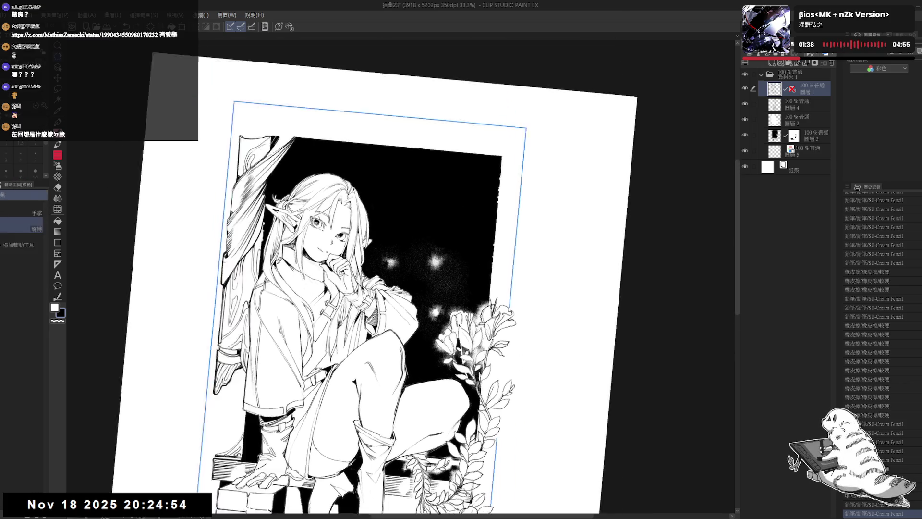
drag(310, 218, 299, 251)
key(ctrl+z)
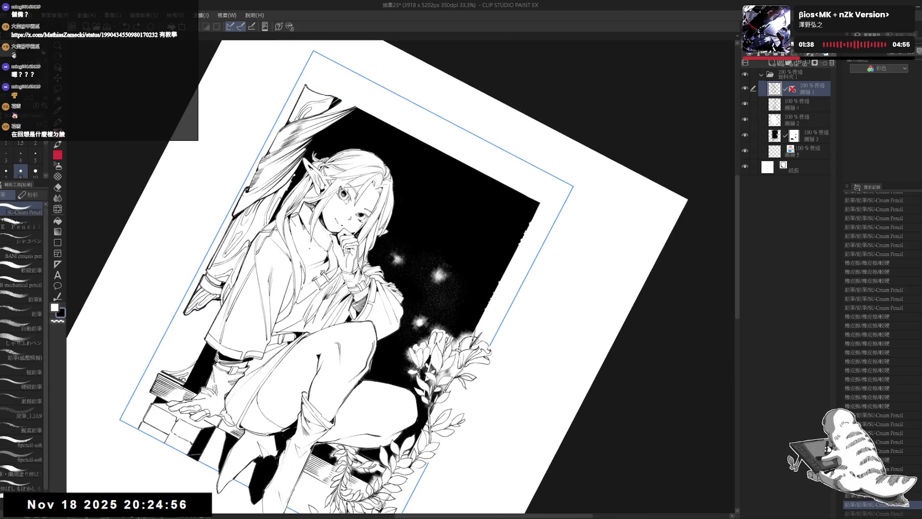
key(ctrl+y)
drag(307, 219, 296, 244)
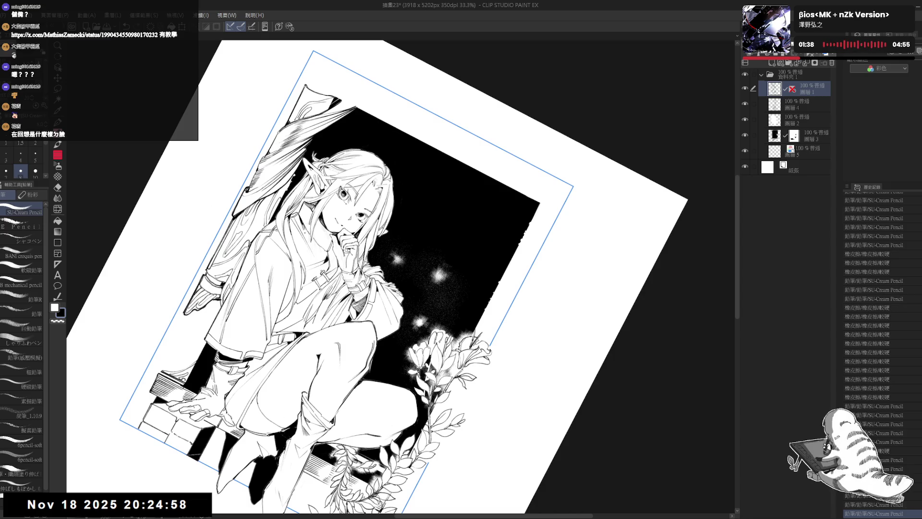
Step: Reset the view upright, save the illustration, and select layer 圖層5
key(ctrl+0)
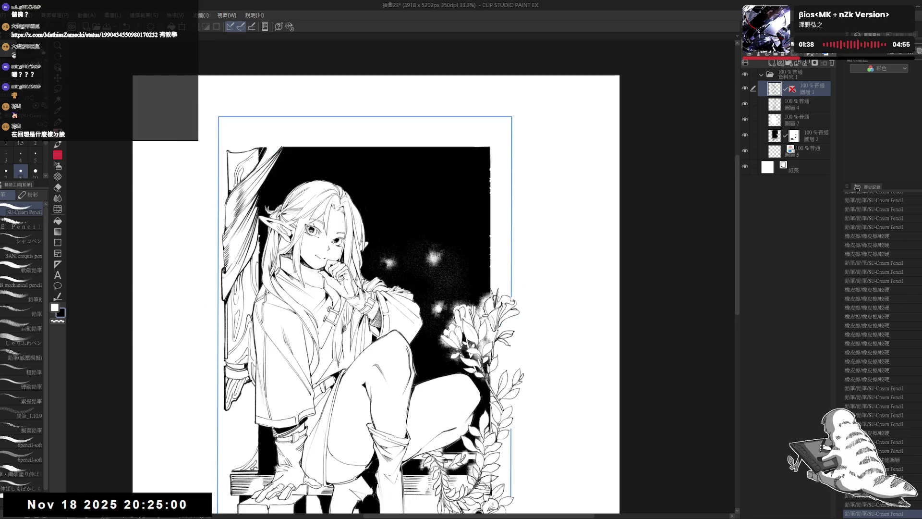
scroll(261, 253, down, 2)
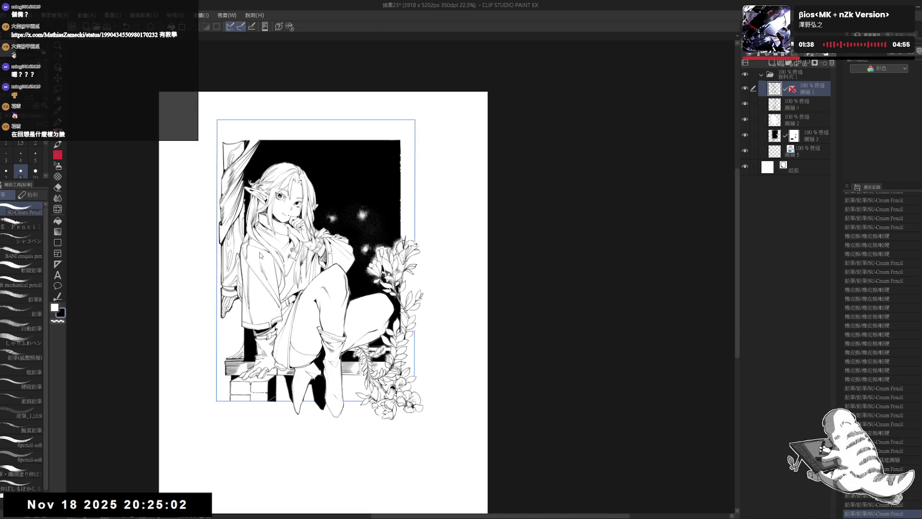
key(ctrl+s)
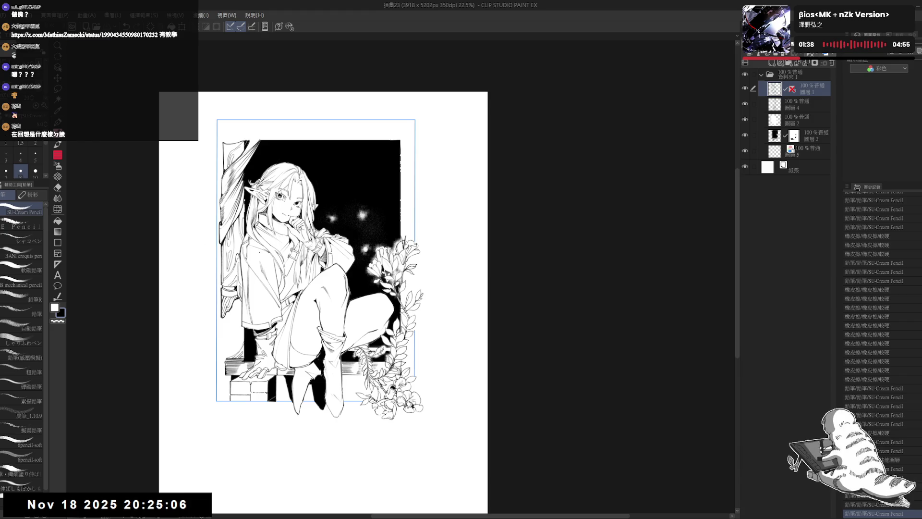
click(809, 154)
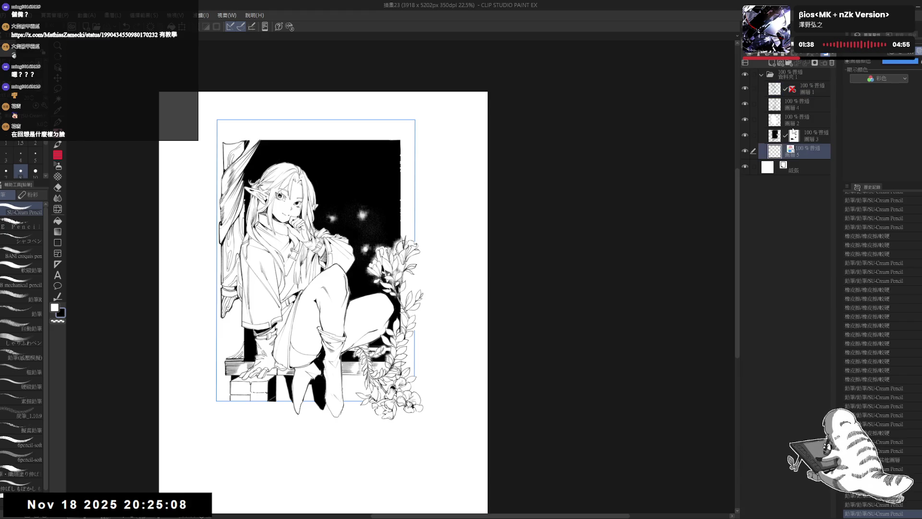
Step: Turn off 圖層5's Layer Color so the frame shows black, undoing two test strokes
click(918, 51)
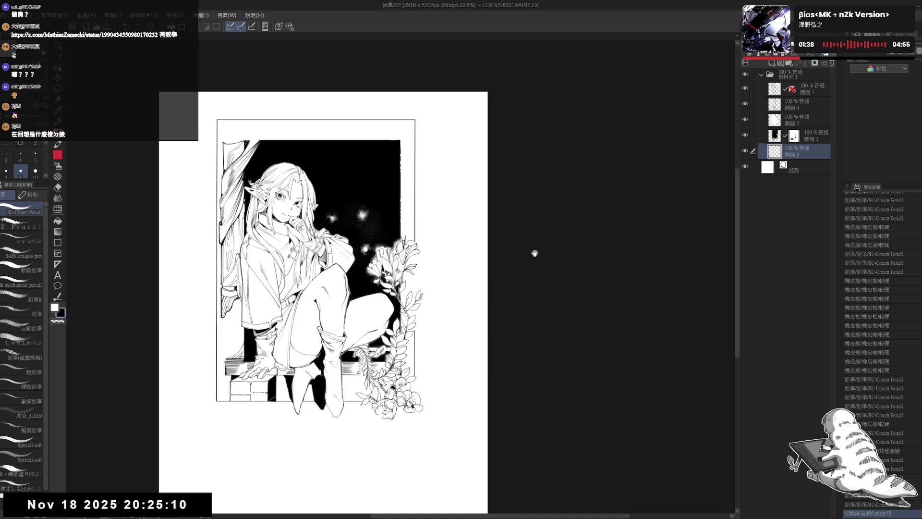
mouse_move(533, 251)
mouse_down()
mouse_move(405, 236)
mouse_move(450, 147)
mouse_up()
key(e)
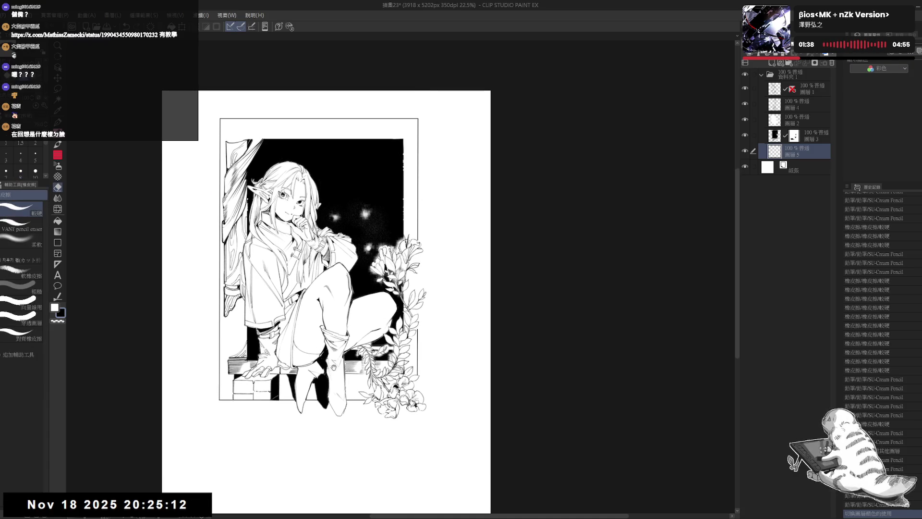
scroll(284, 358, up, 3)
key(p)
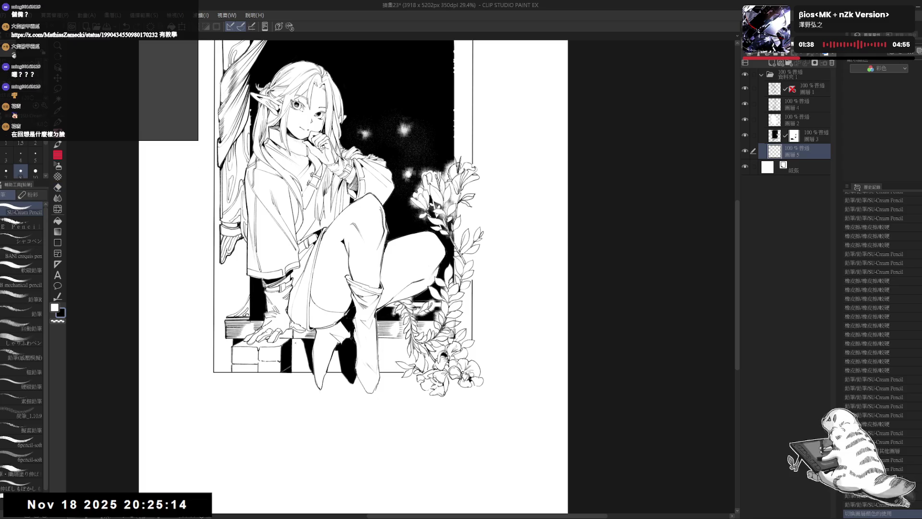
drag(292, 339, 293, 368)
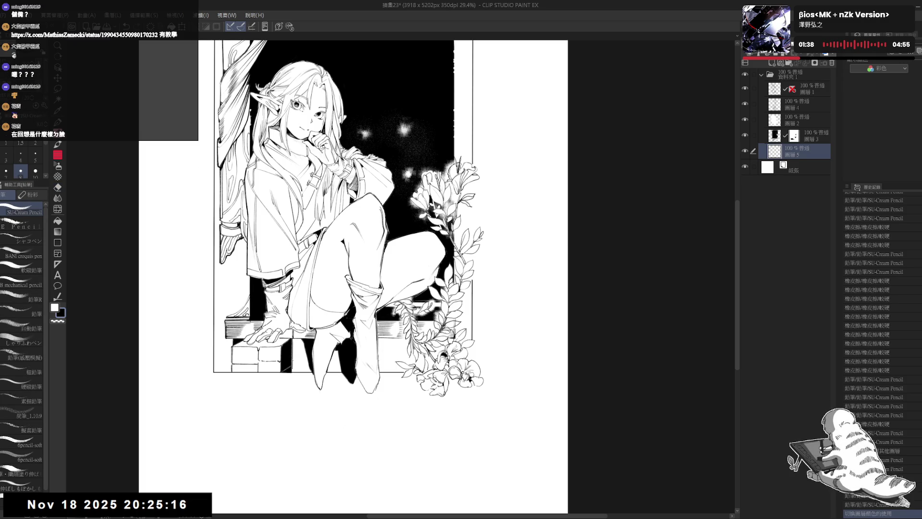
key(ctrl+z)
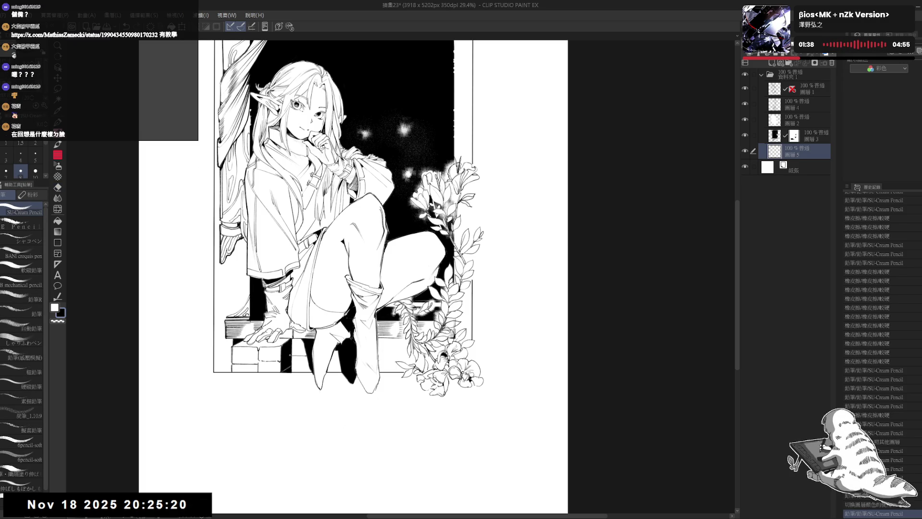
drag(291, 356, 337, 364)
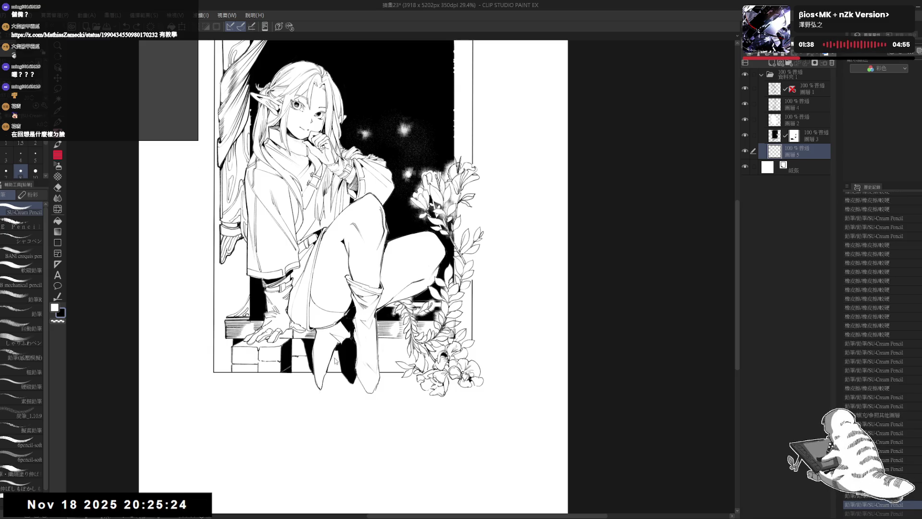
key(ctrl+z)
Step: Fill a small gap, then erase and redraw small marks around the ledge
drag(396, 365, 379, 361)
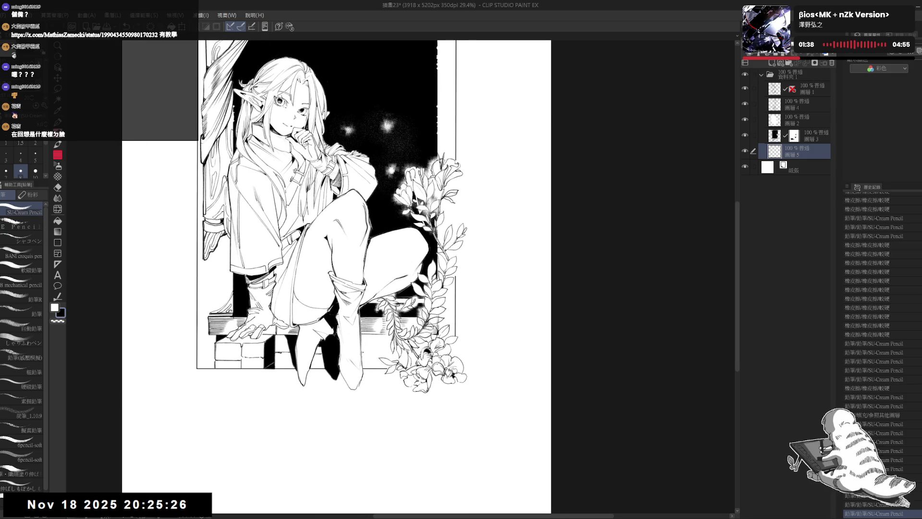
mouse_move(336, 269)
mouse_down()
mouse_move(316, 250)
mouse_move(365, 202)
mouse_move(344, 240)
mouse_up()
click(412, 341)
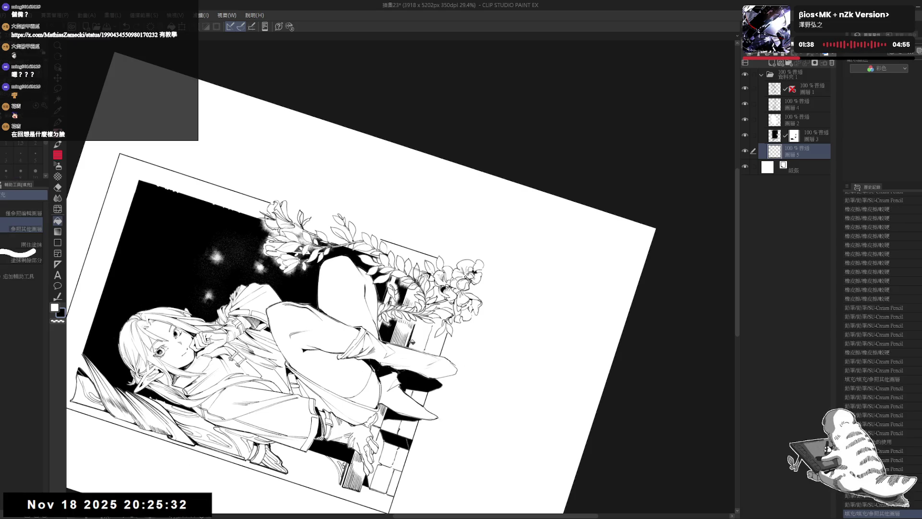
drag(355, 311, 363, 319)
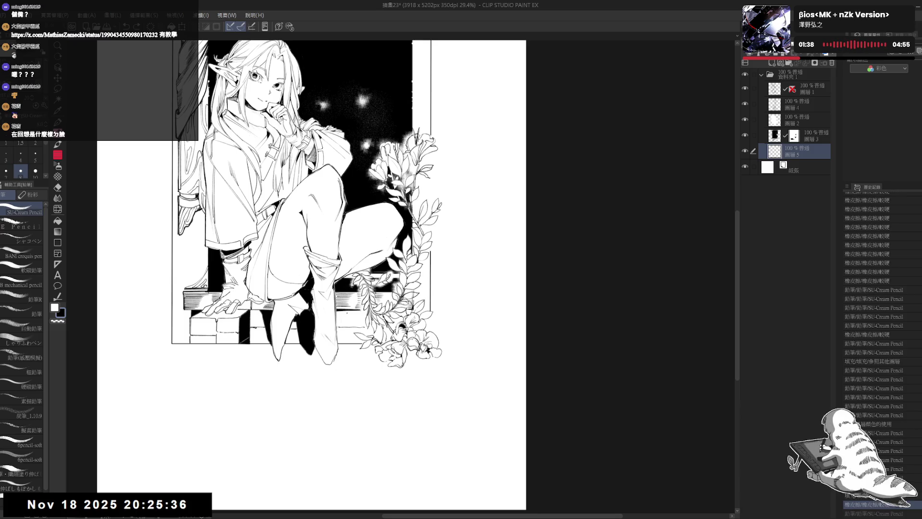
drag(346, 310, 348, 323)
scroll(312, 274, down, 2)
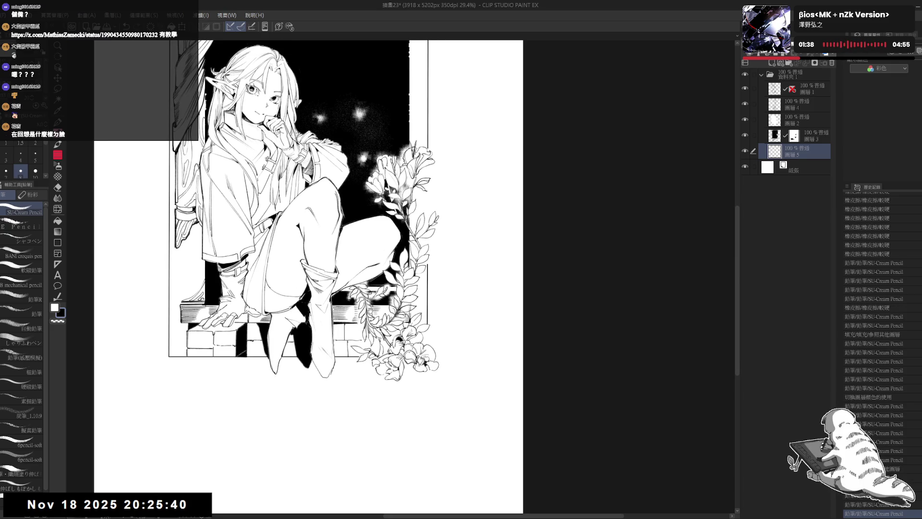
scroll(342, 260, down, 1)
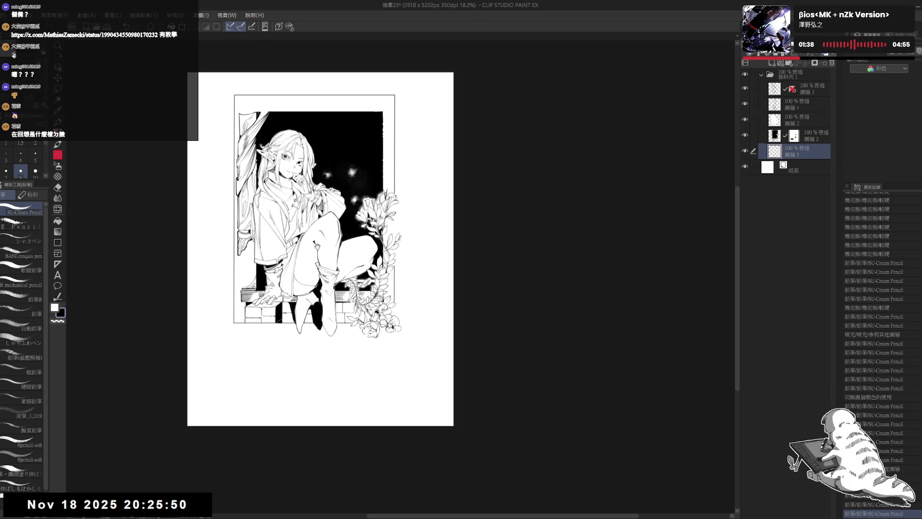
scroll(274, 303, up, 2)
scroll(274, 304, right, 2)
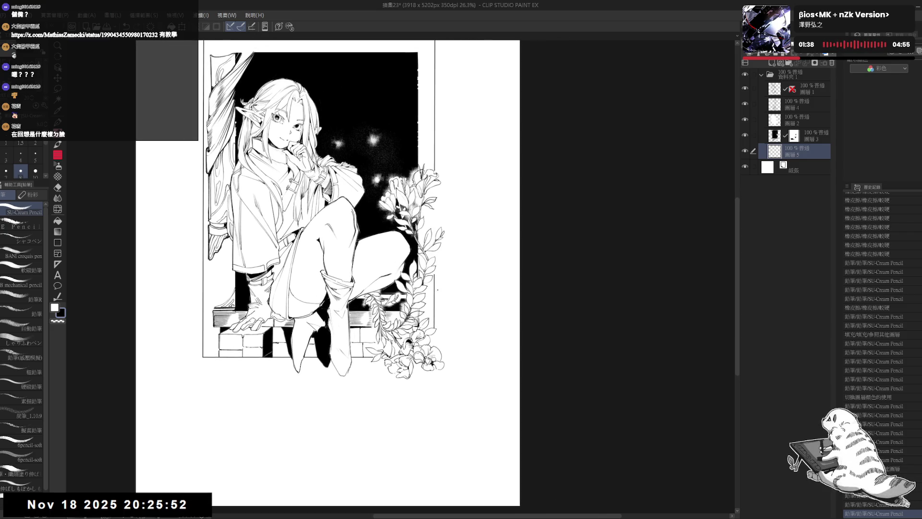
Step: Select mask layer 圖層3 and erase part of the mask near the flowers
key(e)
key(p)
drag(429, 223, 428, 264)
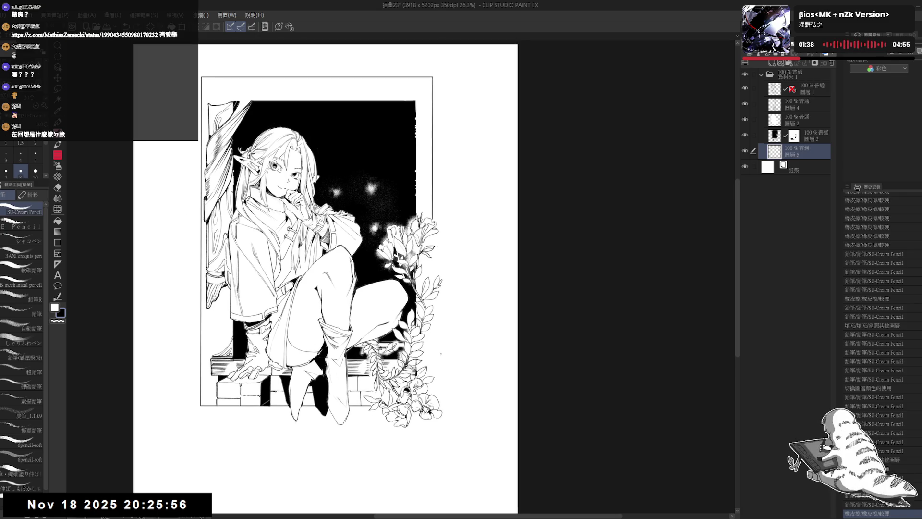
key(e)
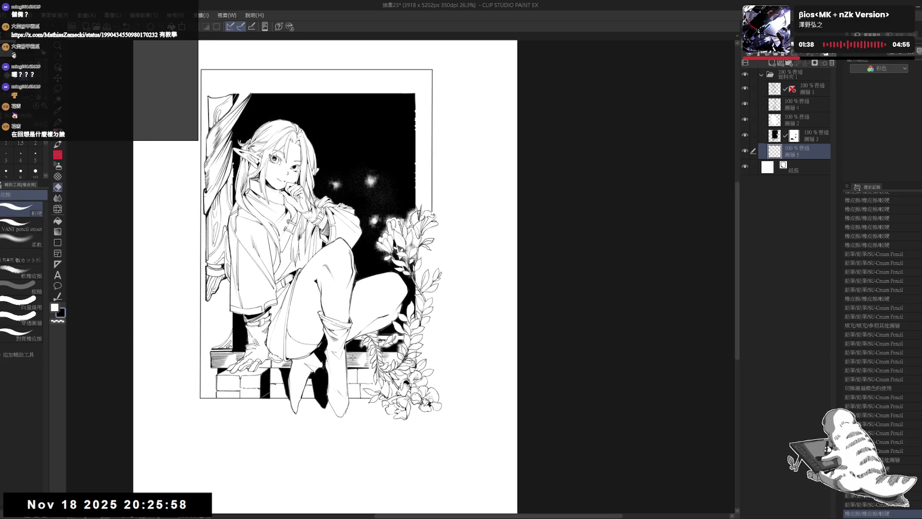
key(alt+bracketright)
mouse_move(418, 352)
mouse_down()
mouse_move(407, 362)
mouse_move(413, 369)
mouse_move(387, 375)
mouse_up()
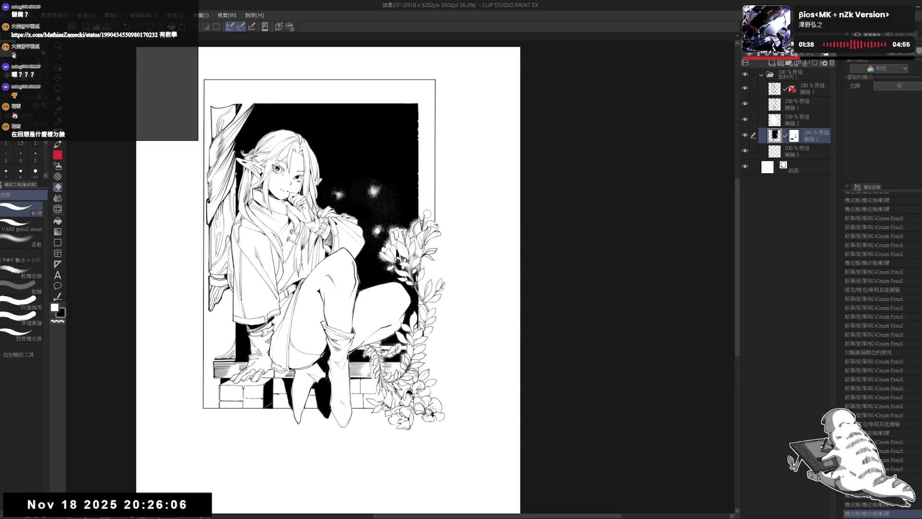
Step: Undo the extra eraser strokes and dab grid texture near the glowing flowers
mouse_move(419, 213)
mouse_down()
mouse_move(421, 234)
mouse_move(417, 219)
mouse_up()
key(ctrl+z)
key(ctrl+z)
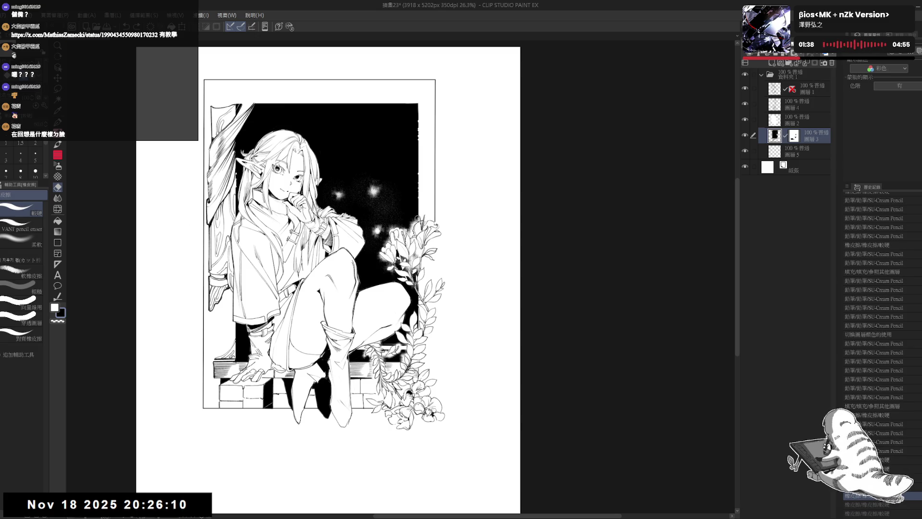
key(ctrl+z)
click(57, 177)
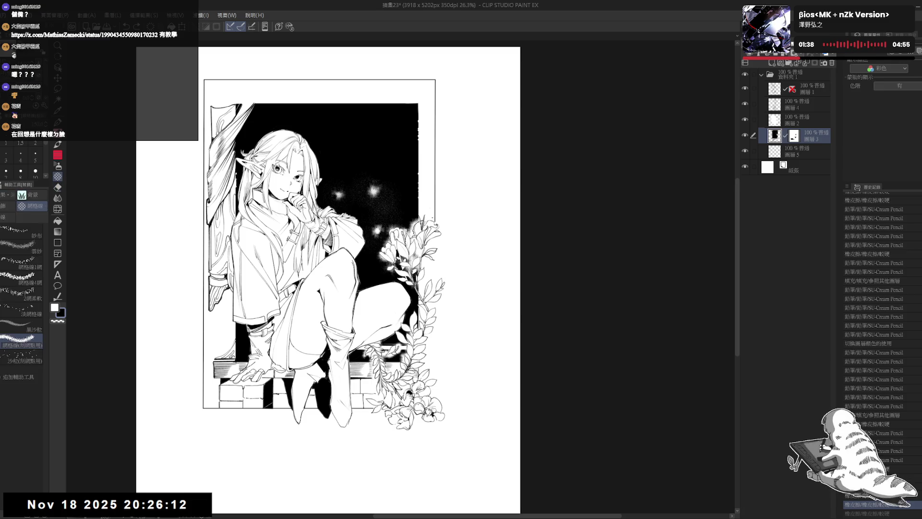
click(57, 320)
drag(414, 212, 418, 219)
key(ctrl+z)
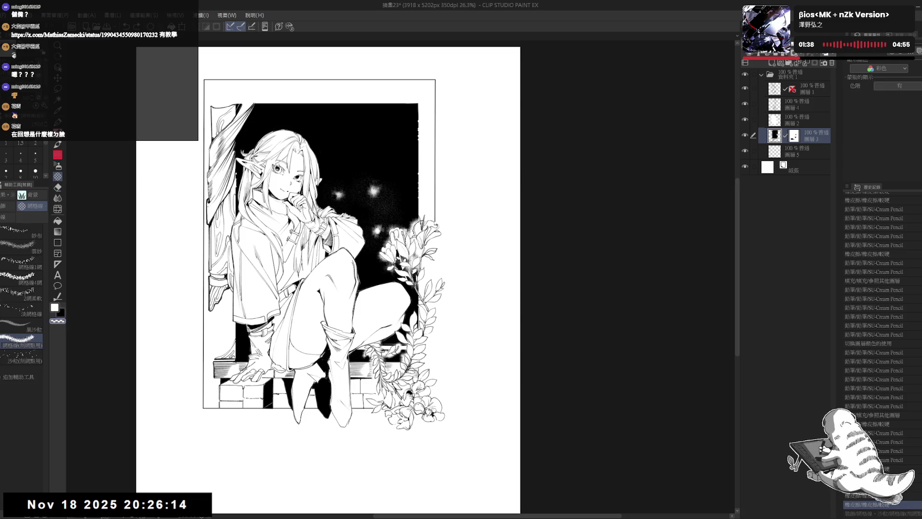
click(417, 214)
click(417, 214)
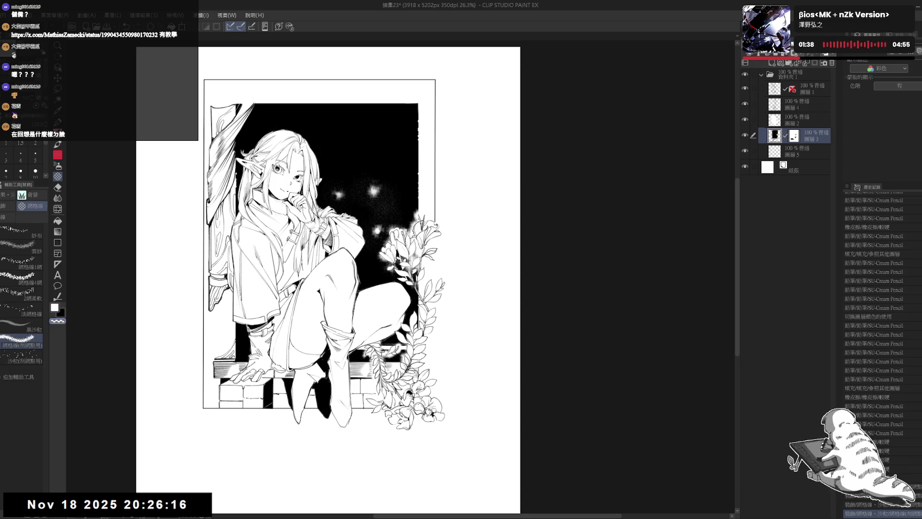
key(c)
click(416, 214)
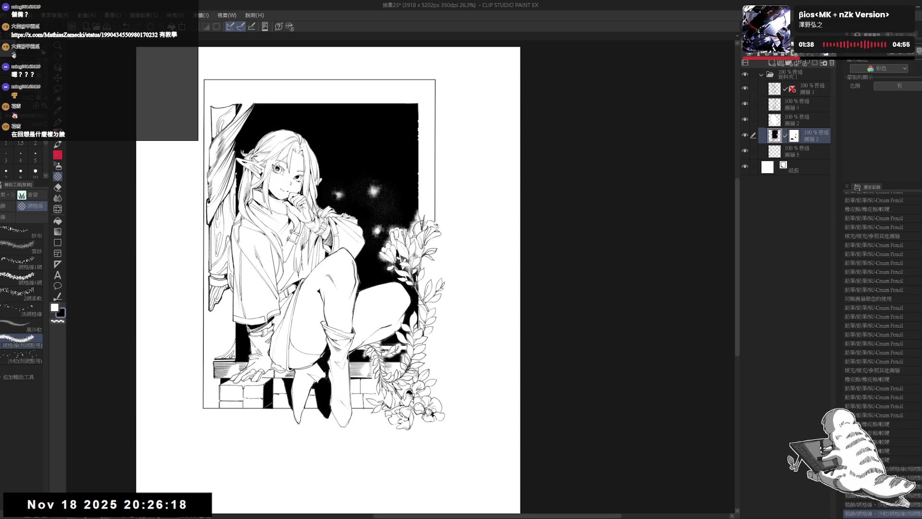
Step: Hide 圖層1's line art, show it again, then select the frame layer
scroll(442, 328, down, 2)
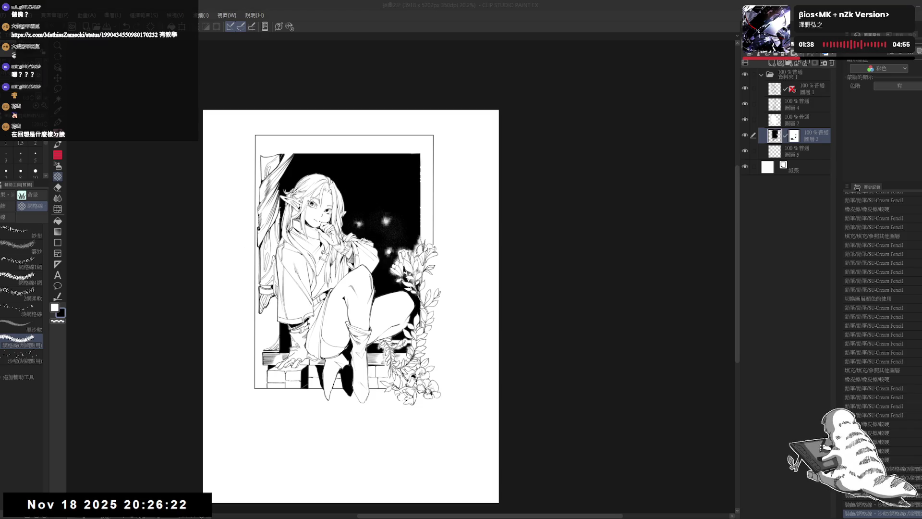
drag(516, 194, 527, 195)
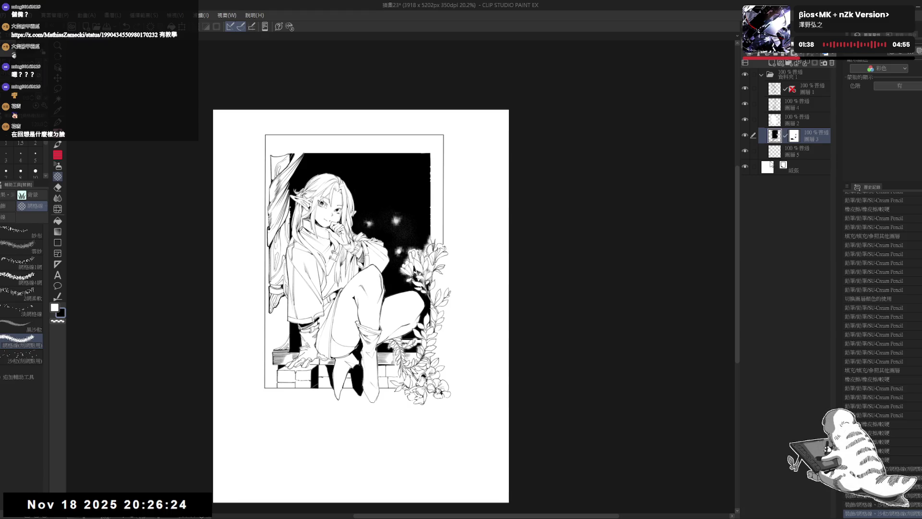
drag(479, 252, 477, 263)
click(799, 87)
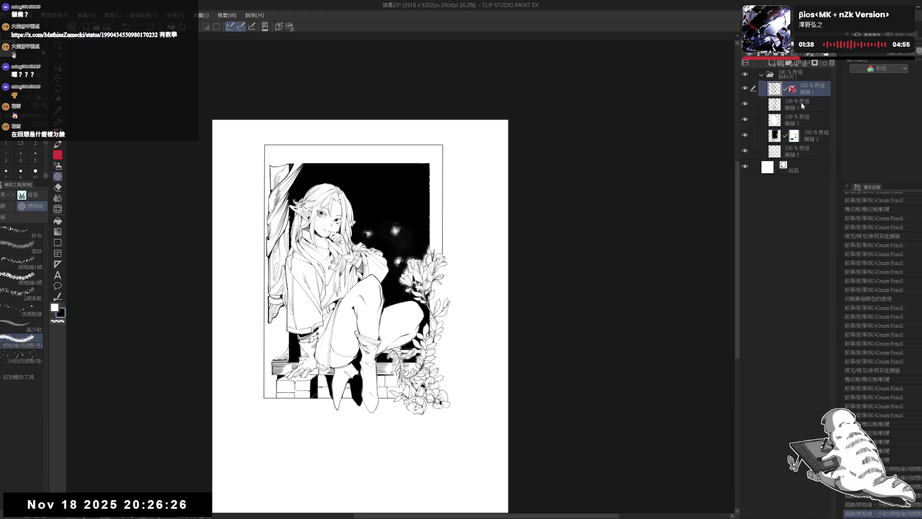
click(745, 89)
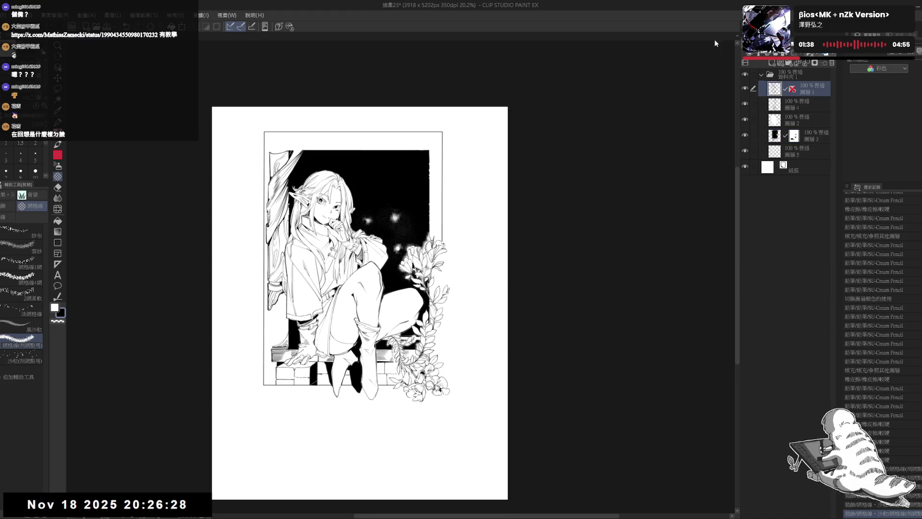
click(745, 90)
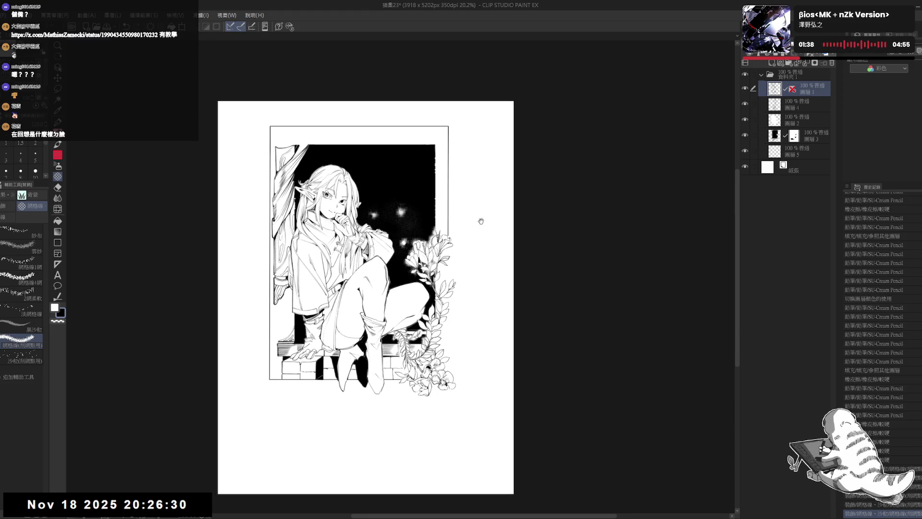
click(807, 154)
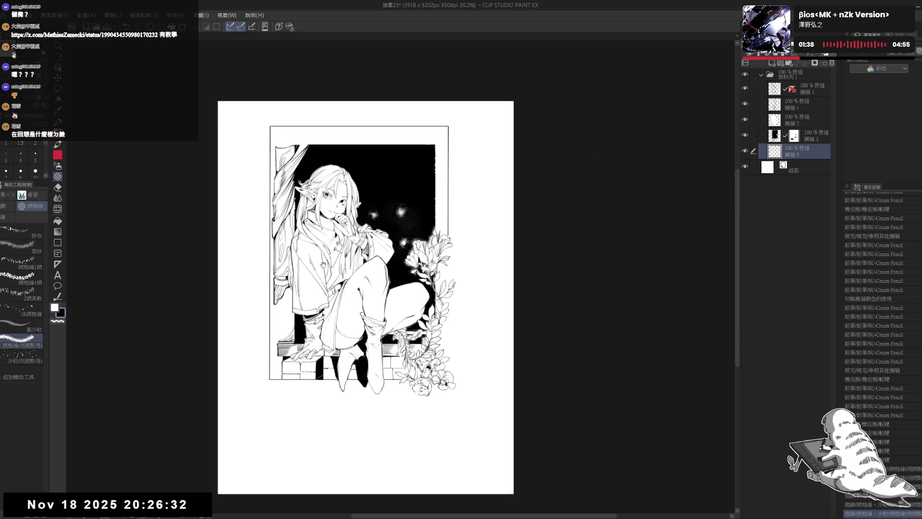
Step: Erase stray marks near the left sleeve, then briefly hide the frame layer to check it
scroll(283, 249, up, 2)
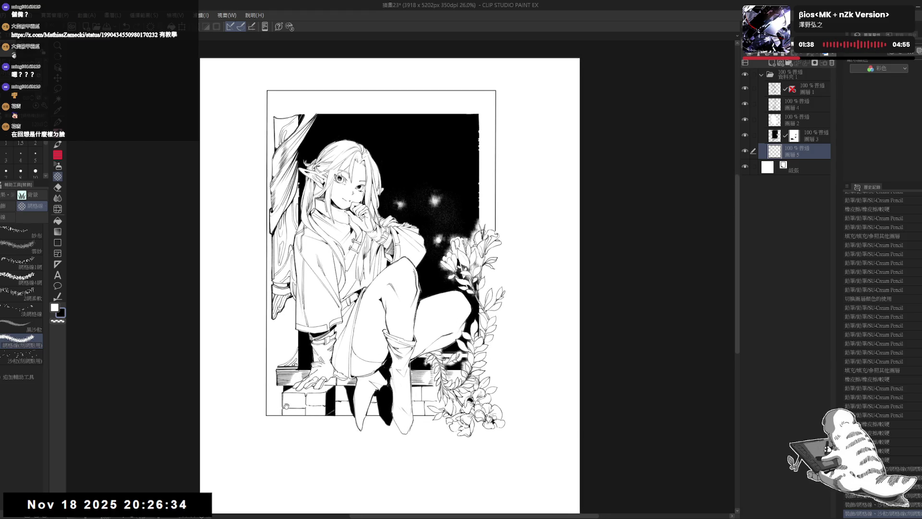
drag(285, 412, 289, 409)
mouse_move(316, 300)
mouse_down()
mouse_move(295, 303)
mouse_move(292, 322)
mouse_up()
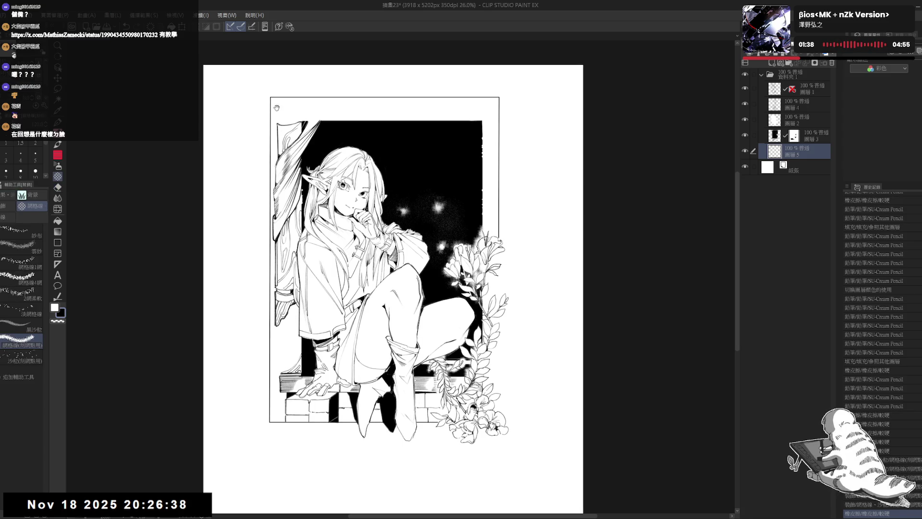
drag(299, 200, 299, 220)
key(e)
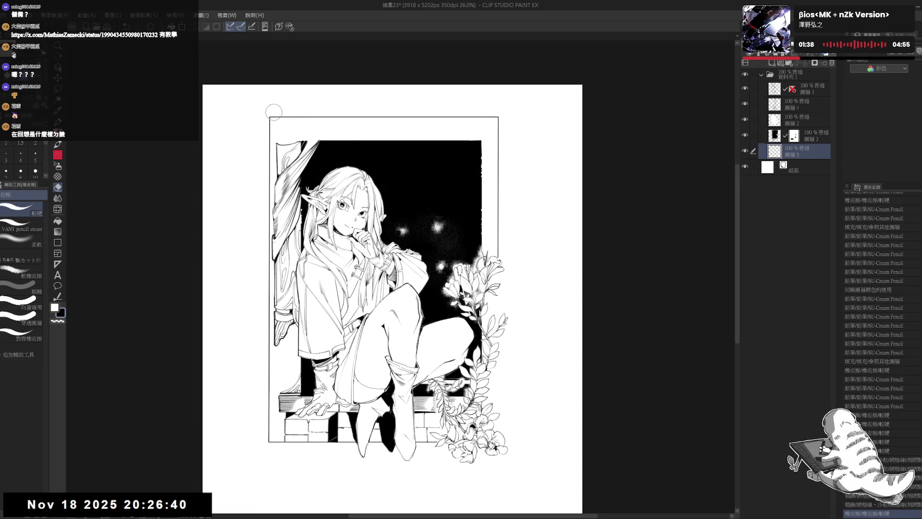
drag(276, 101, 271, 113)
drag(265, 263, 252, 238)
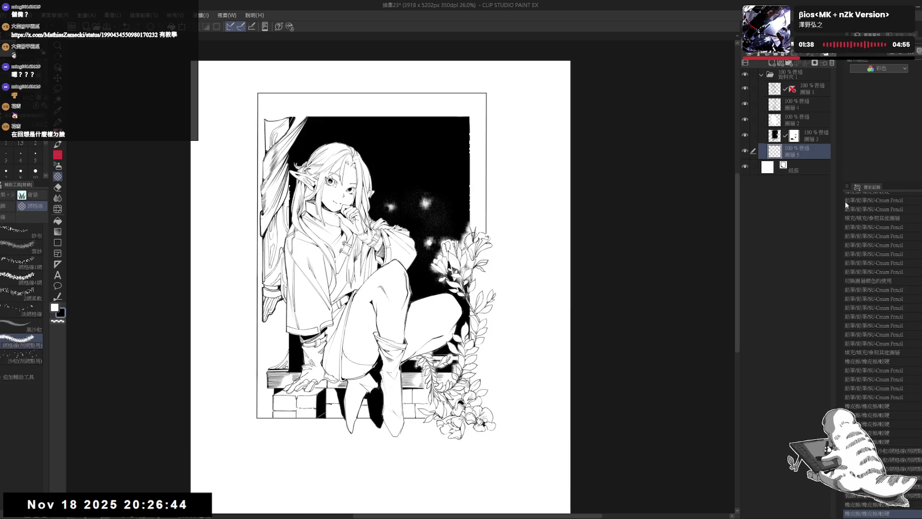
click(746, 151)
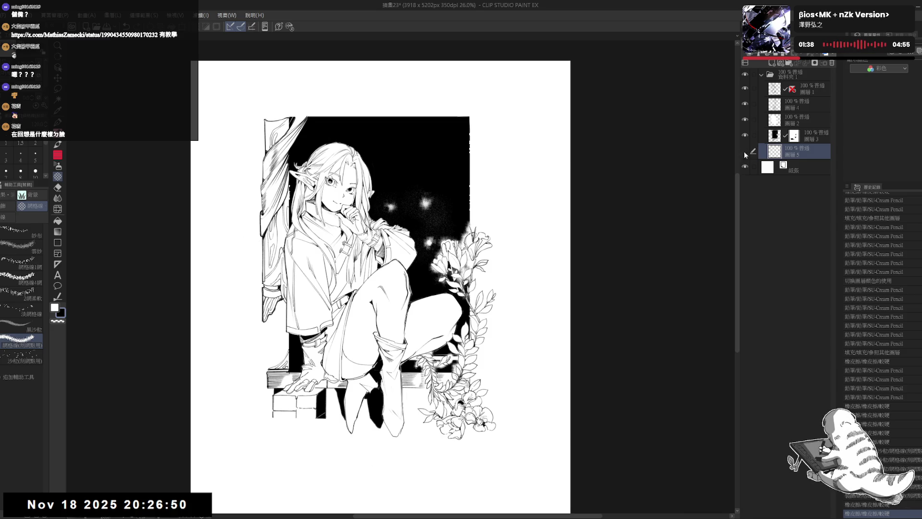
click(745, 150)
Step: Erase the frame's top border, top-left corner and the whole left border
drag(346, 303, 339, 335)
key(e)
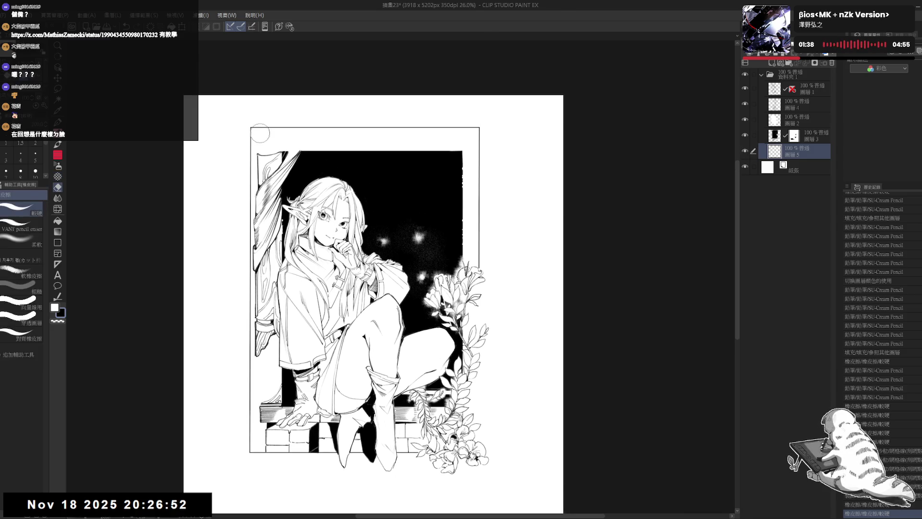
mouse_move(250, 128)
mouse_down()
mouse_move(477, 128)
mouse_move(480, 140)
mouse_up()
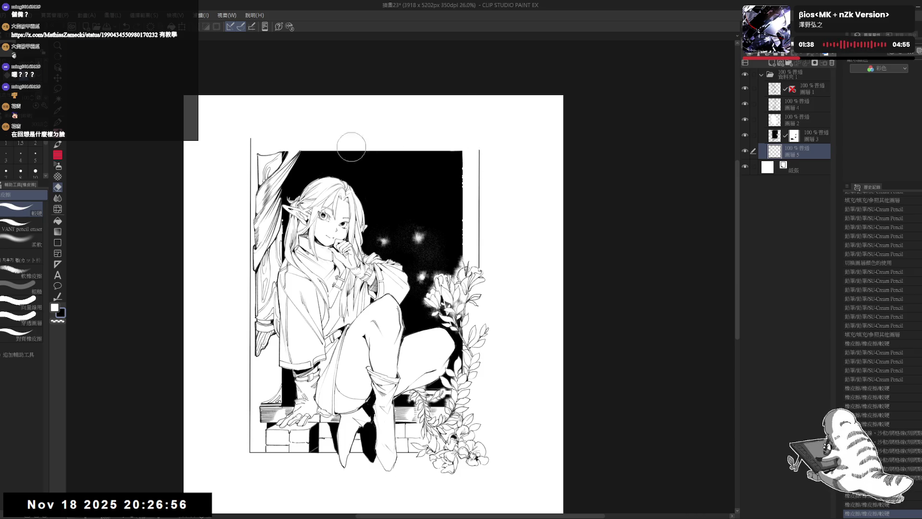
drag(250, 146, 250, 307)
mouse_move(241, 389)
mouse_down()
mouse_move(240, 468)
mouse_move(244, 419)
mouse_move(246, 451)
mouse_move(264, 452)
mouse_up()
Step: Rotate the view slightly clockwise and pencil over the top of the frame's right border
key(b)
drag(397, 310, 384, 281)
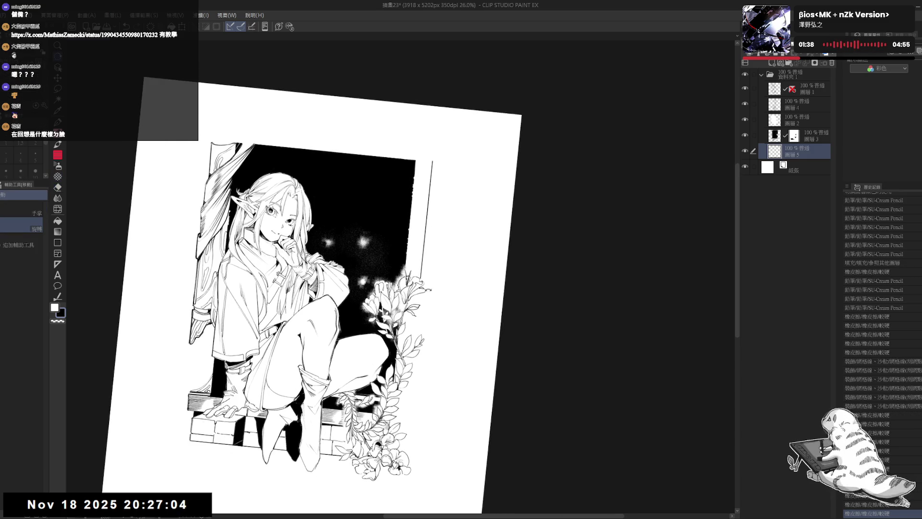
key(p)
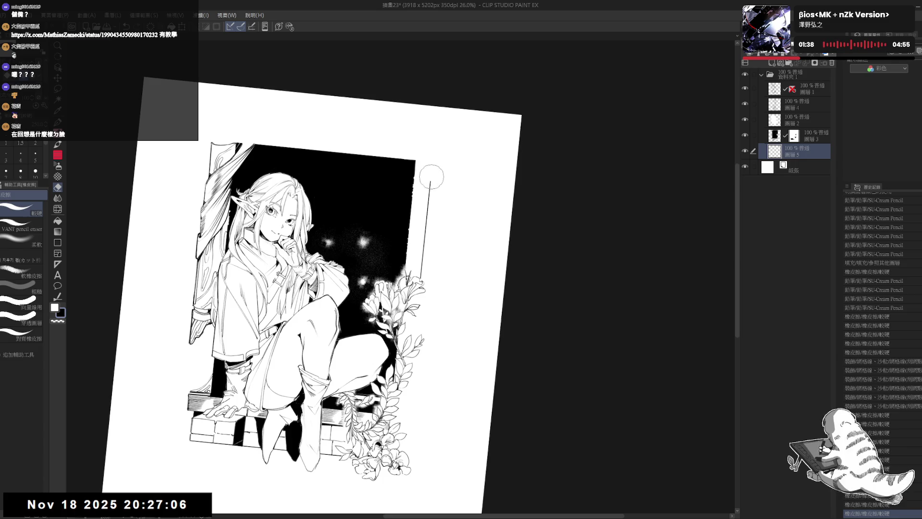
drag(432, 163, 428, 205)
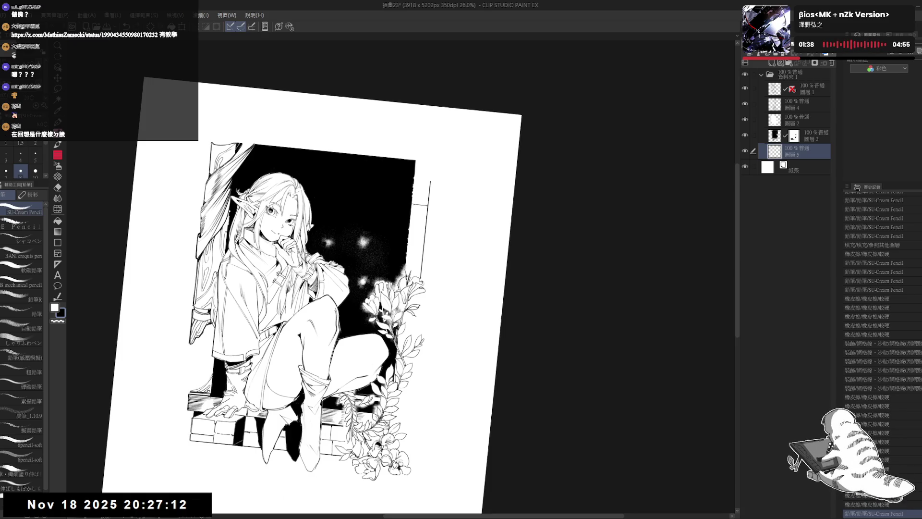
Step: Straighten the view and add small pencil marks and dots along the frame's right border
key(ctrl+at)
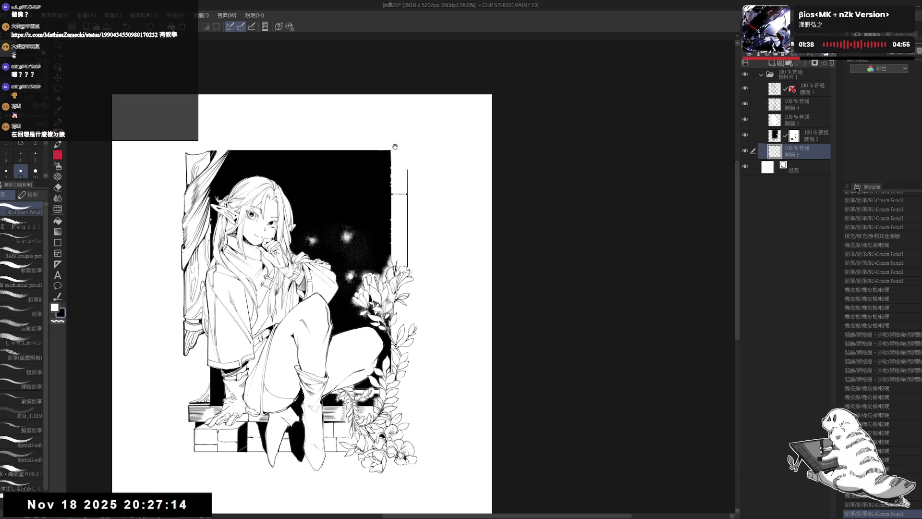
drag(407, 171, 401, 190)
key(ctrl+z)
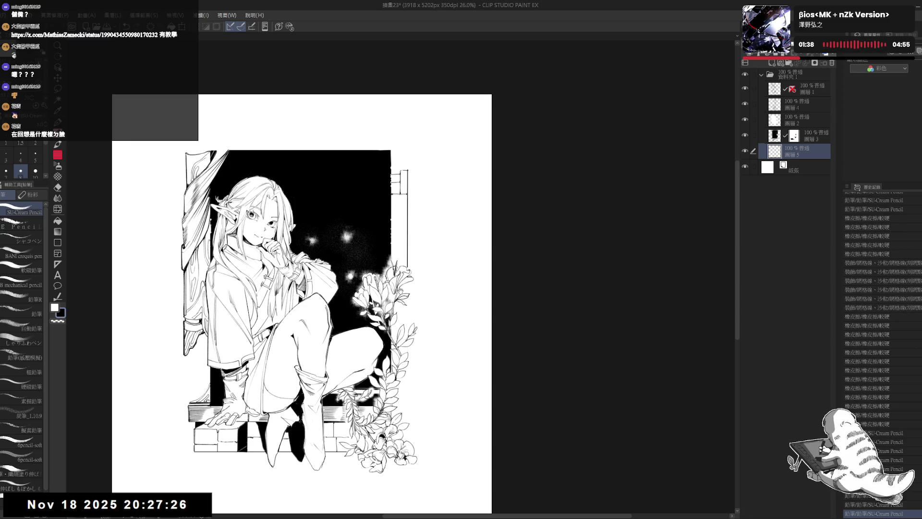
drag(298, 288, 293, 258)
scroll(372, 219, down, 2)
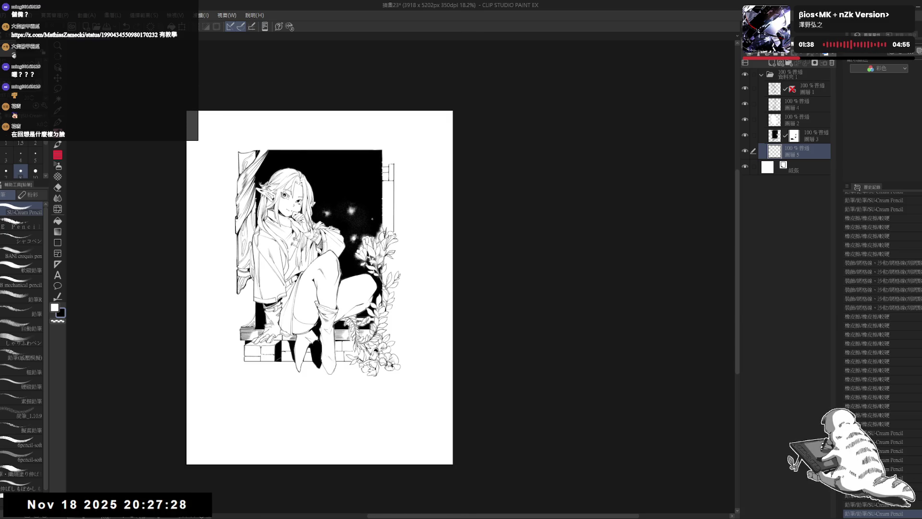
scroll(415, 136, up, 2)
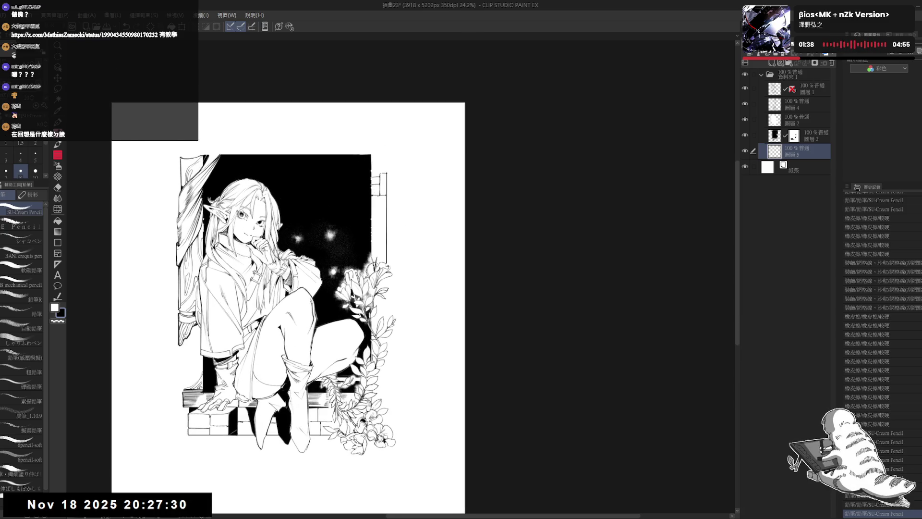
drag(377, 211, 378, 219)
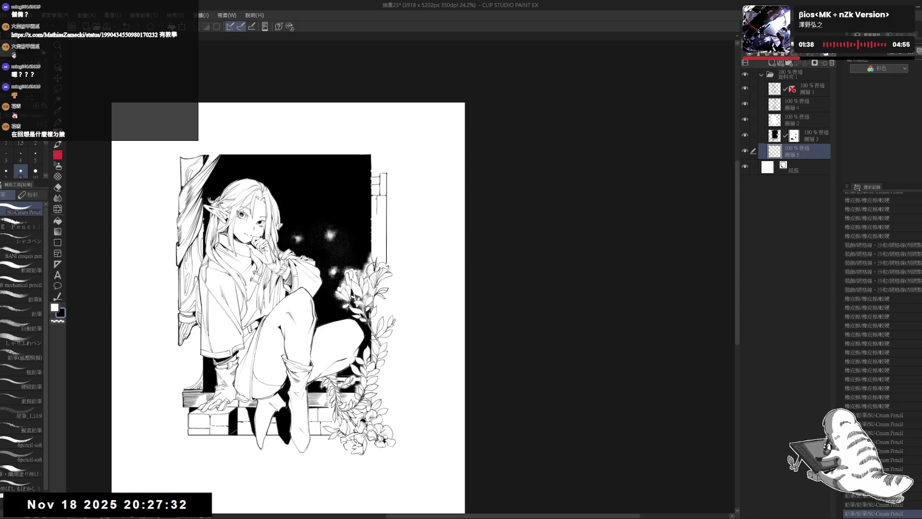
click(375, 227)
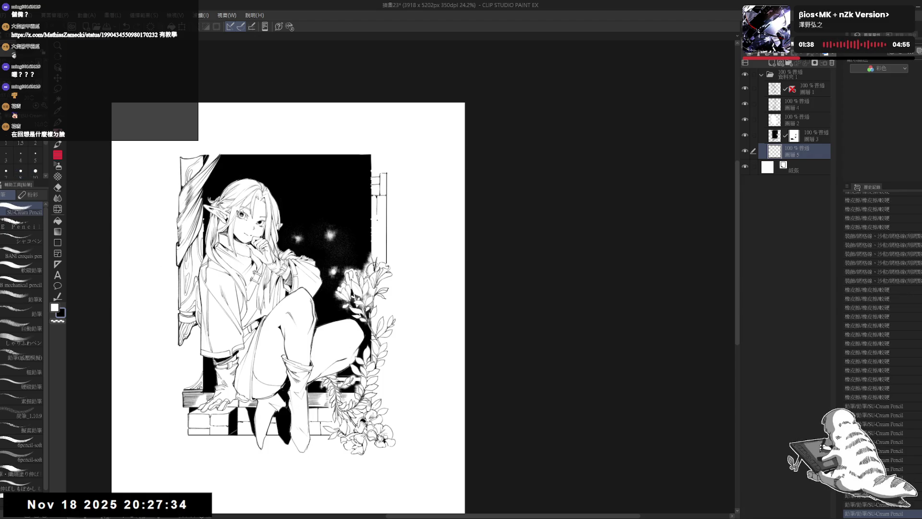
click(376, 211)
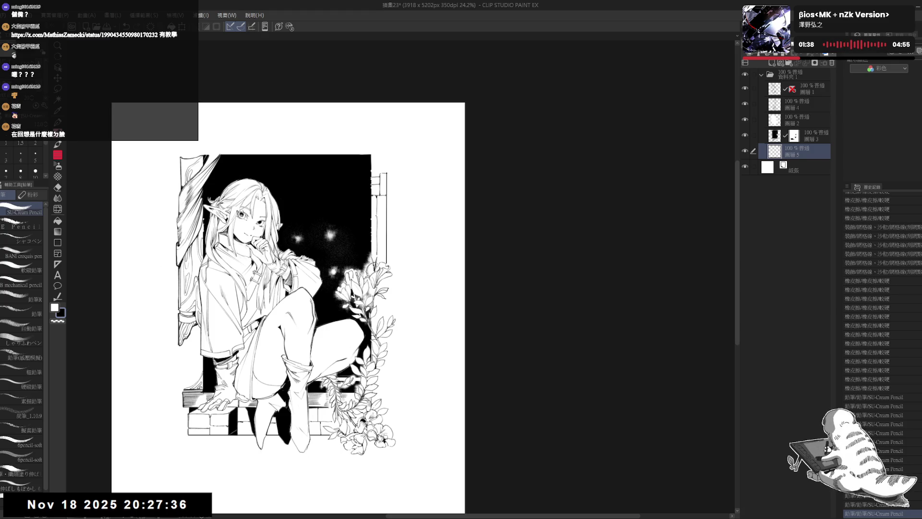
Step: Add a series of short brick lines to the right-side border
key(e)
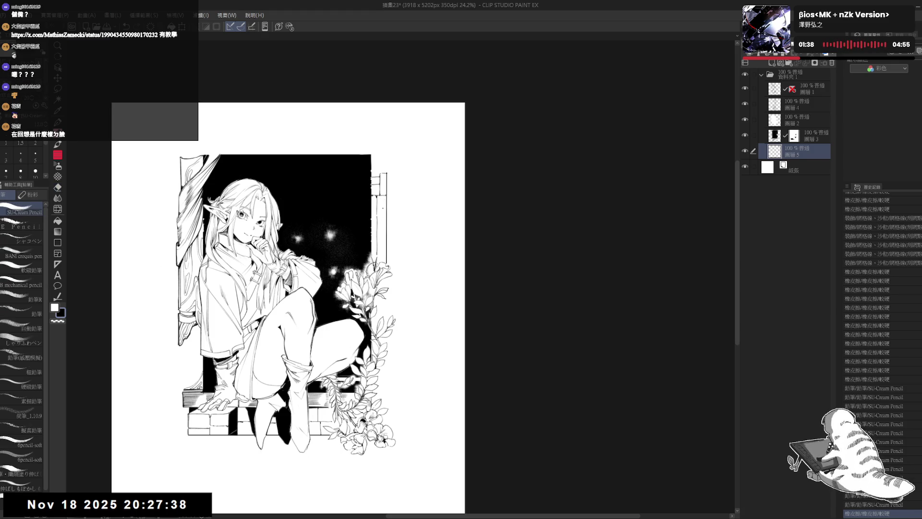
key(ctrl+z)
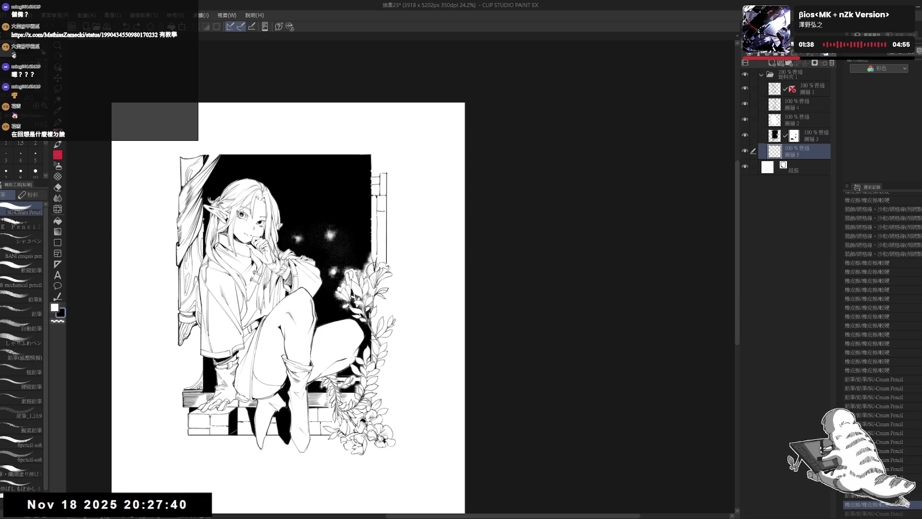
key(ctrl+y)
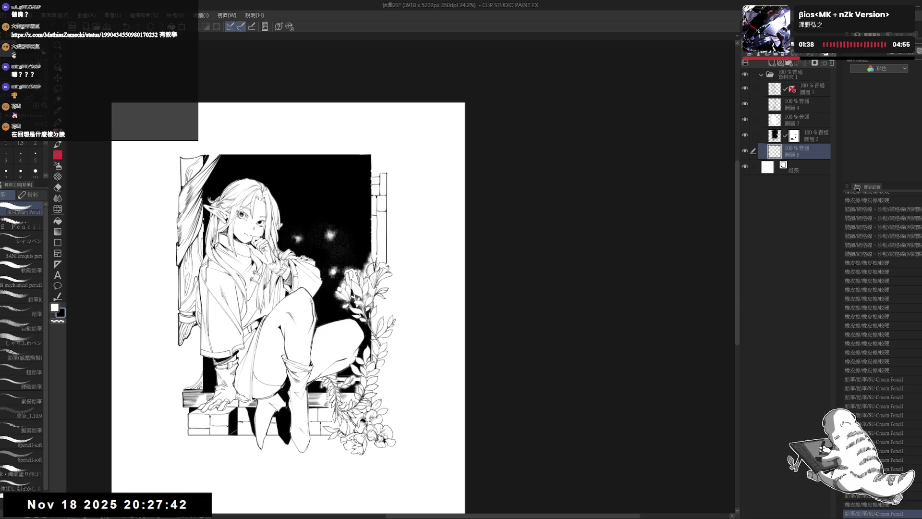
click(382, 221)
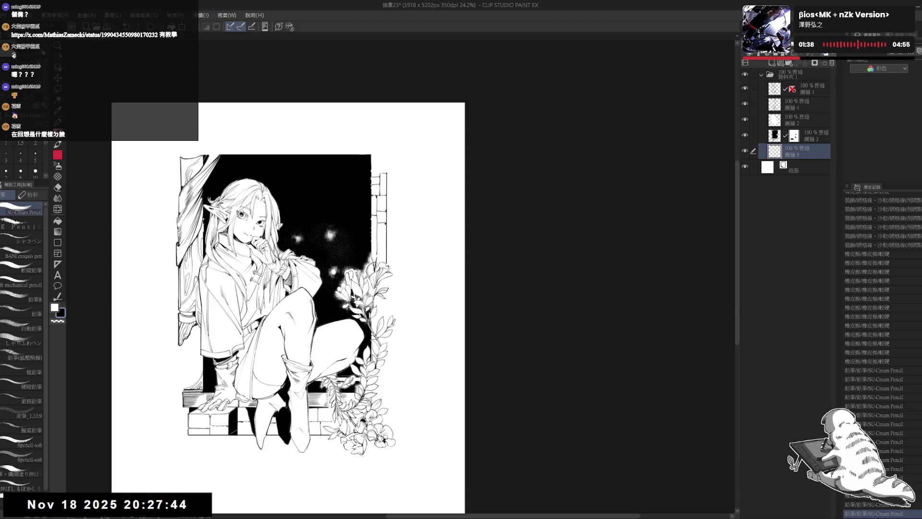
click(382, 221)
click(382, 221)
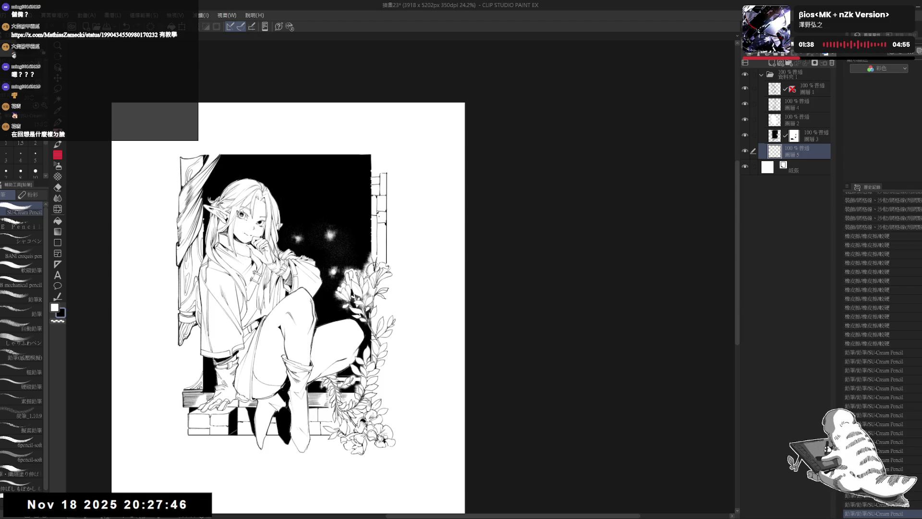
click(382, 222)
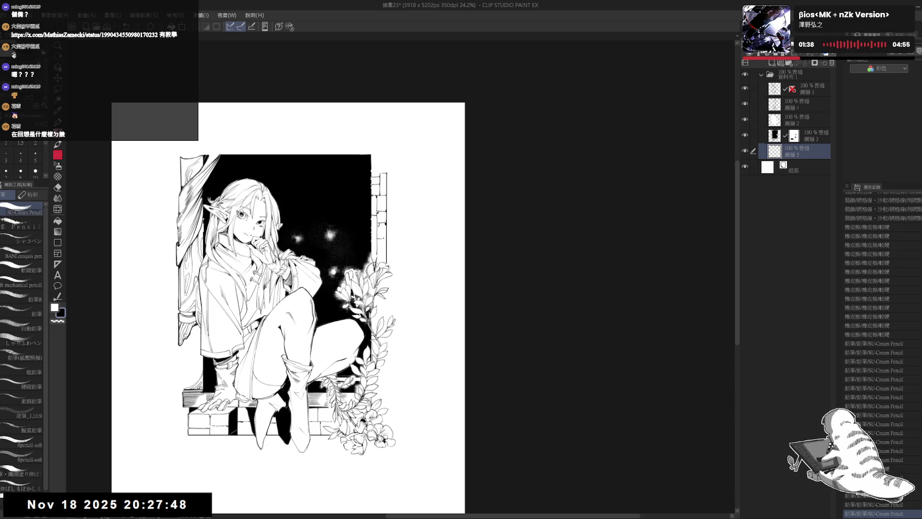
click(382, 222)
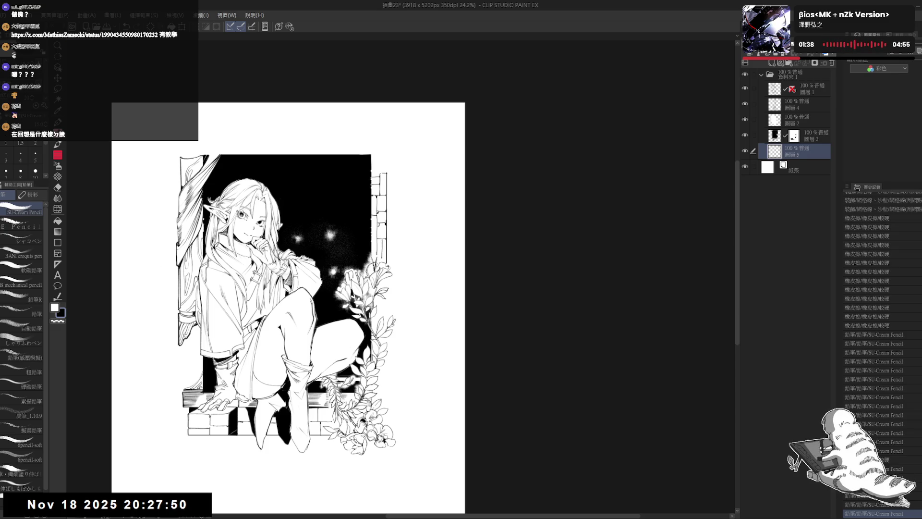
click(382, 221)
click(382, 221)
click(381, 221)
drag(417, 175, 416, 181)
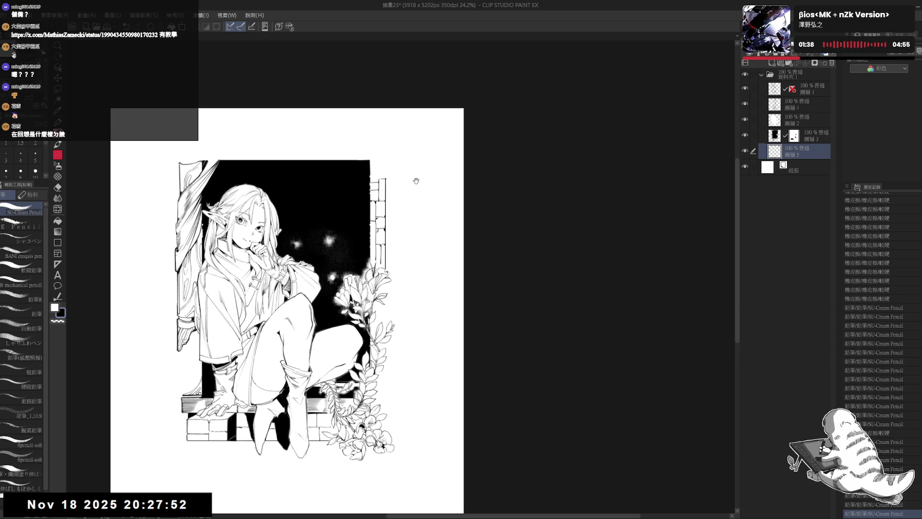
scroll(416, 181, down, 2)
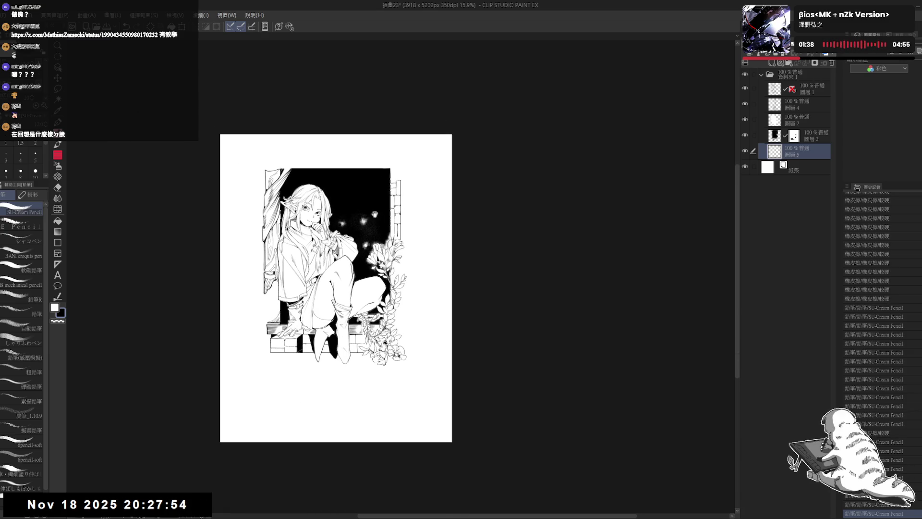
scroll(375, 214, up, 1)
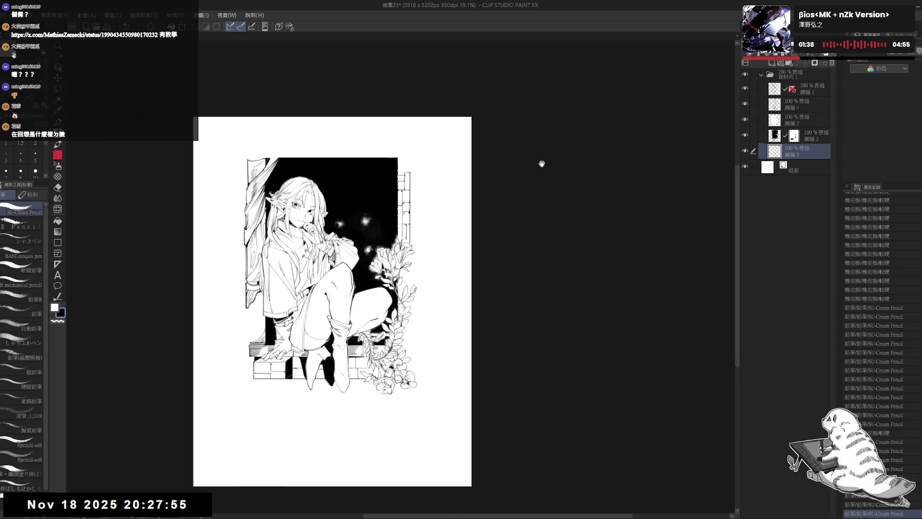
Step: Select 圖層2, add new layer 圖層6 above it and clip it to 圖層2
click(789, 119)
click(771, 63)
click(750, 55)
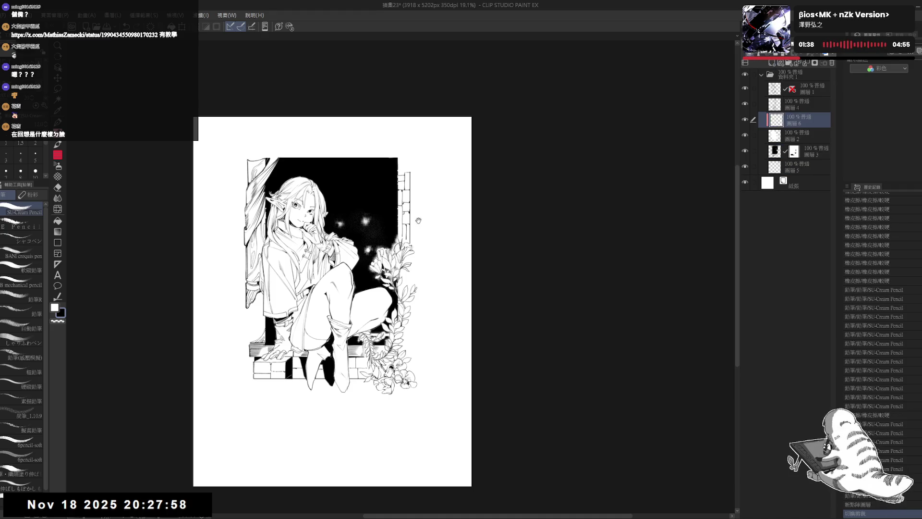
Step: Lasso the shadow area from face to knee, fill it with grey, and deselect
drag(418, 221, 410, 236)
key(m)
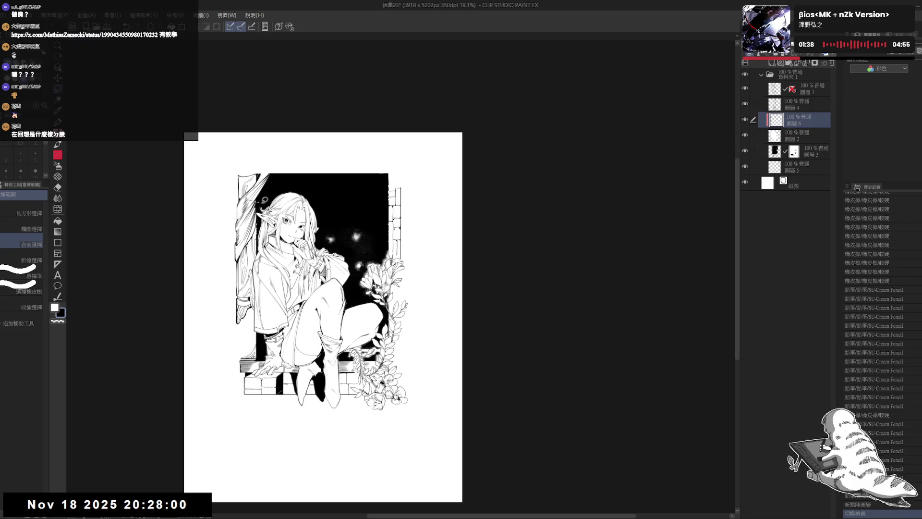
mouse_move(261, 197)
mouse_down()
mouse_move(332, 254)
mouse_move(338, 268)
mouse_move(278, 221)
mouse_move(346, 308)
mouse_move(372, 359)
mouse_move(421, 299)
mouse_move(321, 158)
mouse_up()
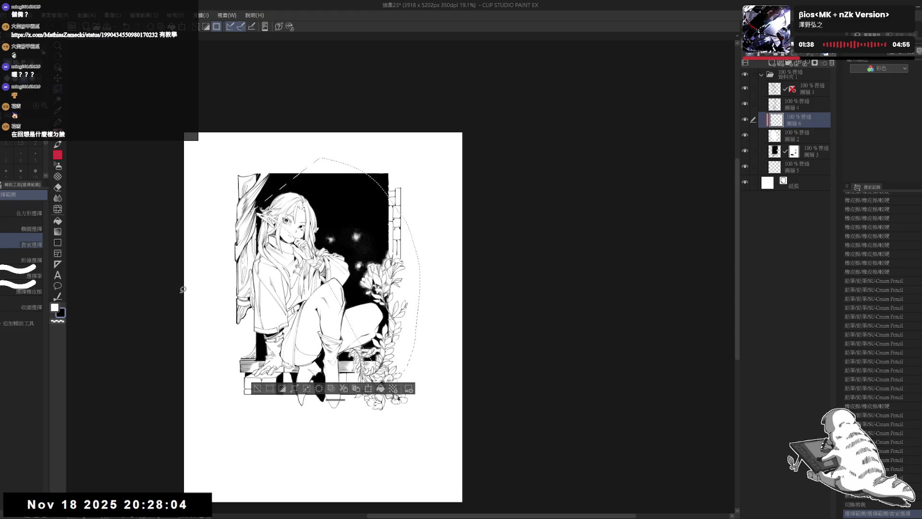
alt+click(78, 297)
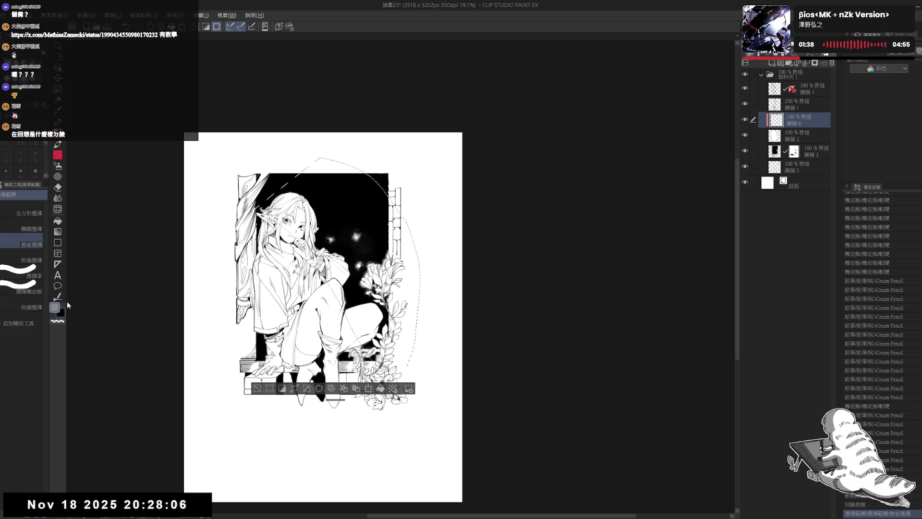
key(alt+BackSpace)
key(ctrl+d)
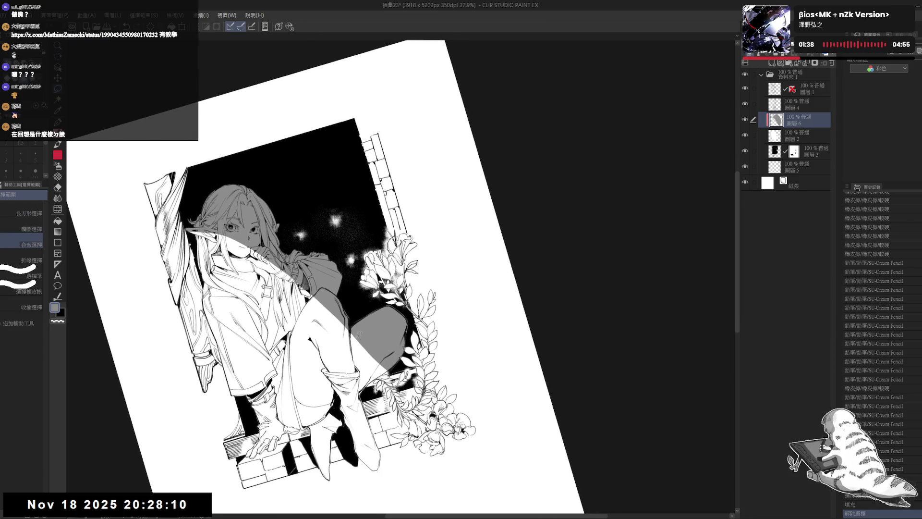
key(p)
drag(353, 334, 362, 389)
key(ctrl+z)
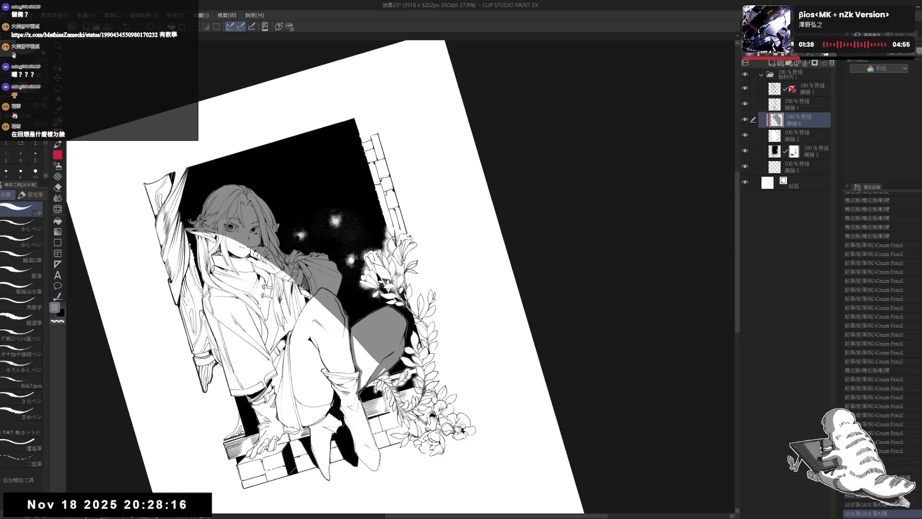
Step: Reset the view and rotate the page about 30 degrees to reach the shadow edges
key(c)
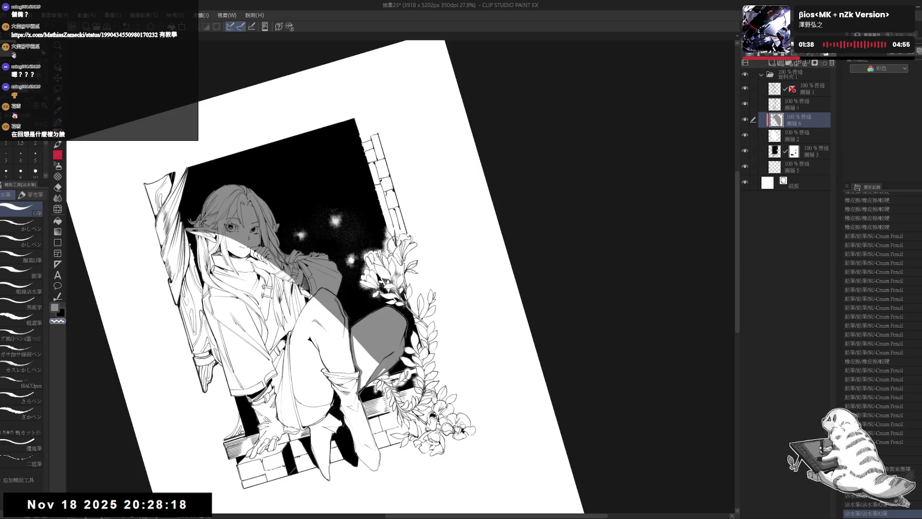
mouse_move(378, 366)
mouse_down()
mouse_move(368, 328)
mouse_move(380, 317)
mouse_move(365, 331)
mouse_move(365, 319)
mouse_move(375, 331)
mouse_up()
key(e)
key(p)
key(c)
key(ctrl+0)
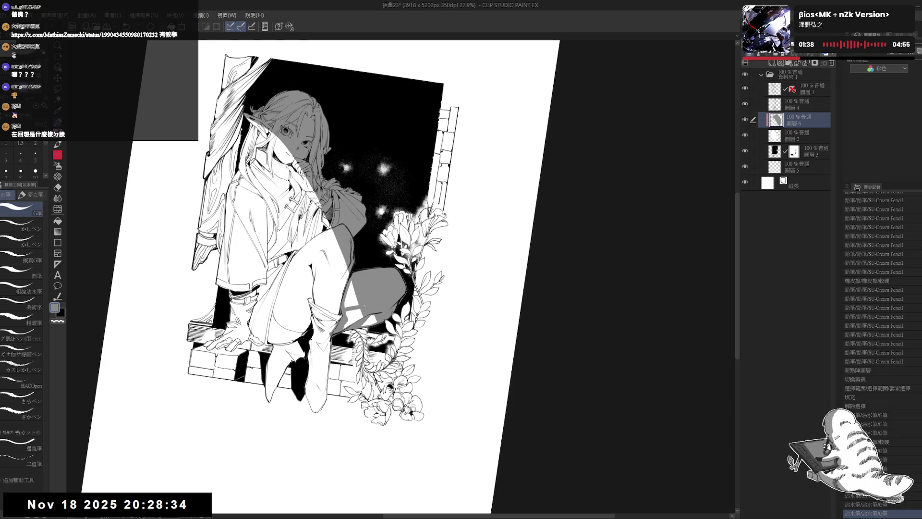
key(r)
mouse_move(336, 269)
mouse_down()
mouse_move(379, 356)
mouse_move(339, 354)
mouse_move(382, 373)
mouse_up()
Step: Try ink touch-ups on the knee, undo them, and set the page view upright
key(e)
key(r)
key(p)
mouse_move(380, 360)
mouse_down()
mouse_move(391, 372)
mouse_move(388, 364)
mouse_up()
key(ctrl+z)
mouse_move(362, 298)
mouse_down()
mouse_move(328, 309)
mouse_move(367, 238)
mouse_move(348, 276)
mouse_move(358, 280)
mouse_move(331, 319)
mouse_up()
key(ctrl+z)
key(ctrl+at)
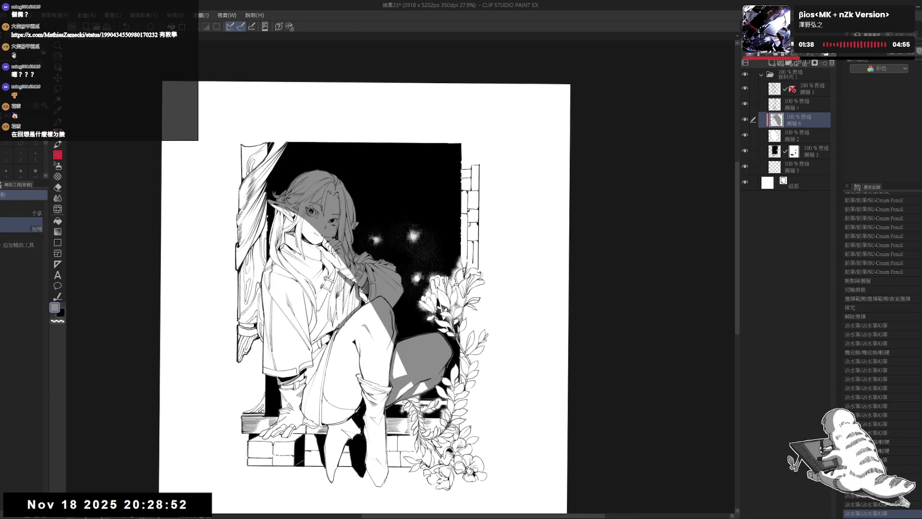
Step: Ink a thin line along the sleeve and bucket-fill the sleeve area near the hand
drag(332, 271, 332, 334)
key(g)
click(336, 305)
key(ctrl+z)
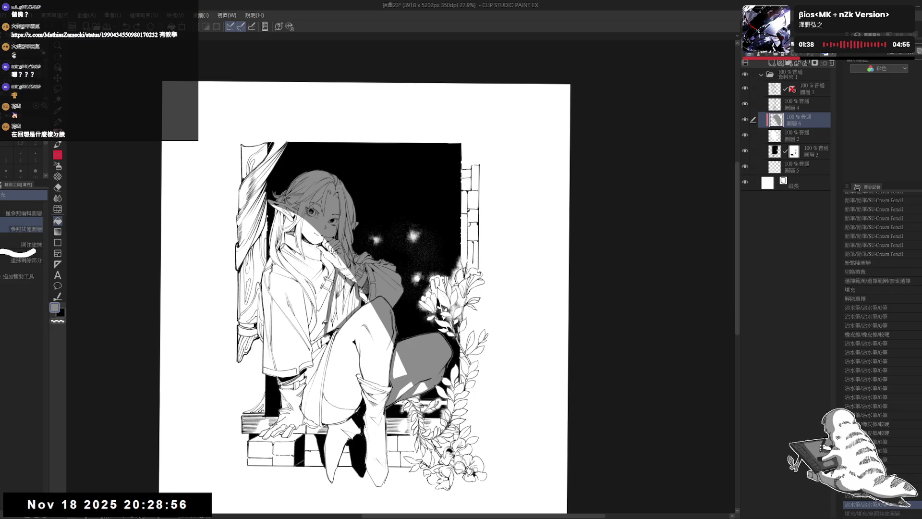
click(343, 303)
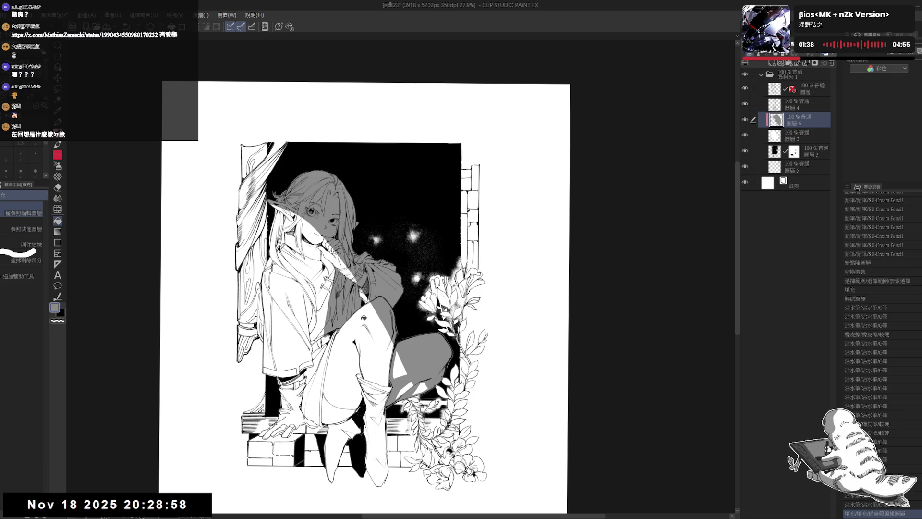
Step: Touch up the sleeve with ink strokes, erase a lower-left mark, and fill a remaining gap
key(r)
drag(364, 318, 384, 356)
key(e)
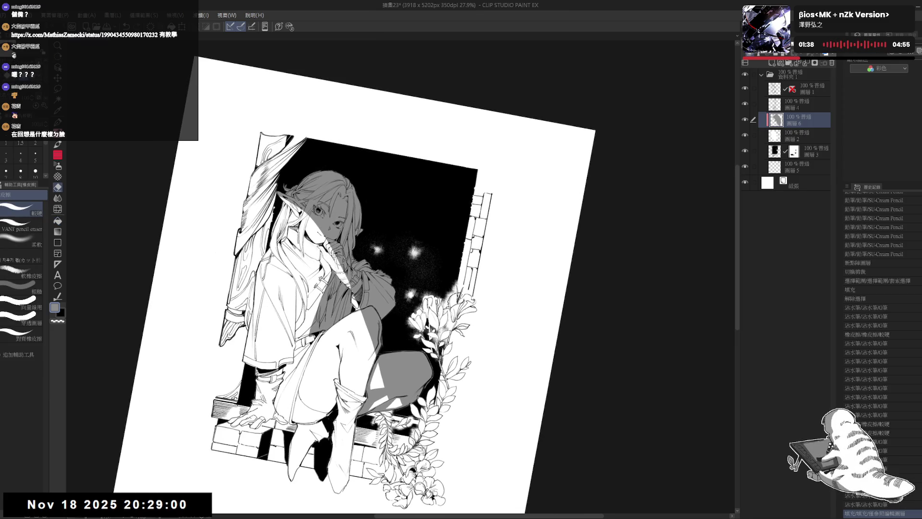
key(p)
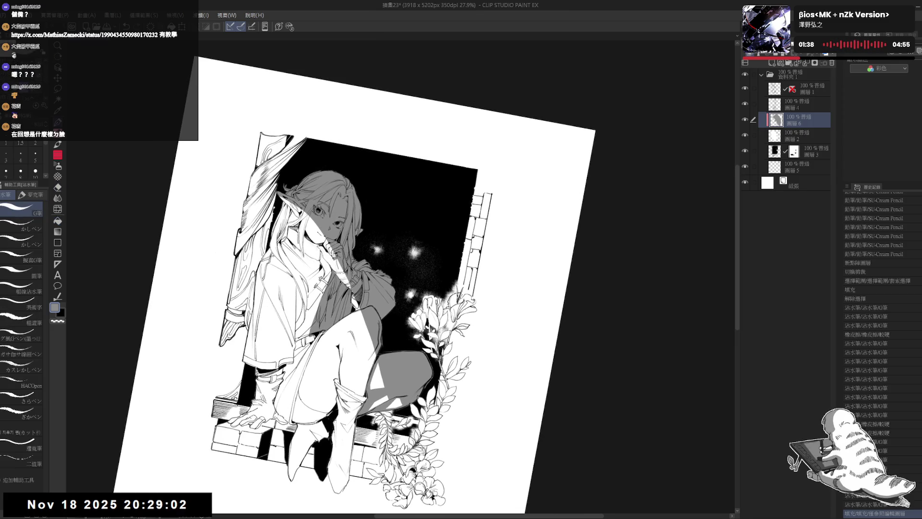
drag(332, 262, 338, 271)
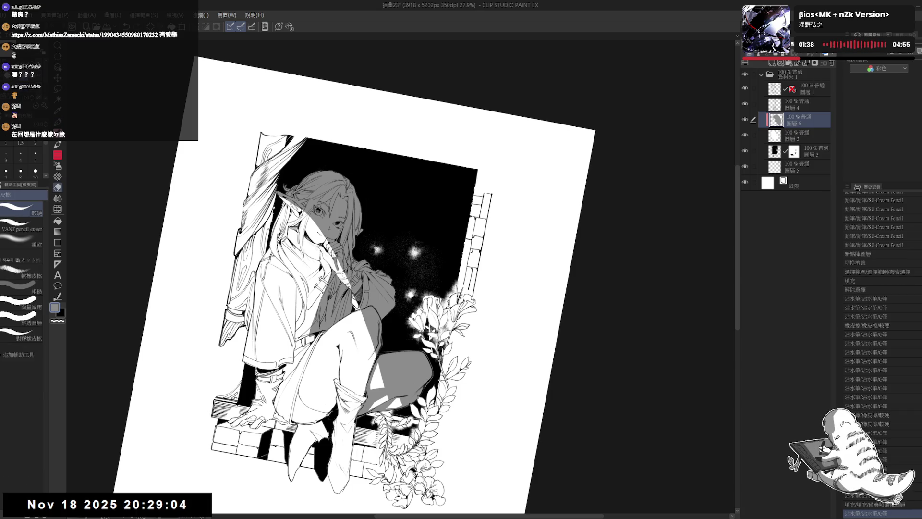
key(e)
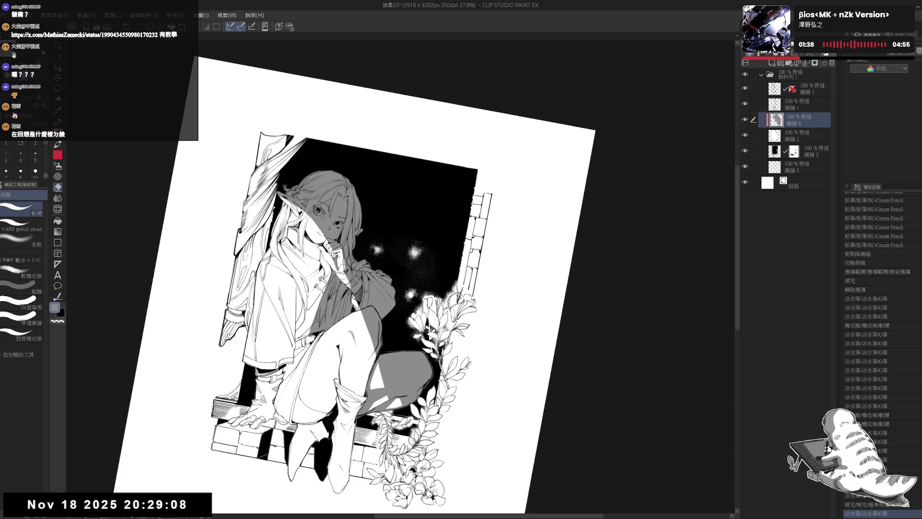
drag(180, 502, 185, 507)
key(p)
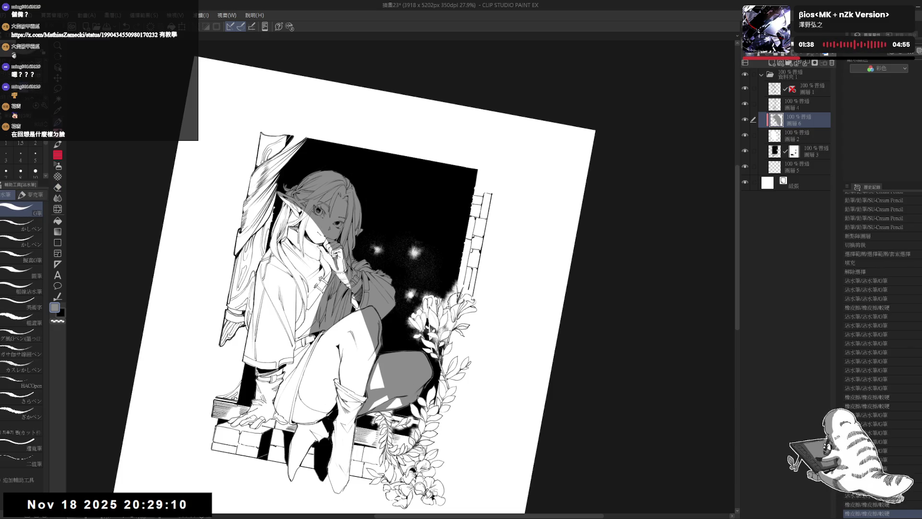
key(g)
drag(332, 261, 344, 333)
key(p)
key(g)
click(333, 254)
Step: Erase a stray mark near the sleeve with alternating eraser and pen passes
key(e)
key(p)
key(e)
key(p)
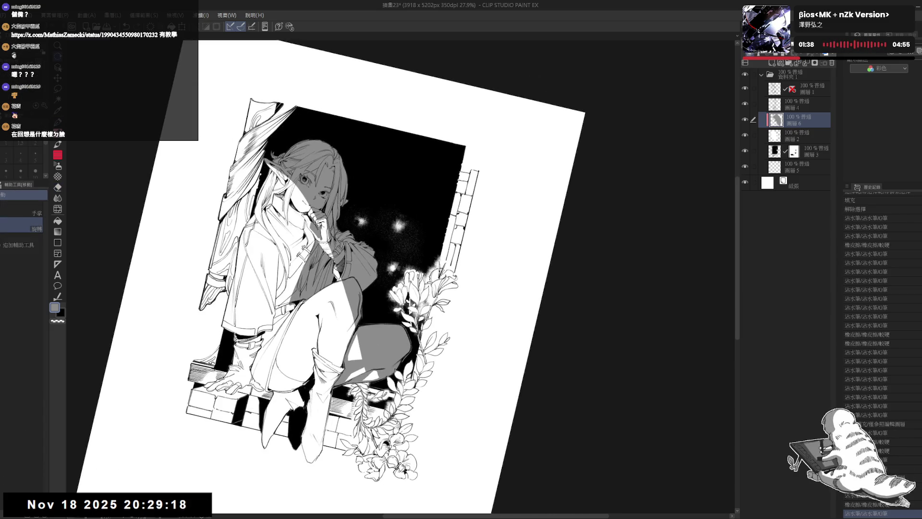
key(e)
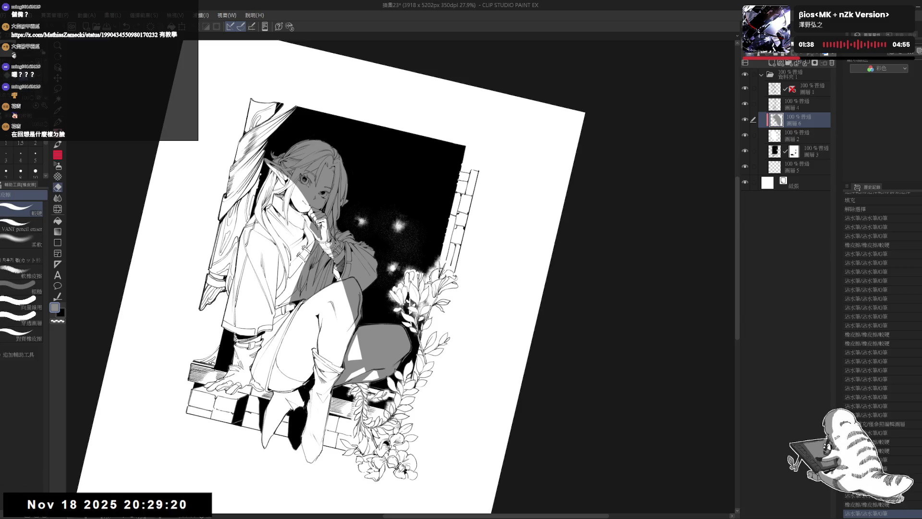
drag(326, 241, 332, 249)
key(p)
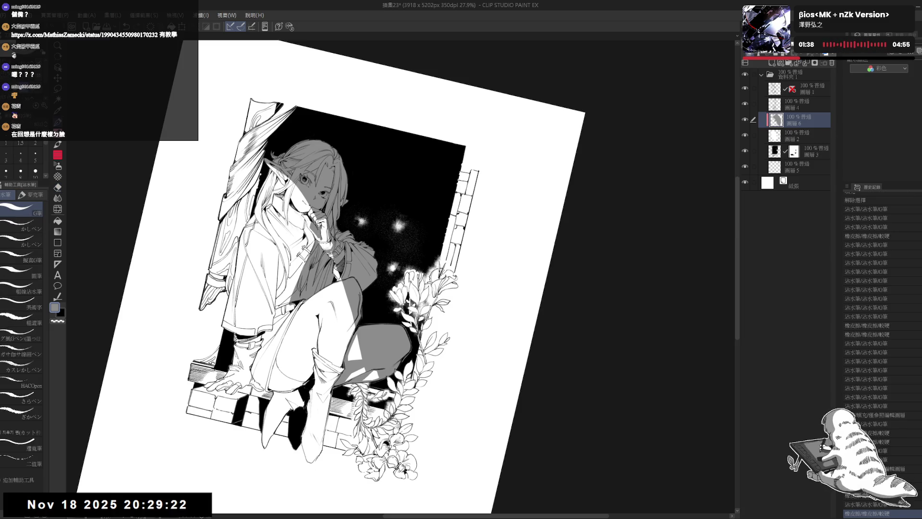
Step: Save the illustration and create a new blank A4 canvas, 2894 x 4093 px at 350 dpi
key(ctrl+0)
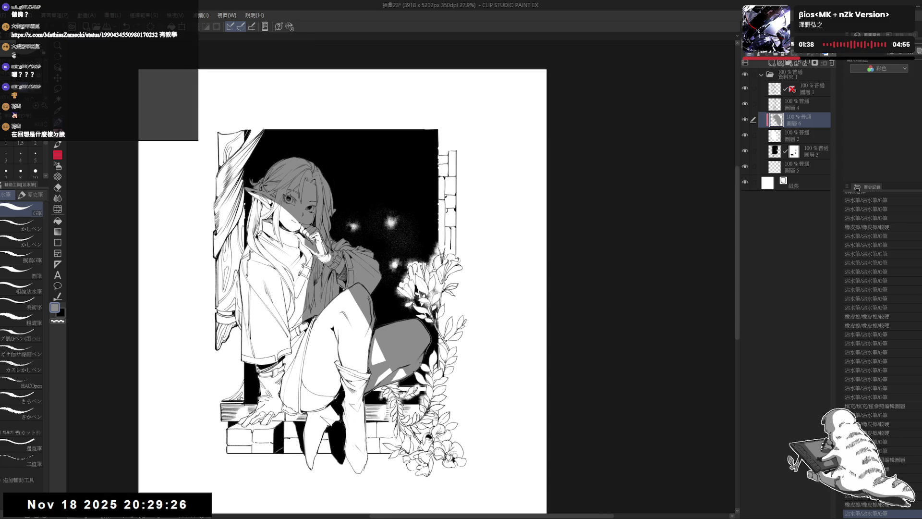
drag(432, 192, 490, 269)
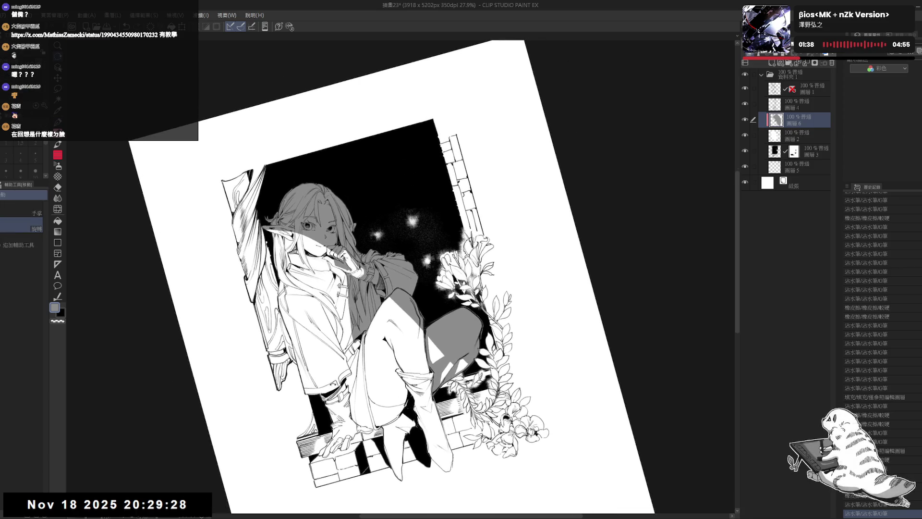
drag(384, 269, 389, 274)
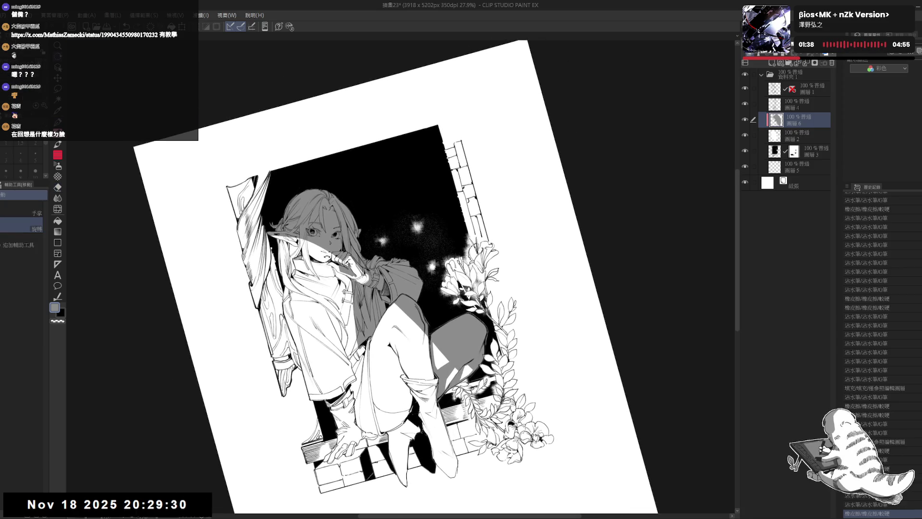
key(ctrl+0)
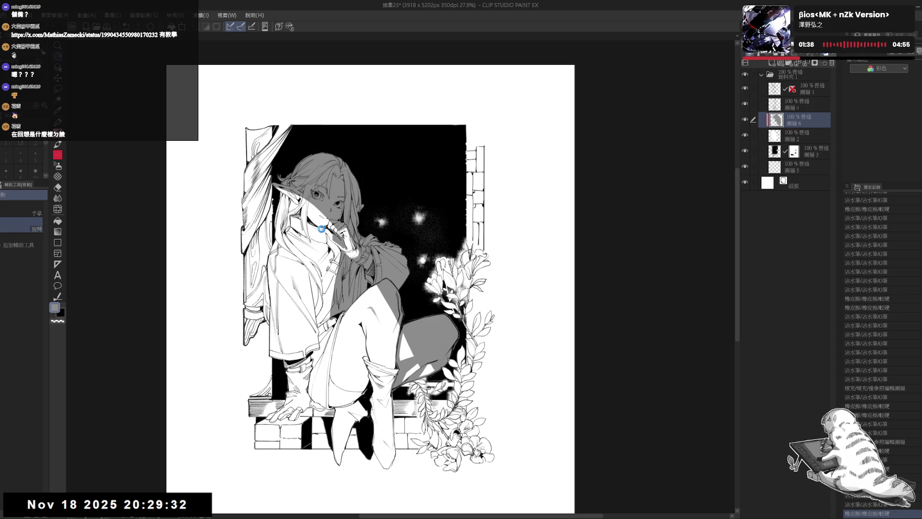
key(ctrl+s)
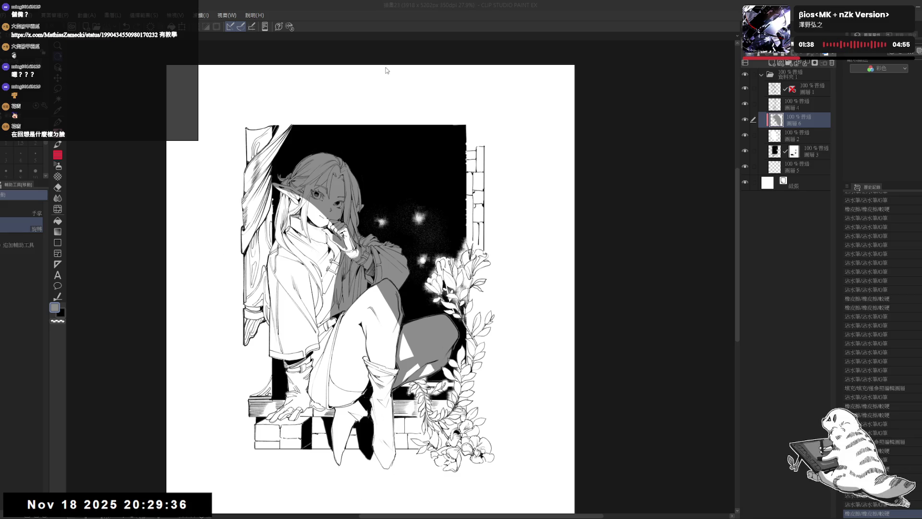
key(Return)
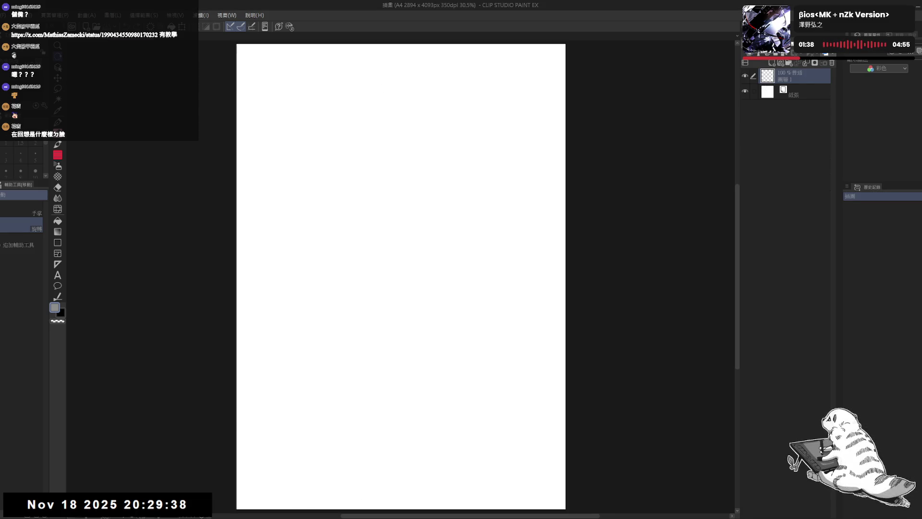